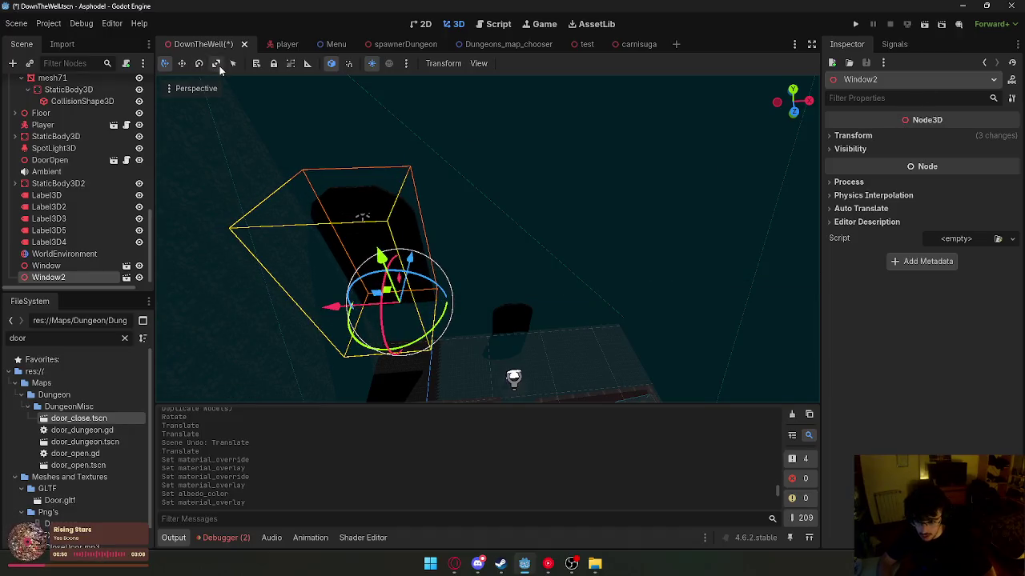
- Stretch the Window2 light box along X and shift it along X into place
key("s")
key("x")
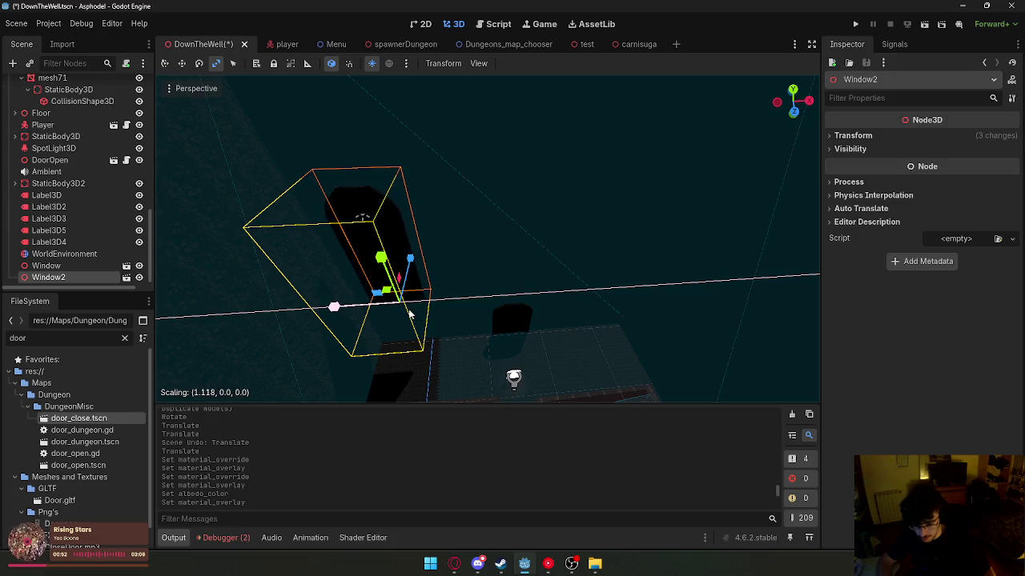
mouse_move(314, 191)
left_mouse_down()
mouse_move(344, 208)
mouse_move(336, 240)
mouse_move(376, 232)
mouse_move(360, 224)
mouse_move(376, 288)
mouse_move(364, 240)
left_mouse_up()
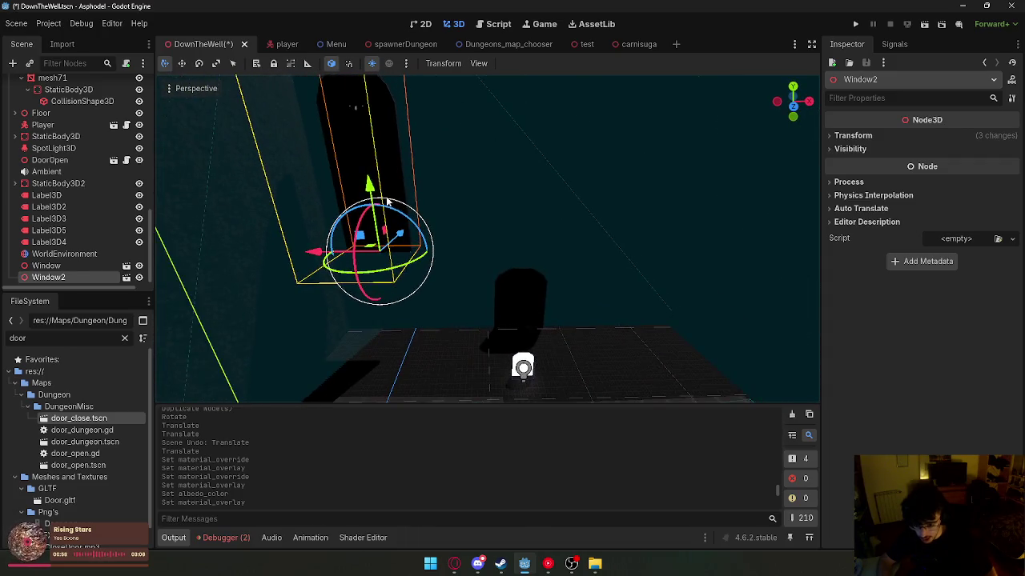
key("g")
key("x")
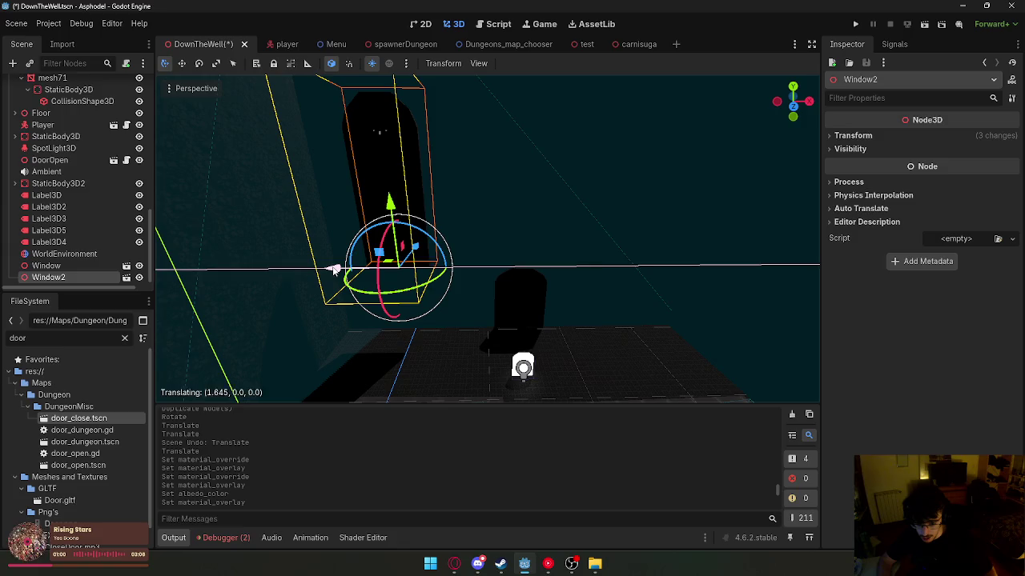
left_click(335, 270)
- Duplicate the box as Window3 and slide it along X over the right-hand window
key("ctrl+d")
key("g")
key("x")
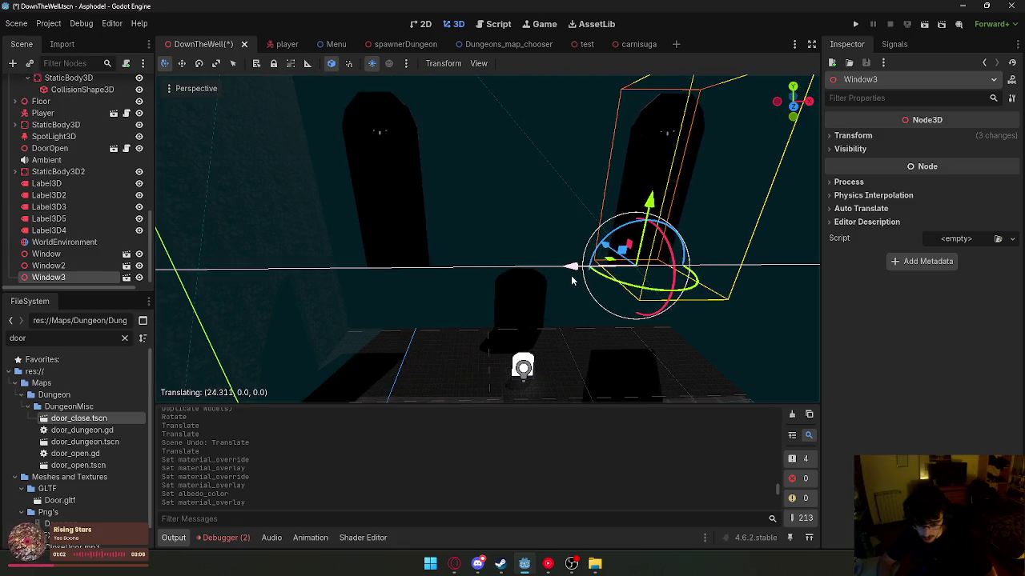
left_click(571, 275)
- Duplicate Window2 as Window4, move it to the centre doorway and raise it
left_click(365, 223)
key("ctrl+d")
key("g")
key("x")
left_click(330, 269)
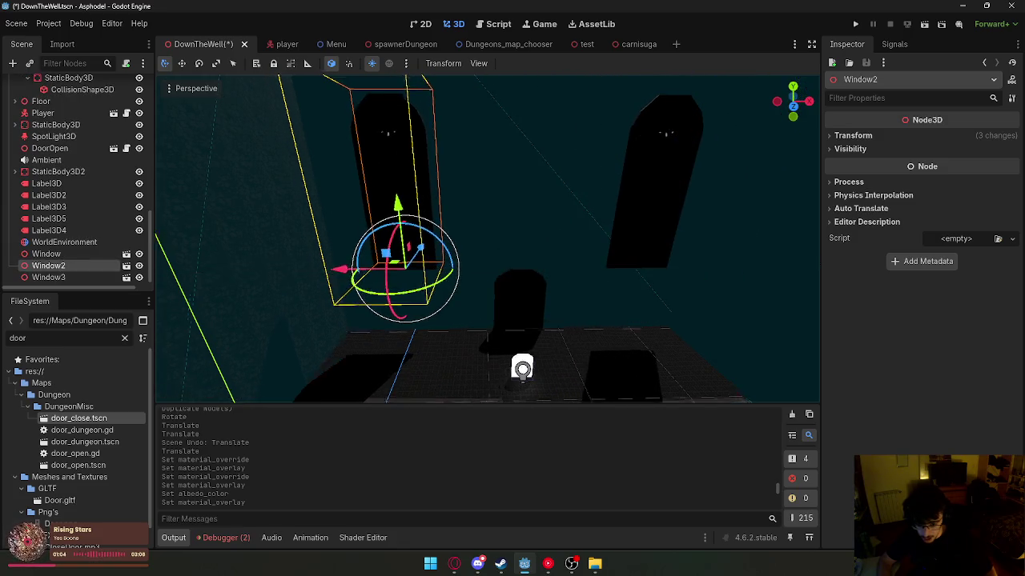
key("g")
key("x")
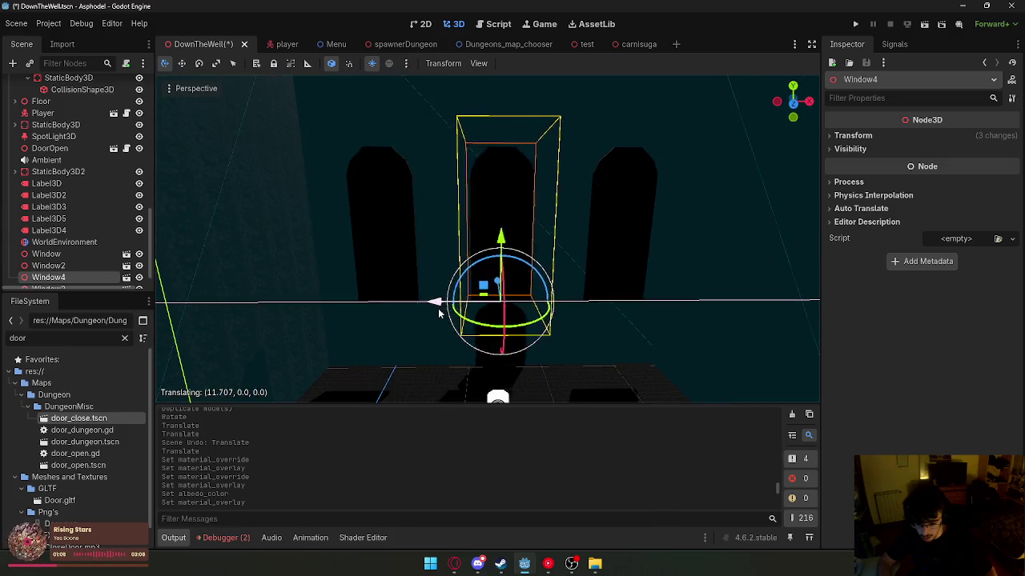
left_click(508, 237)
key("g")
left_click(361, 160)
- Resize Window4's box wider along X and taller along Y
left_click(216, 64)
left_click_drag(438, 258, 311, 256)
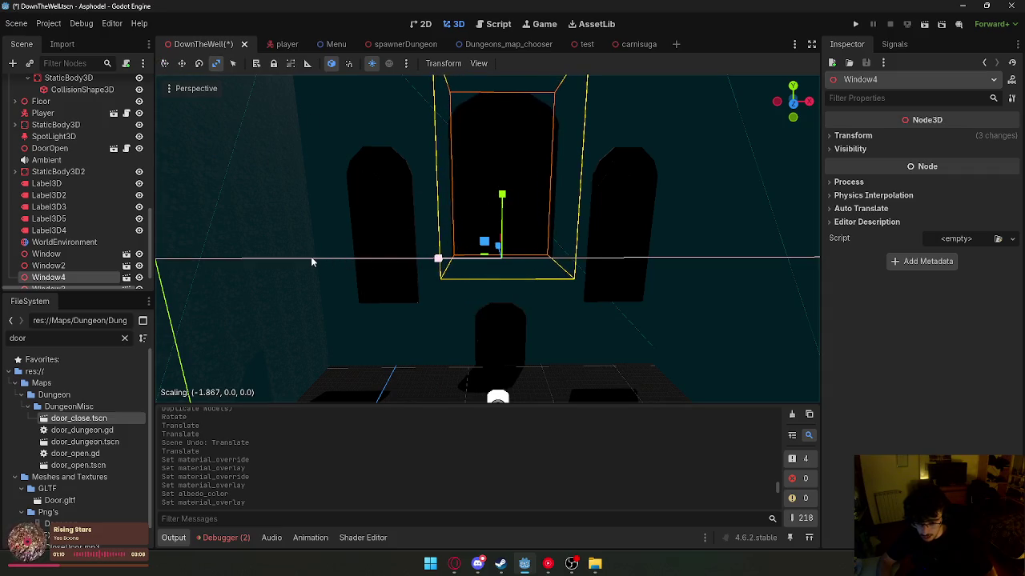
left_click_drag(502, 195, 508, 129)
scroll(602, 325, "down", 5)
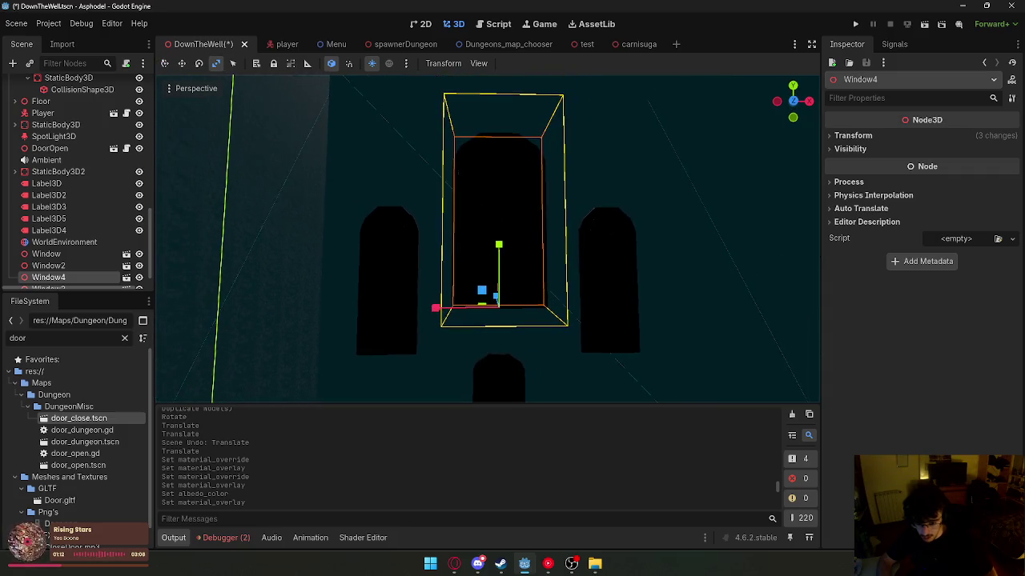
key("w")
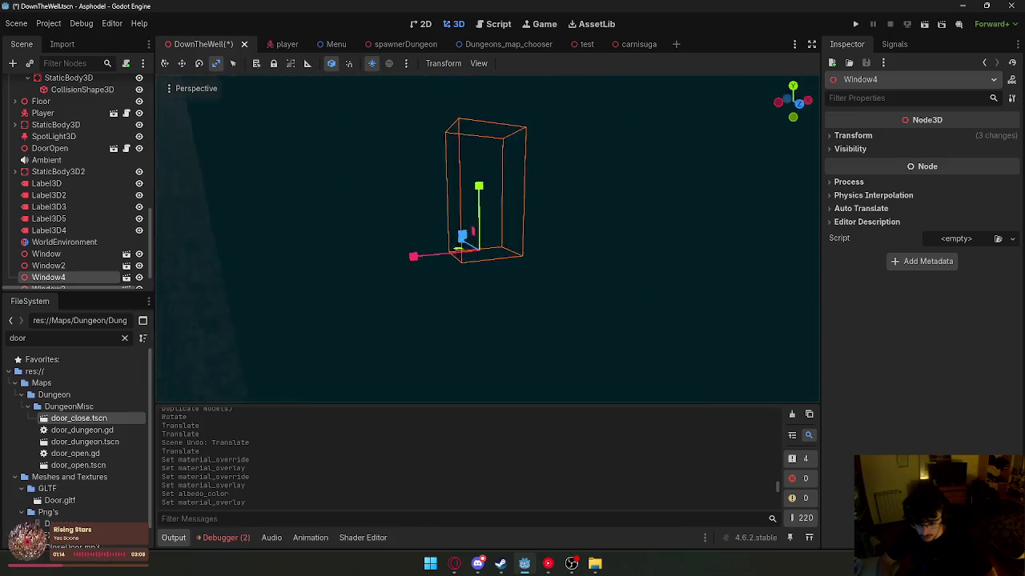
key("s")
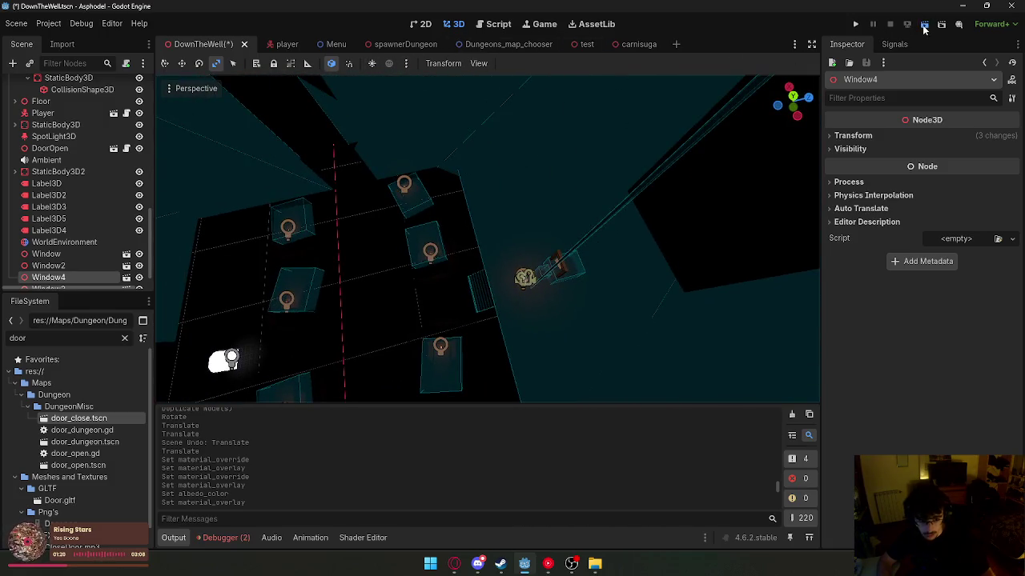
- Run the project, walk through the sanctuary in-game, then stop it and return to the editor
left_click(924, 25)
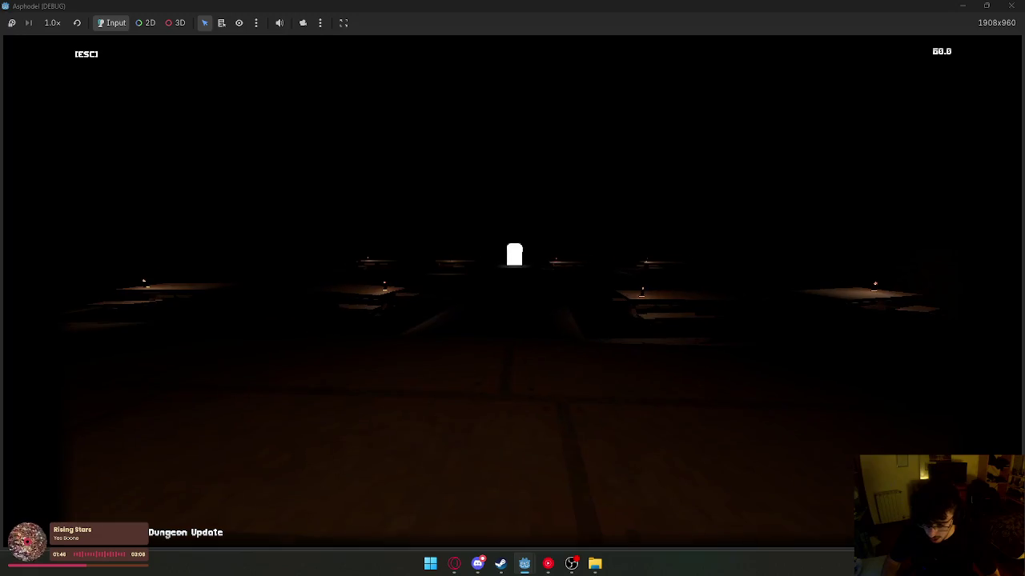
key("super")
mouse_move(614, 201)
left_mouse_down()
mouse_move(328, 166)
mouse_move(597, 200)
left_mouse_up()
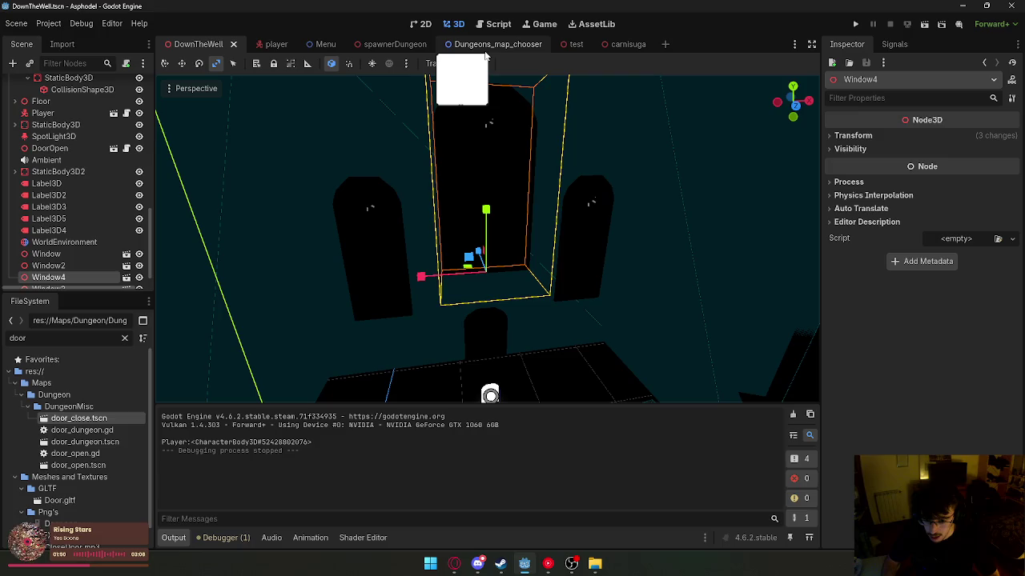
- Filter FileSystem by 'wind', open window.tscn and delete its SpotLight3D
double_click(60, 340)
type("wind")
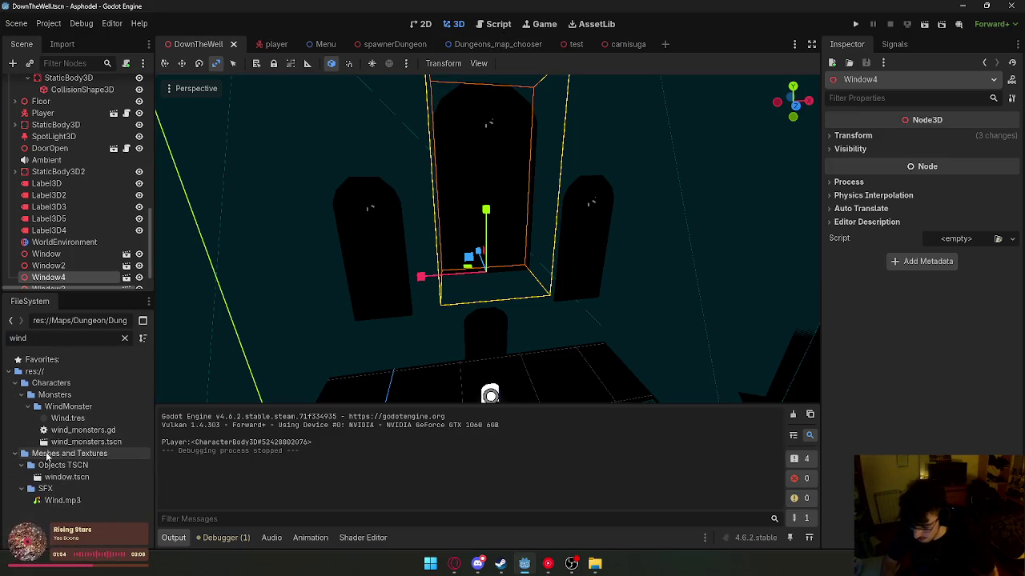
double_click(66, 477)
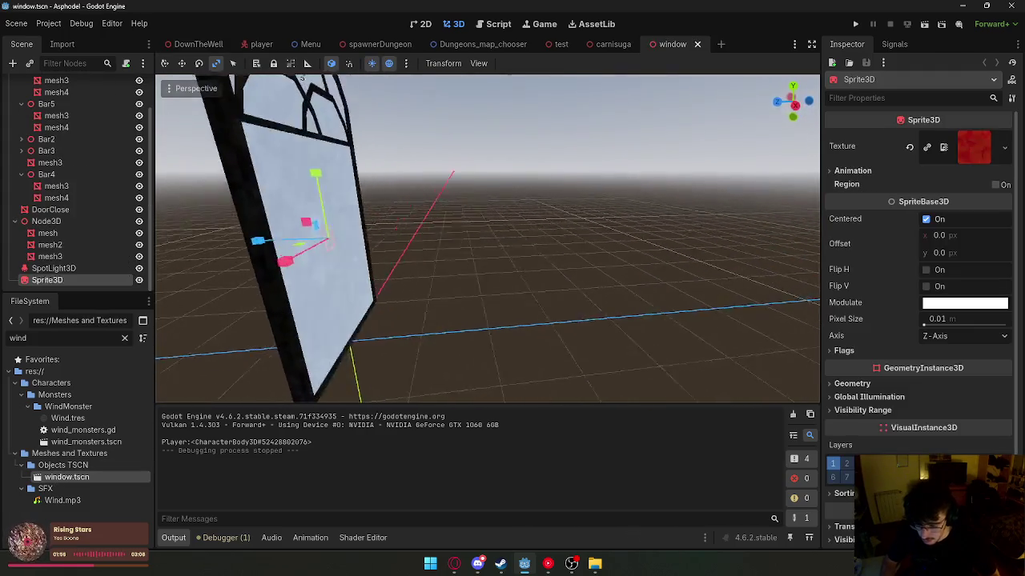
left_click(126, 268)
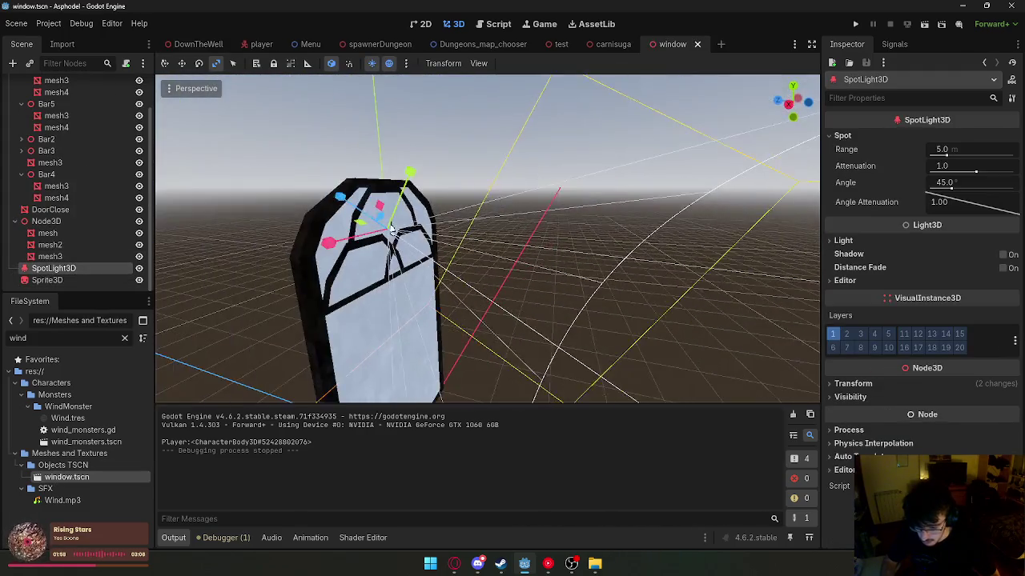
key("Delete")
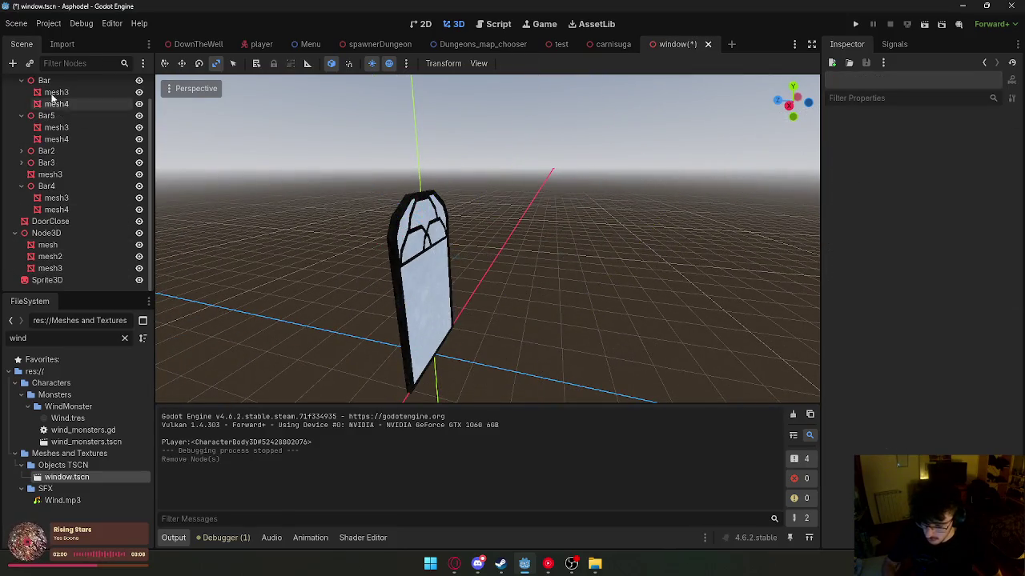
- Compare the light node types and add an OmniLight3D child to the window scene
left_click(10, 63)
left_click(468, 332)
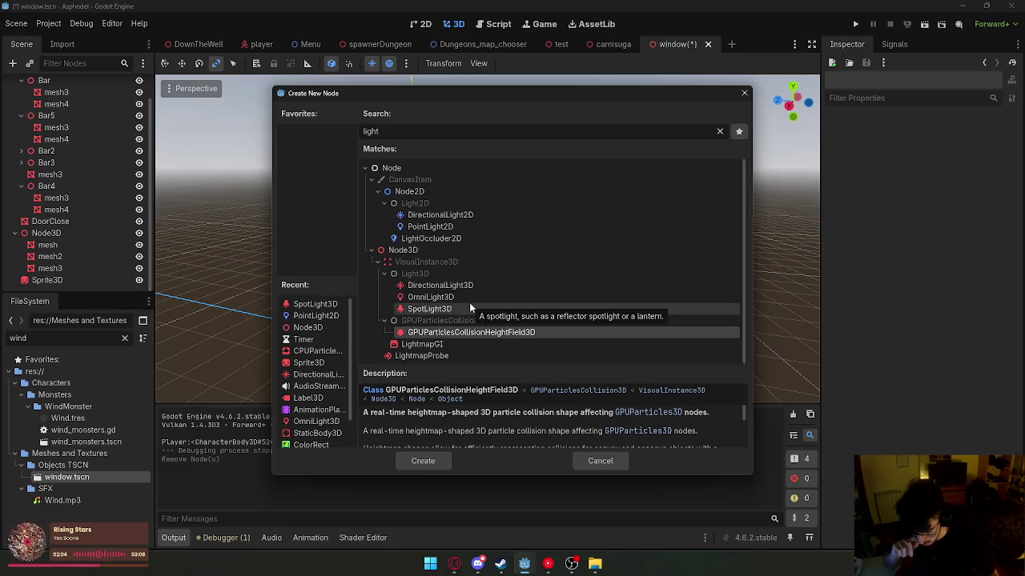
left_click(469, 305)
left_click(460, 342)
left_click(460, 353)
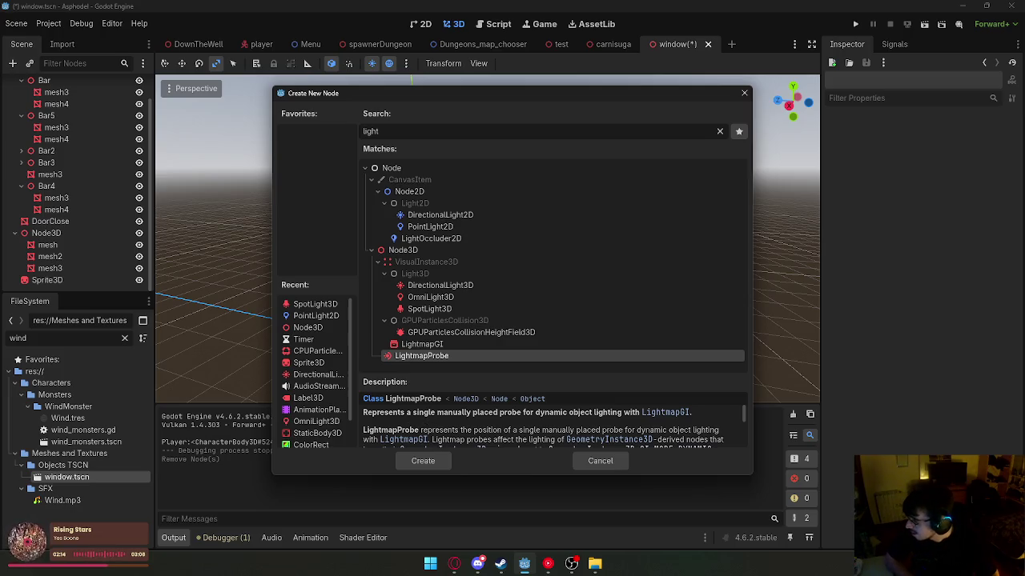
left_click(432, 285)
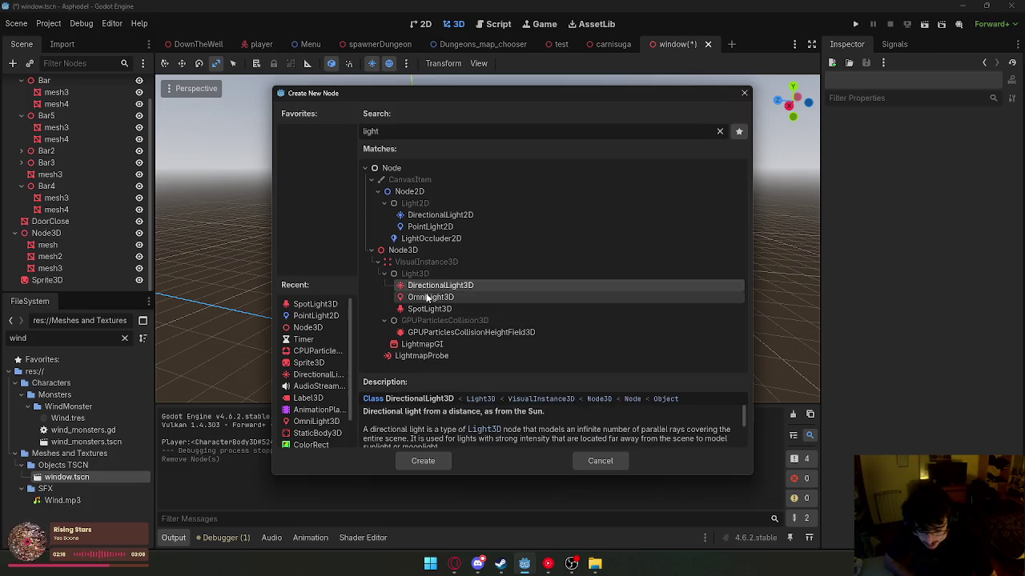
left_click(426, 298)
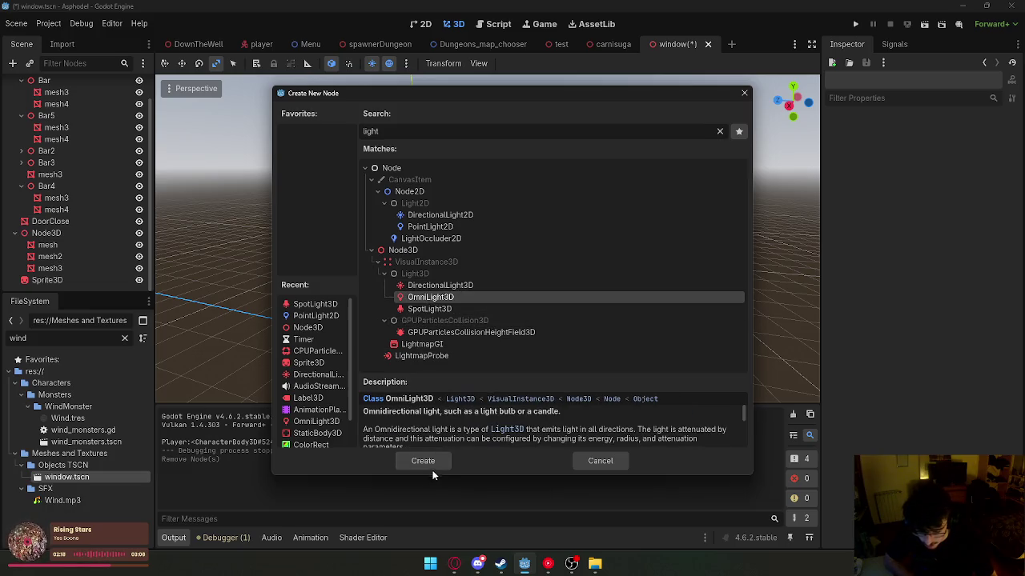
left_click(435, 312)
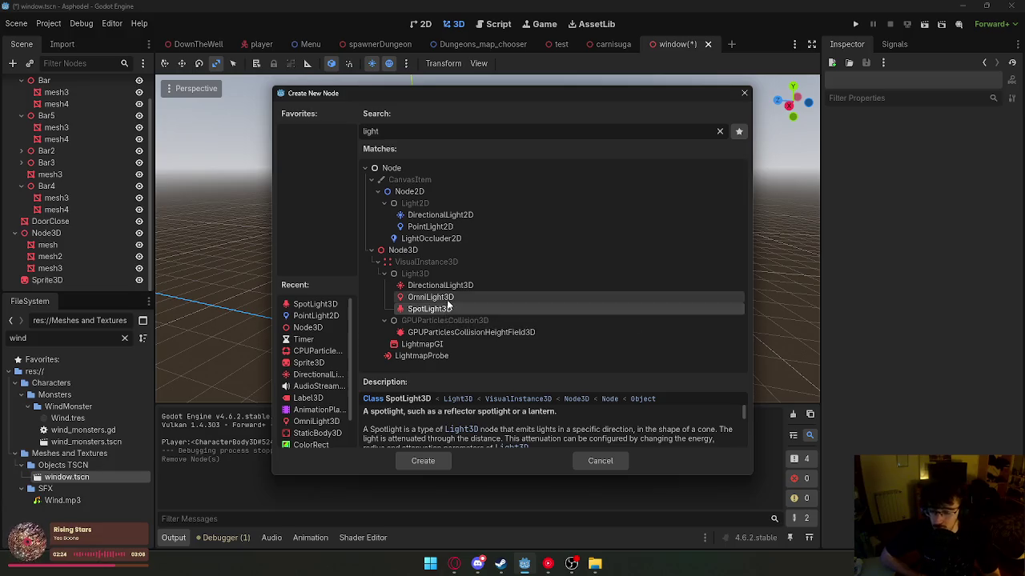
left_click(447, 298)
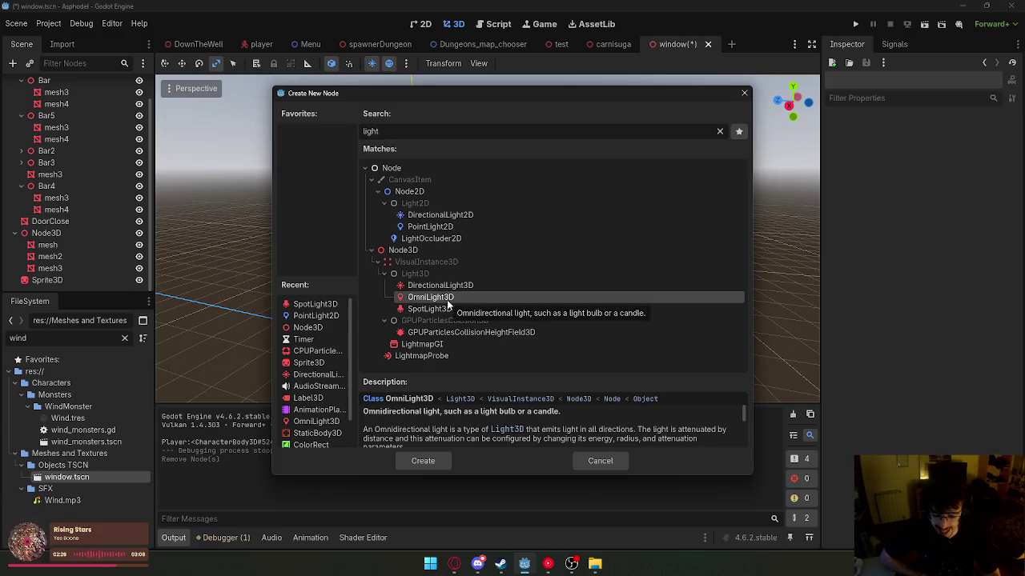
left_click(441, 463)
left_click(164, 64)
- Raise the OmniLight3D along Y, nudge it along Z and widen its radius to about 7.56
left_click_drag(365, 295, 362, 294)
key("ctrl+z")
mouse_move(414, 240)
left_mouse_down()
mouse_move(431, 126)
mouse_move(445, 159)
left_mouse_up()
mouse_move(351, 225)
left_mouse_down()
mouse_move(410, 244)
mouse_move(358, 240)
left_mouse_up()
left_click_drag(650, 234, 798, 194)
- Save the window scene and check the lit windows in DownTheWell
right_click(675, 49)
left_click(713, 75)
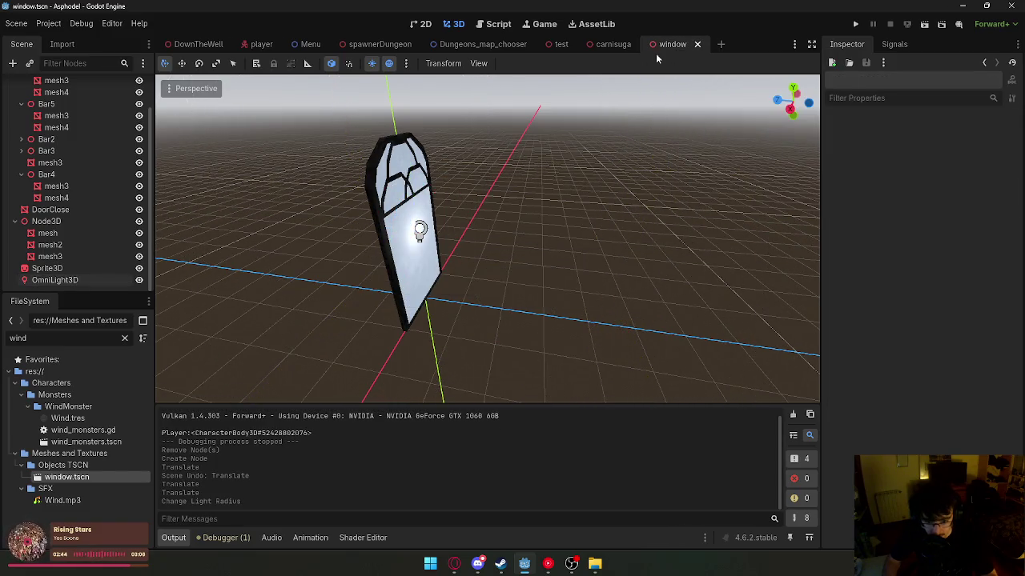
left_click_drag(446, 165, 480, 165)
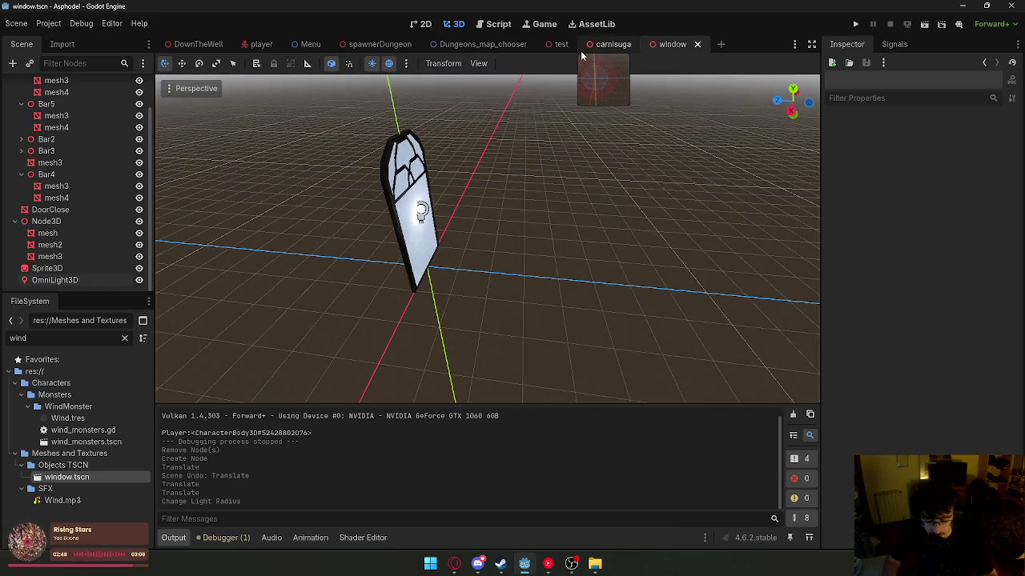
left_click(196, 44)
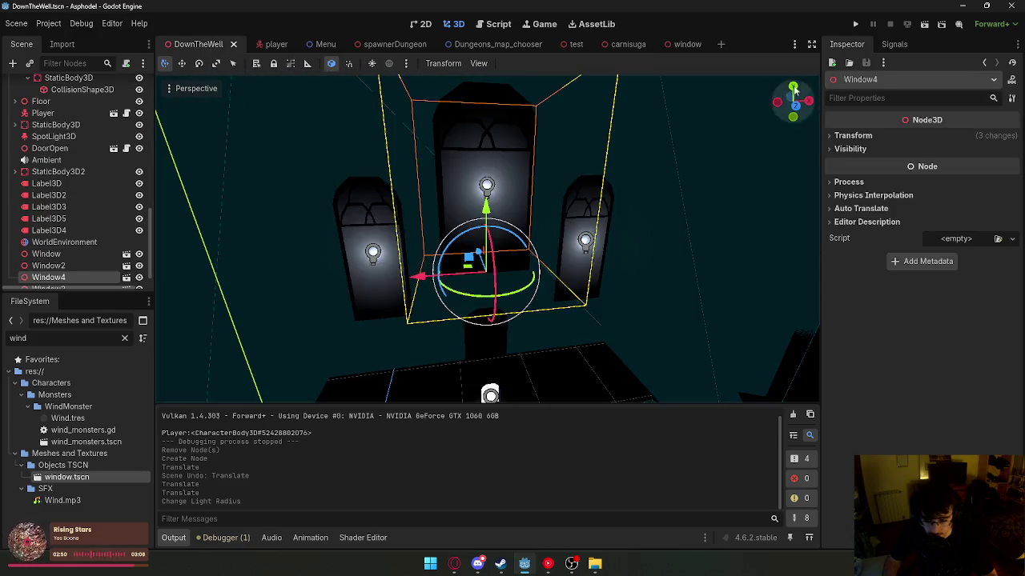
mouse_move(481, 241)
left_mouse_down()
mouse_move(521, 208)
mouse_move(631, 155)
left_mouse_up()
left_click(676, 44)
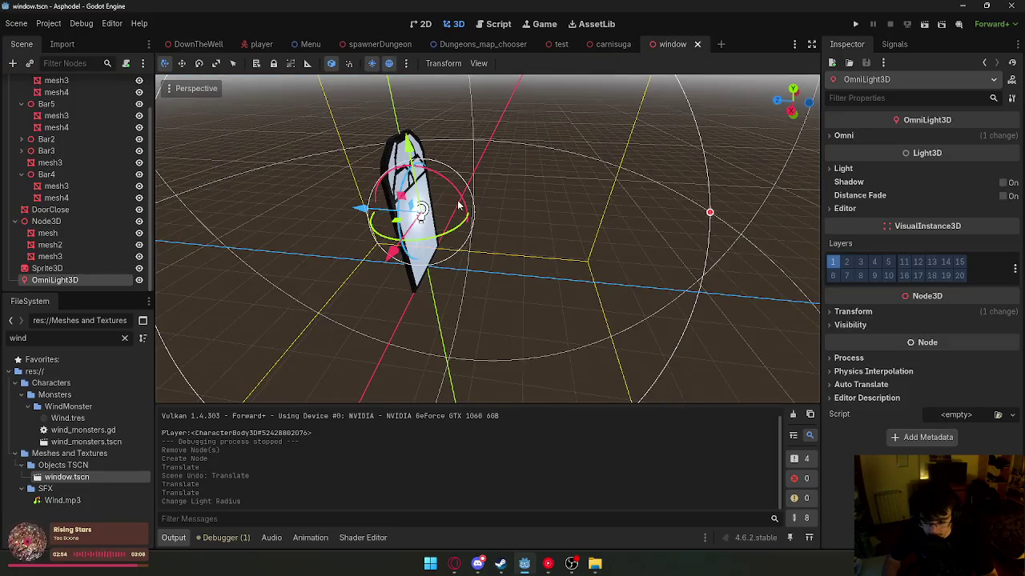
- Set the OmniLight3D Energy to 5.0 and move the light along Z
scroll(454, 207, "down", 5)
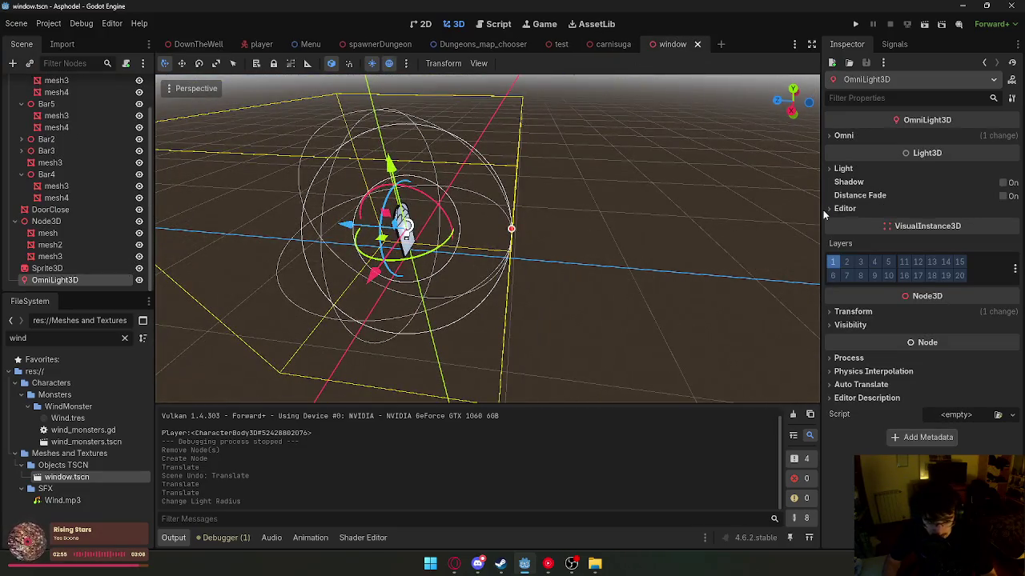
left_click(867, 168)
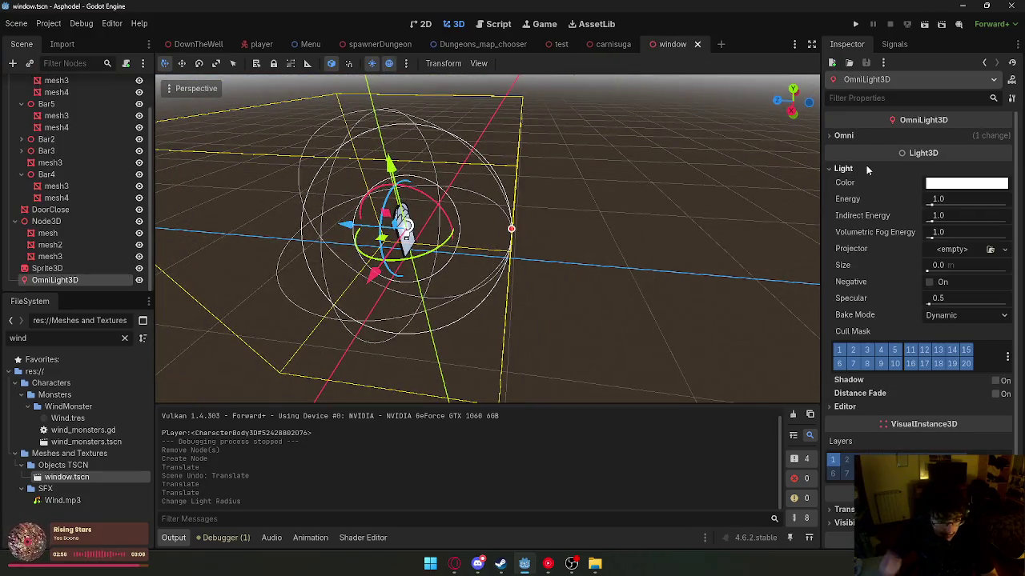
left_click(961, 198)
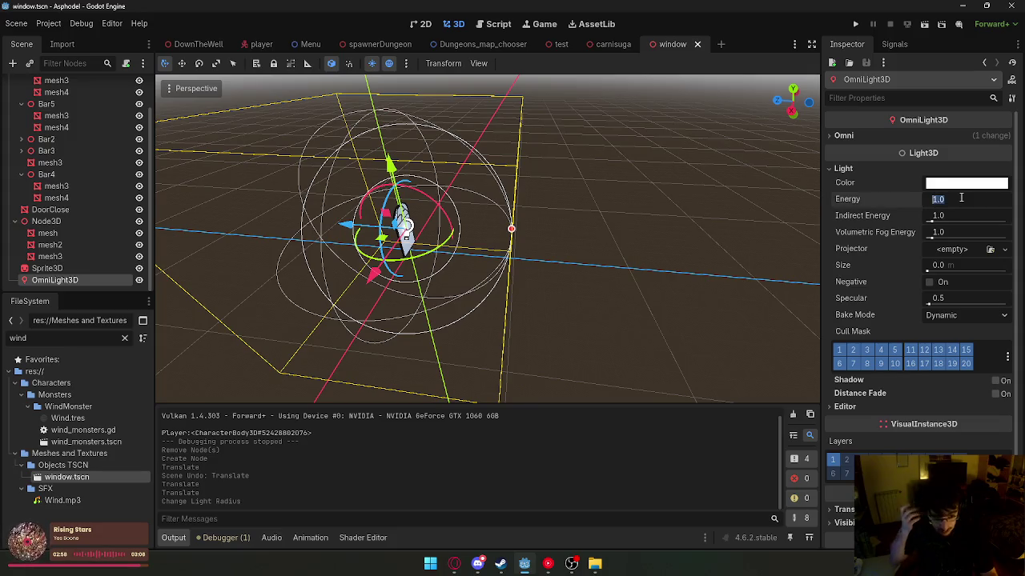
type("5")
key("Return")
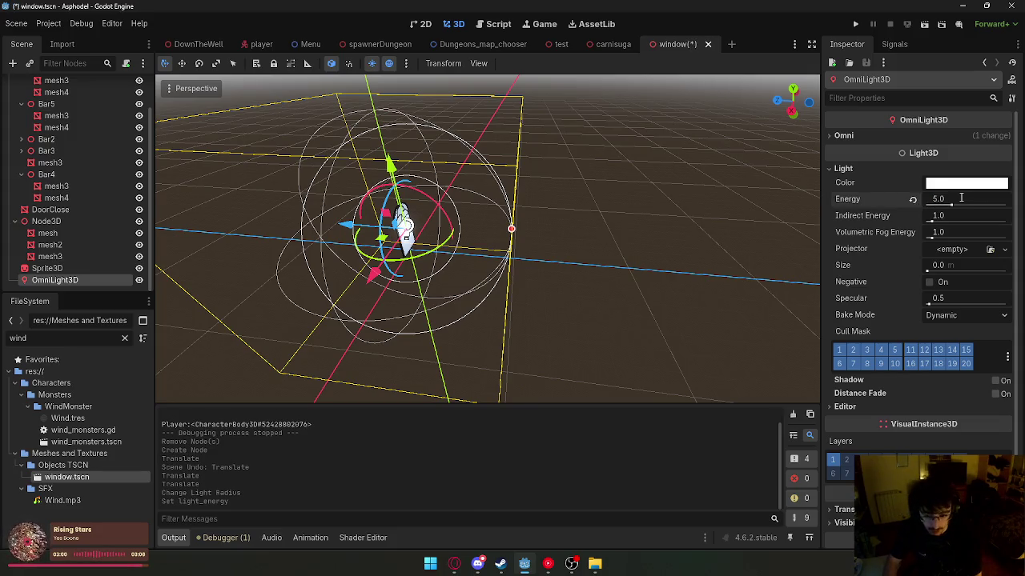
mouse_move(481, 240)
left_mouse_down()
mouse_move(400, 228)
mouse_move(223, 90)
left_mouse_up()
key("f")
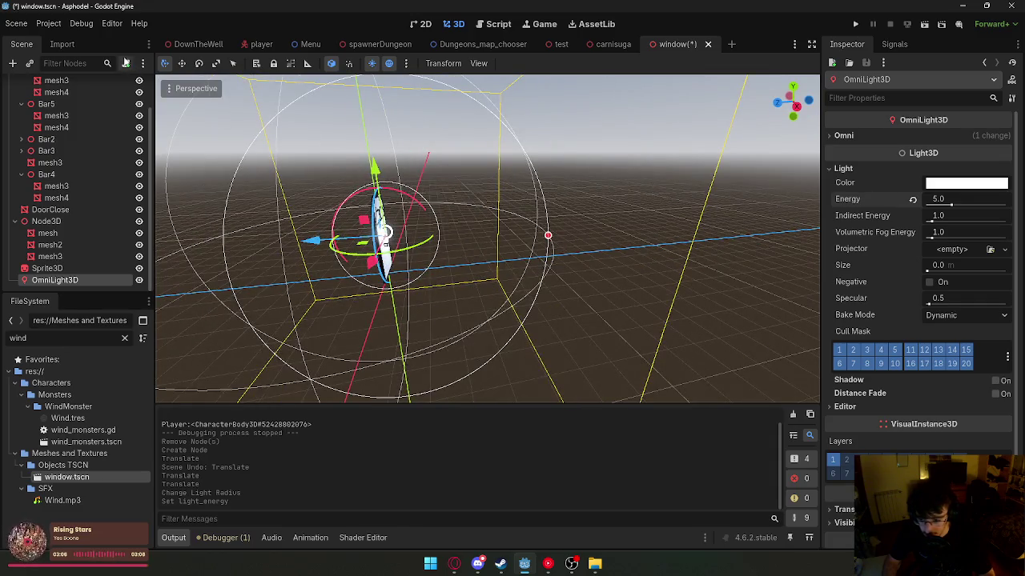
scroll(262, 164, "up", 5)
mouse_move(292, 280)
left_mouse_down()
mouse_move(283, 285)
mouse_move(320, 296)
mouse_move(433, 307)
mouse_move(272, 288)
mouse_move(312, 328)
left_mouse_up()
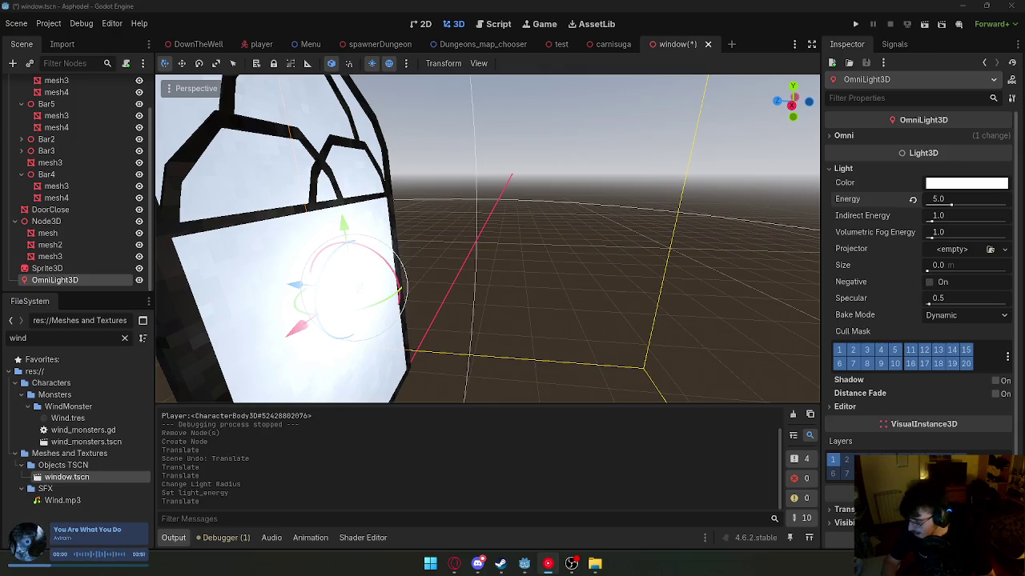
scroll(301, 258, "down", 5)
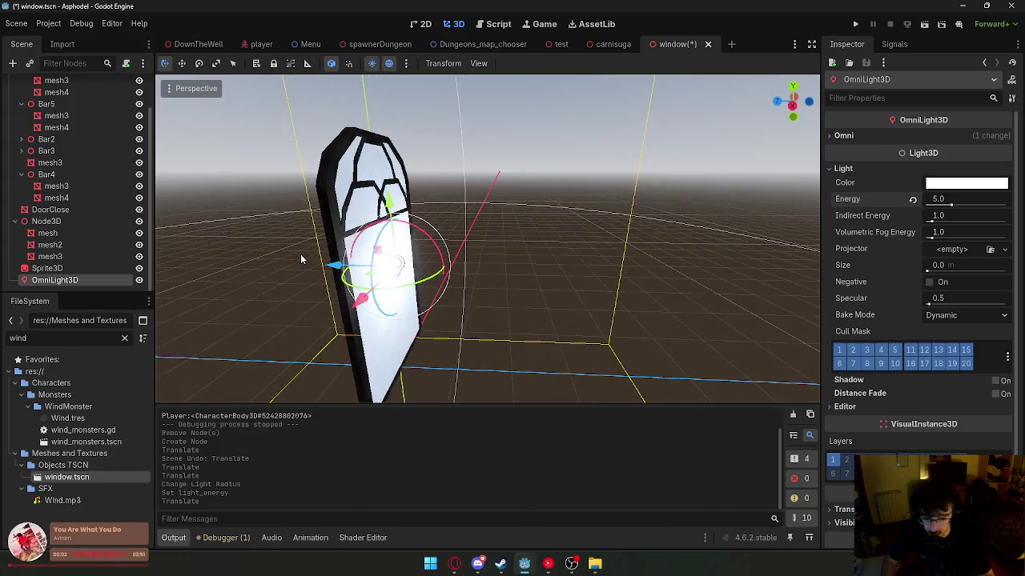
- Set Indirect Energy to 1000, save the window scene and view Window4 in DownTheWell
left_click(960, 215)
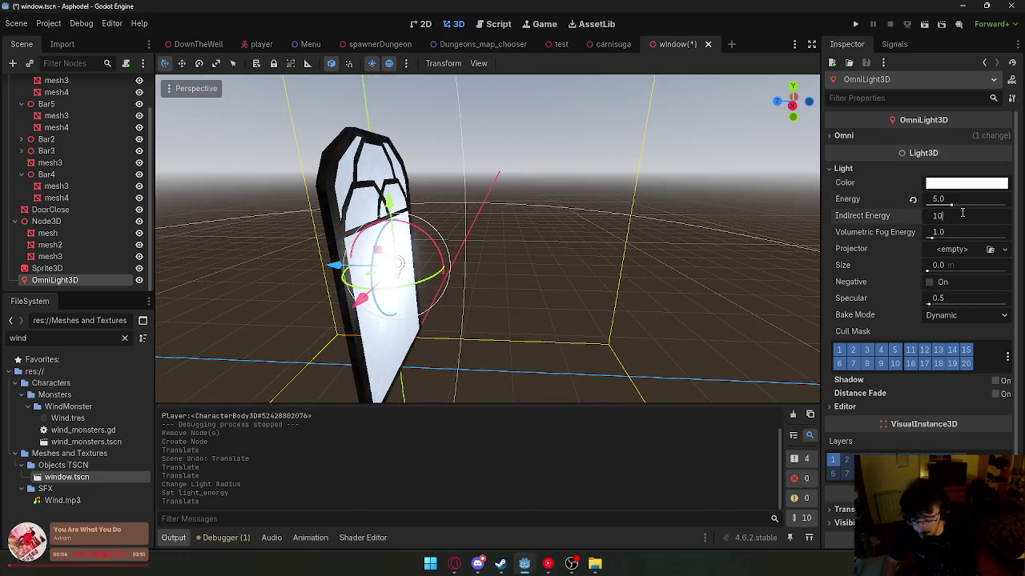
type("00")
key("Return")
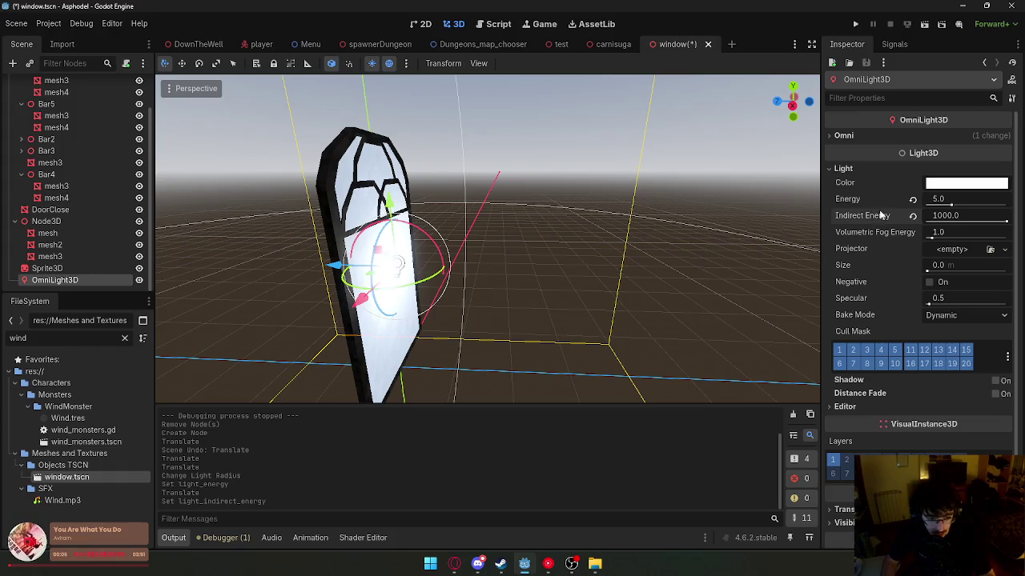
right_click(679, 42)
left_click(713, 62)
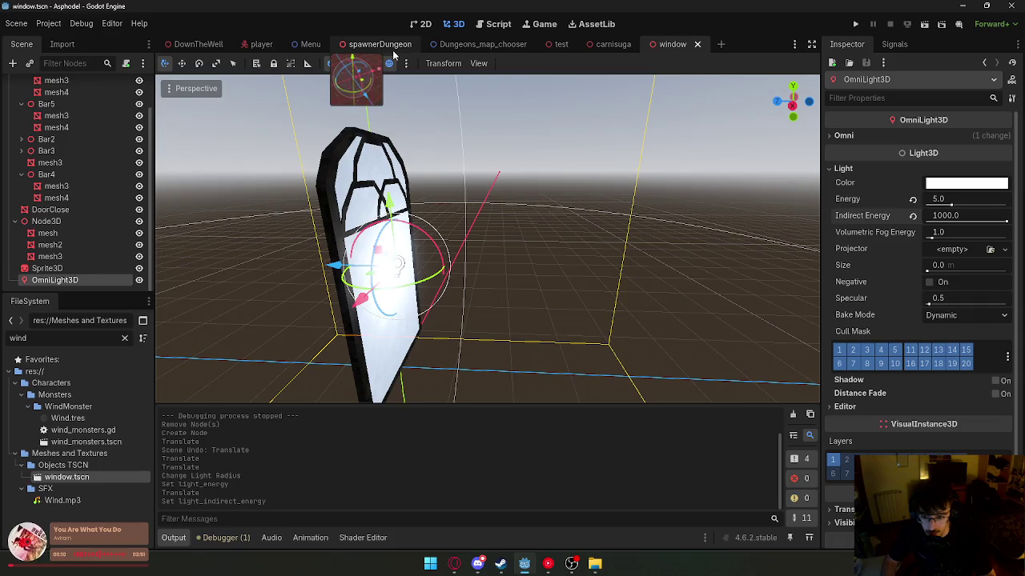
left_click(198, 44)
key("f")
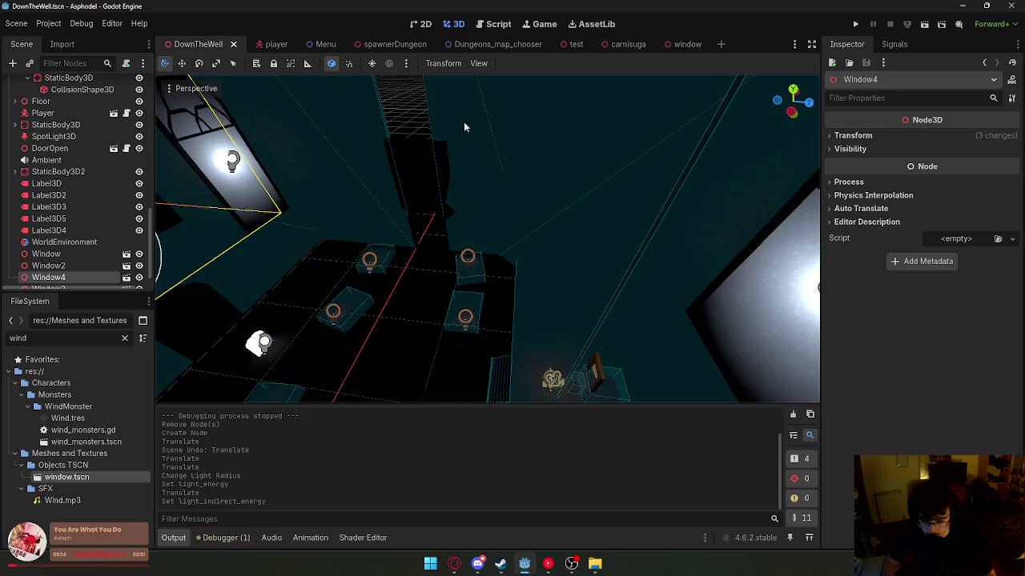
- Reposition the window's omni light and widen its range to about 14.31
left_click(684, 45)
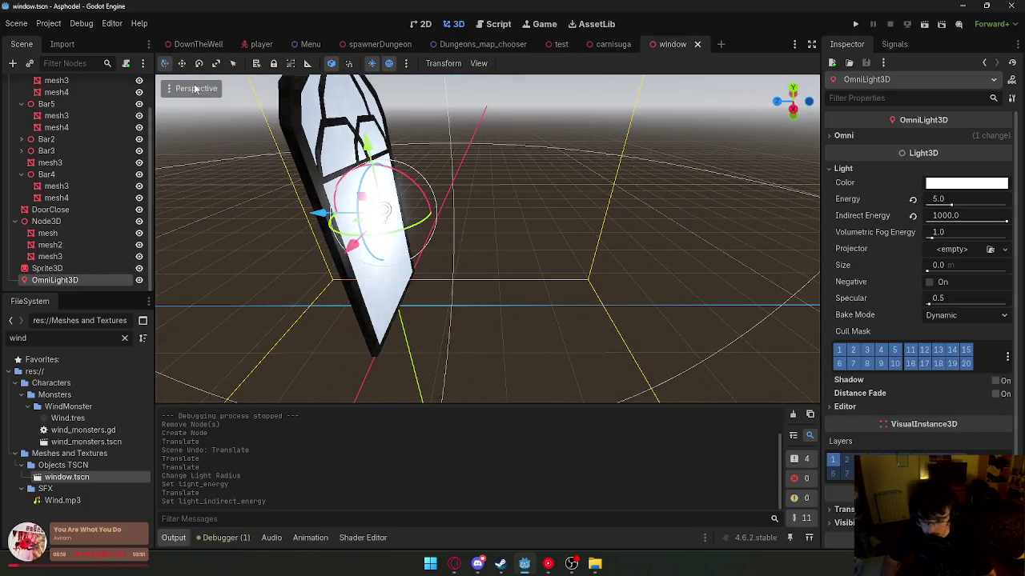
left_click_drag(376, 209, 416, 181)
scroll(416, 181, "down", 3)
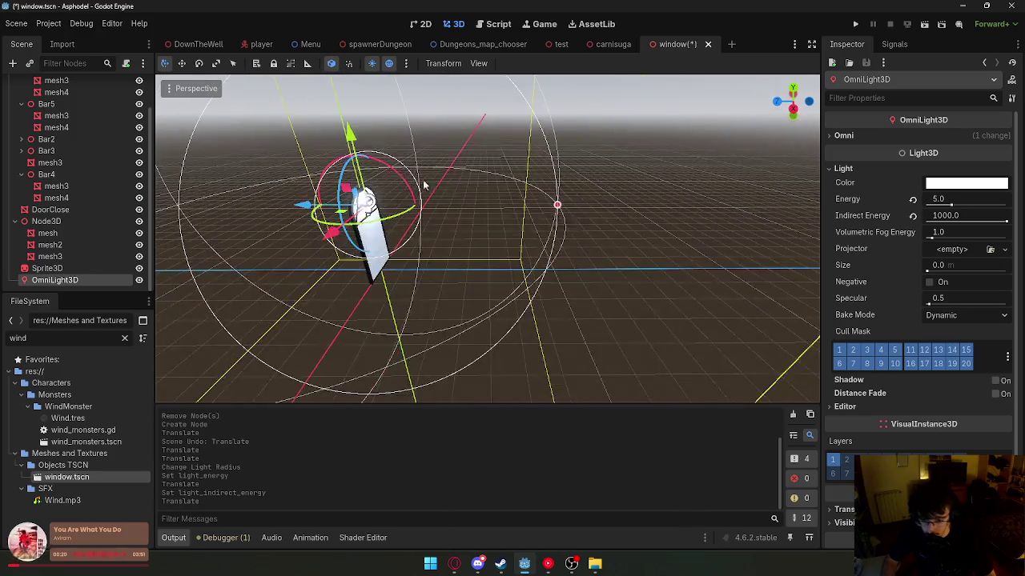
left_click_drag(557, 206, 661, 210)
mouse_move(364, 207)
left_mouse_down()
mouse_move(359, 224)
mouse_move(370, 232)
left_mouse_up()
mouse_move(650, 239)
left_mouse_down()
mouse_move(704, 240)
mouse_move(669, 240)
mouse_move(705, 248)
mouse_move(694, 248)
left_mouse_up()
- Set the light Size to 2.0 m and save the window scene
type("2")
key("Return")
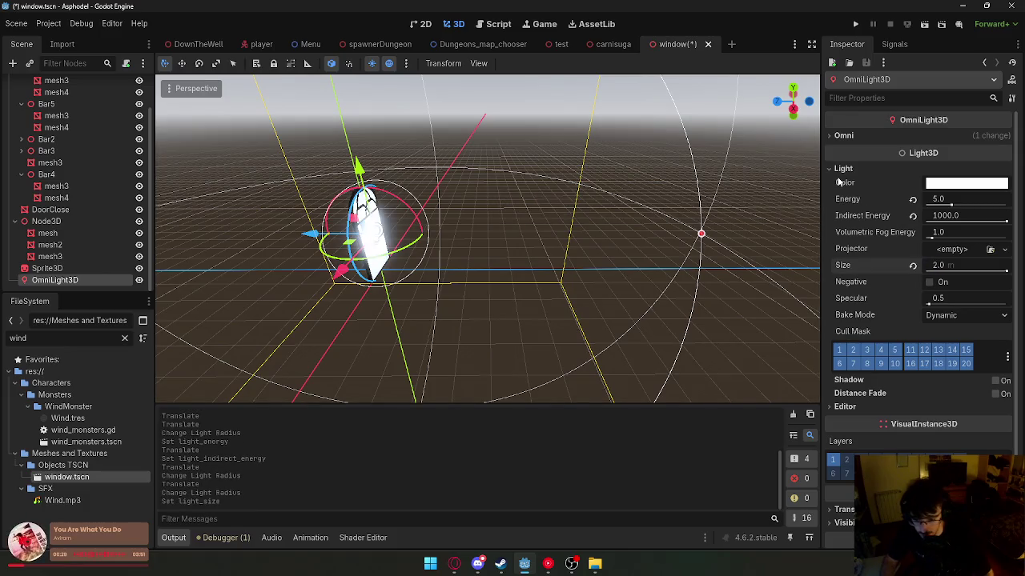
scroll(581, 141, "up", 5)
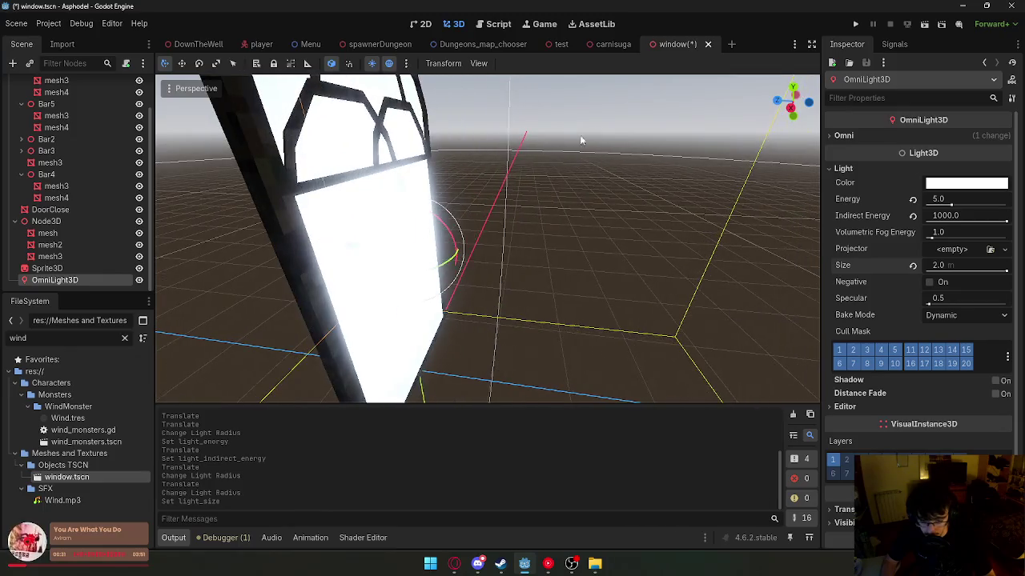
right_click(677, 46)
left_click(705, 65)
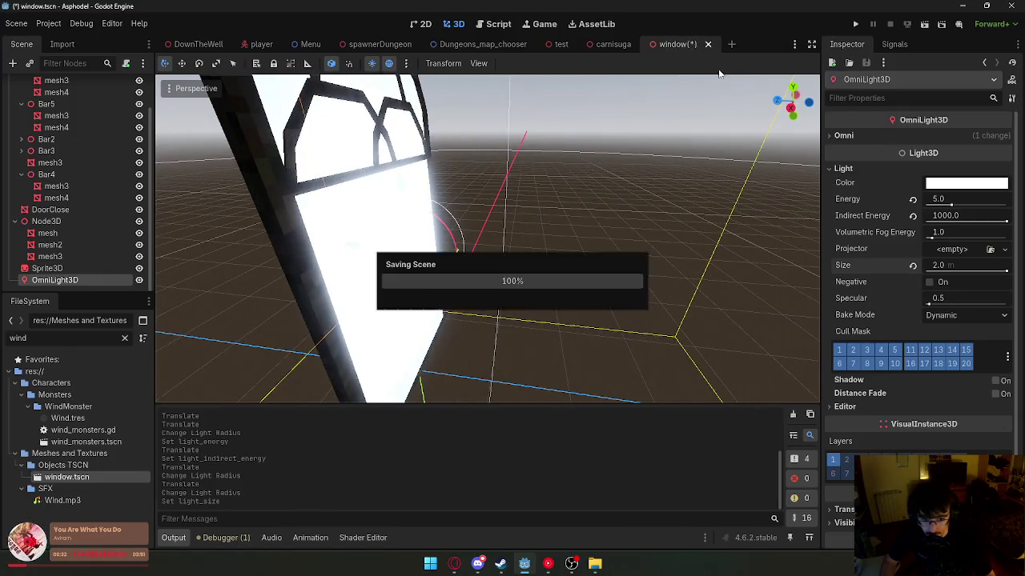
left_click(348, 229)
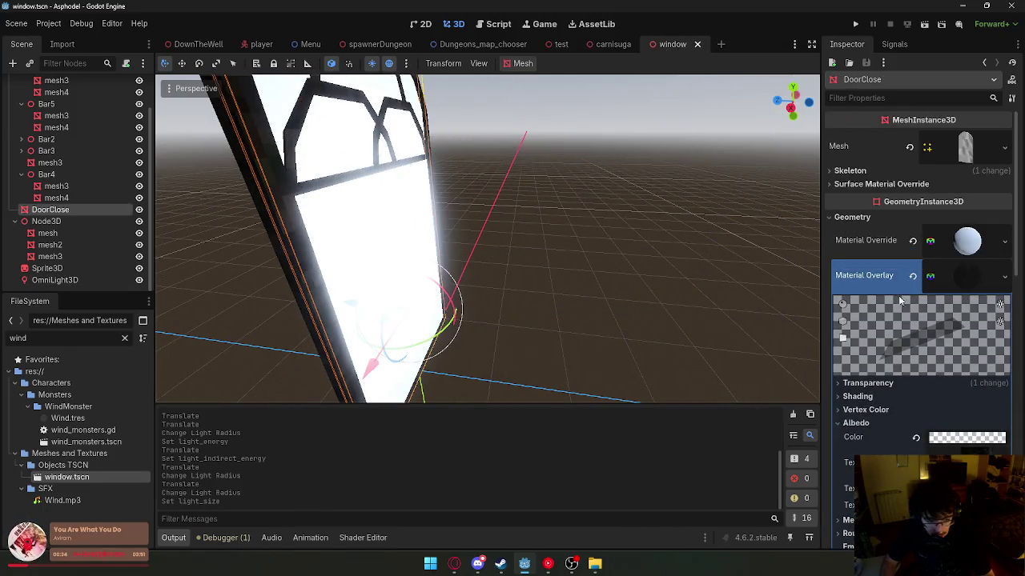
- Open the DoorClose override material and review its transparency options, leaving transparency disabled
scroll(977, 271, "down", 2)
left_click(1007, 190)
left_click(948, 295)
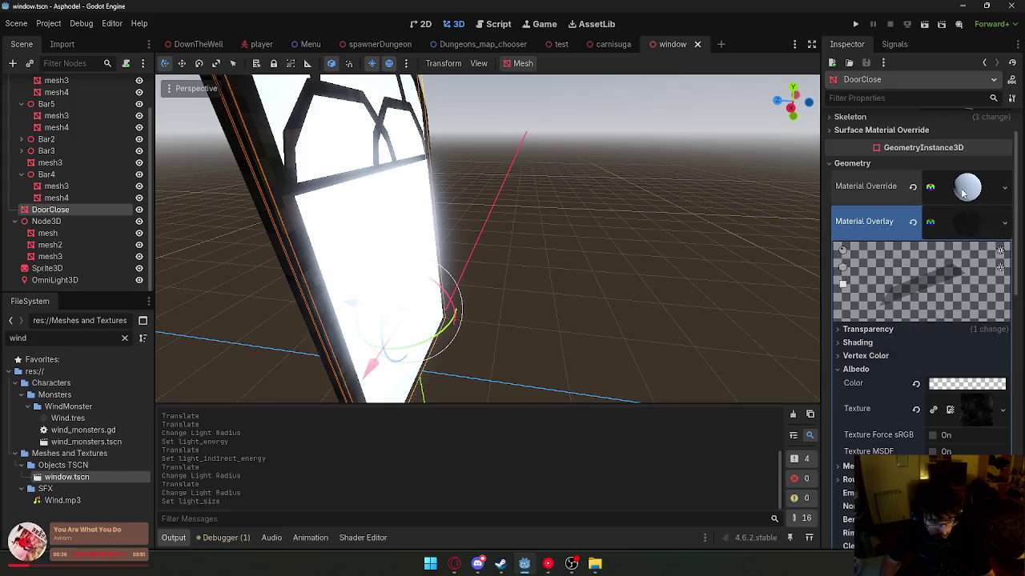
left_click(926, 295)
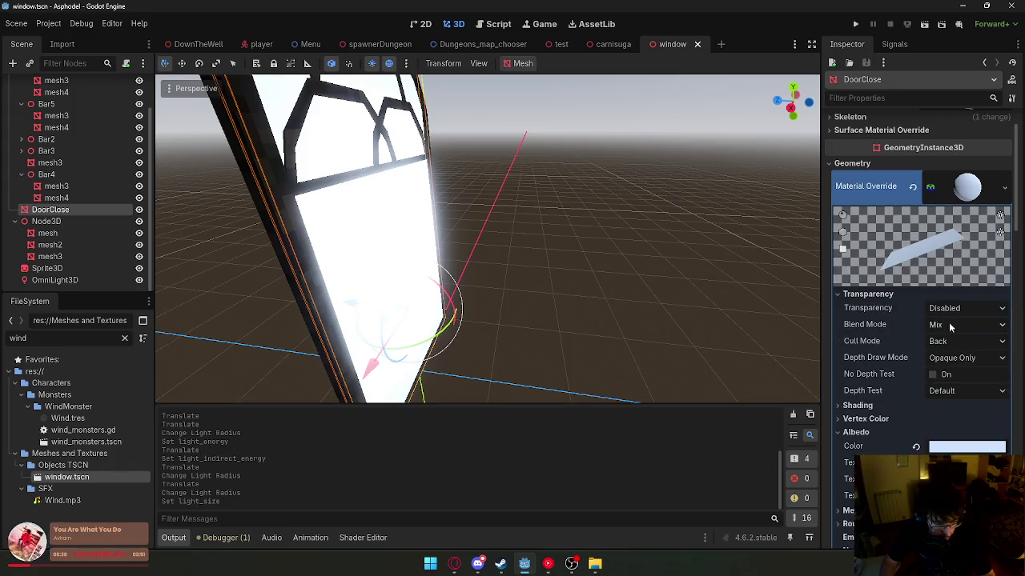
left_click(962, 342)
left_click(960, 325)
left_click(956, 308)
left_click(960, 309)
left_click(961, 327)
- Set the pane material's Shading Mode to Unshaded
scroll(957, 360, "down", 3)
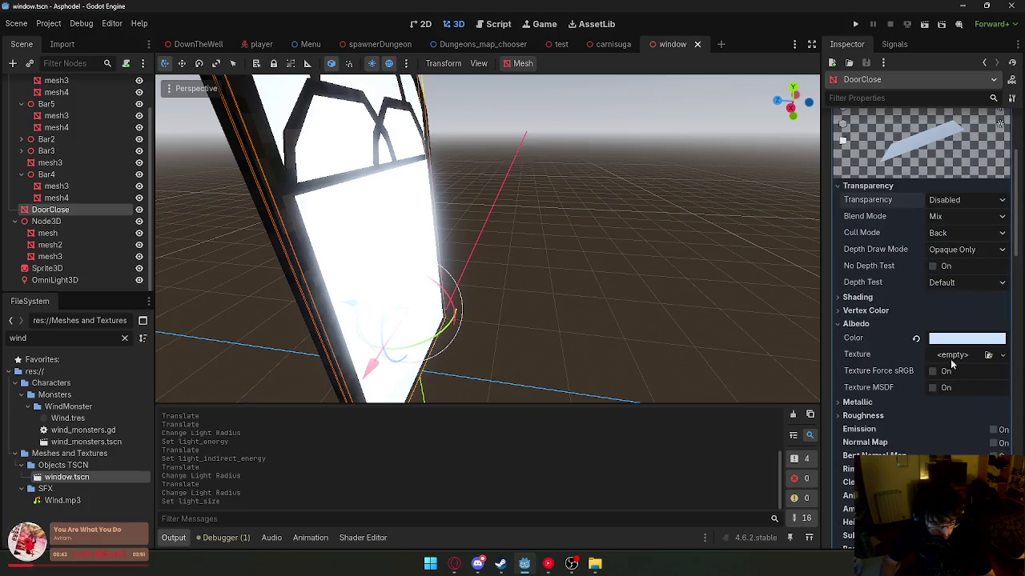
left_click(858, 297)
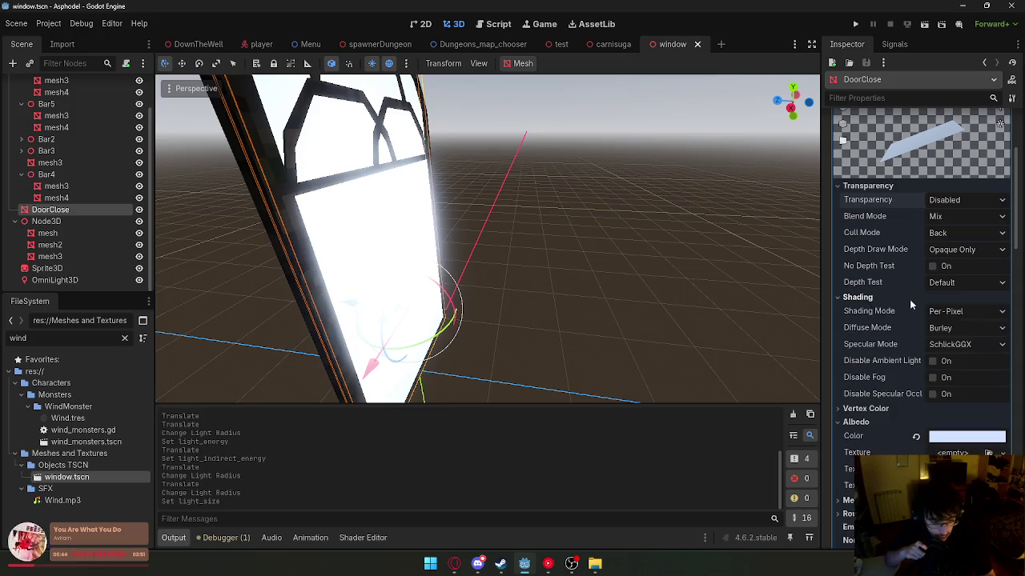
left_click(960, 312)
left_click(956, 327)
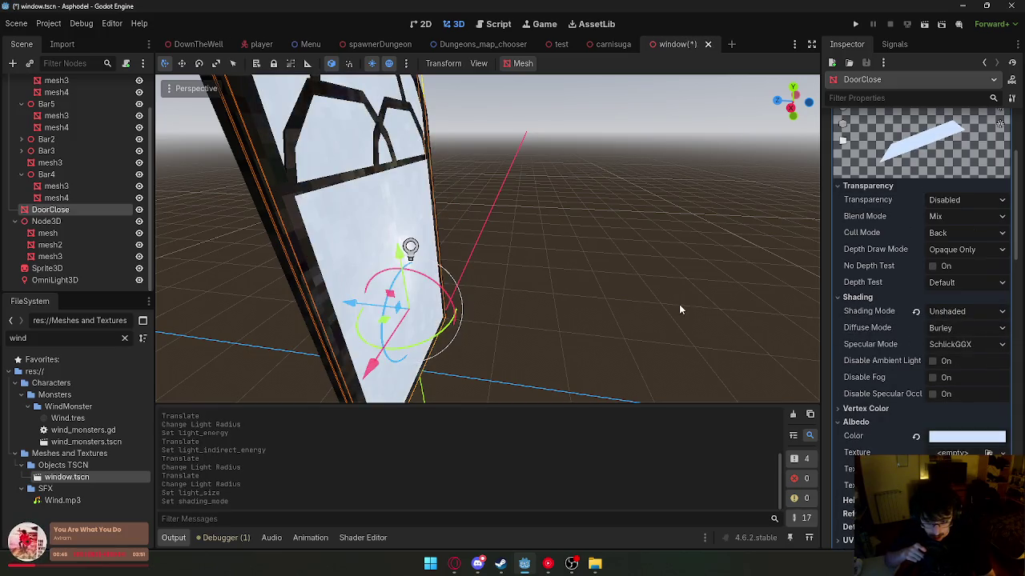
mouse_move(679, 304)
left_mouse_down()
mouse_move(656, 312)
mouse_move(624, 302)
left_mouse_up()
- Save the window scene and go back to DownTheWell
left_click(55, 281)
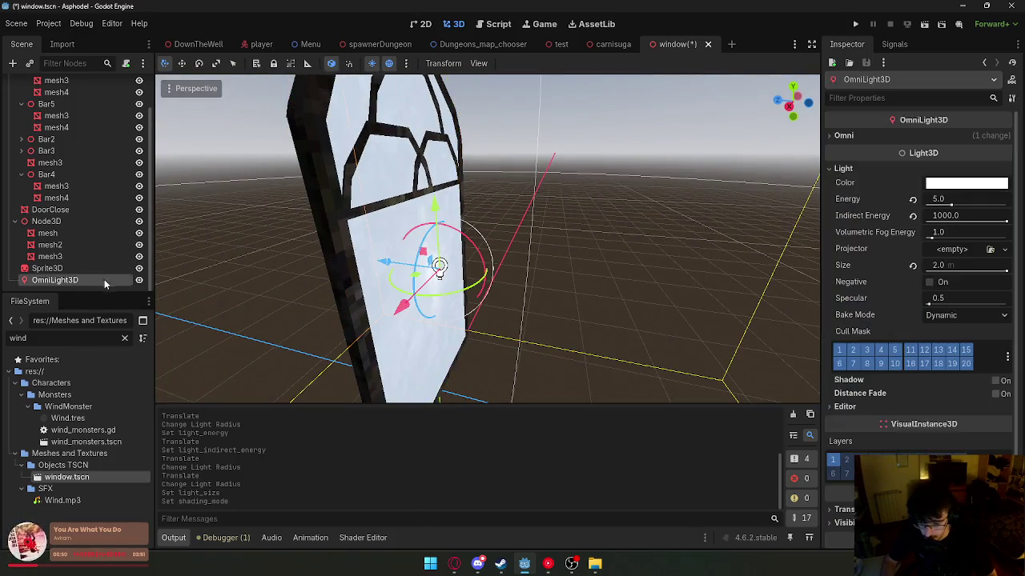
left_click(476, 228)
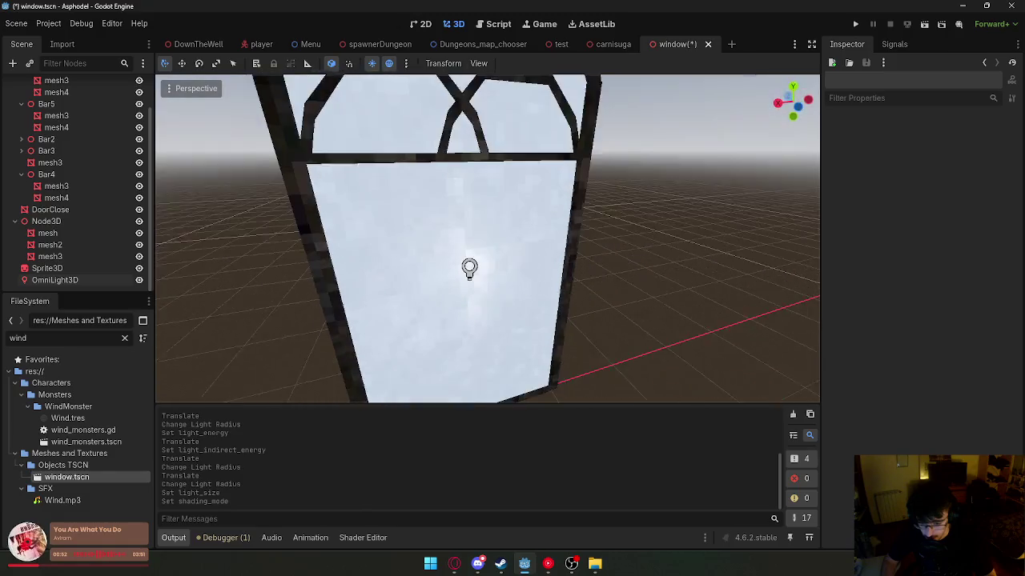
right_click(707, 50)
left_click(732, 68)
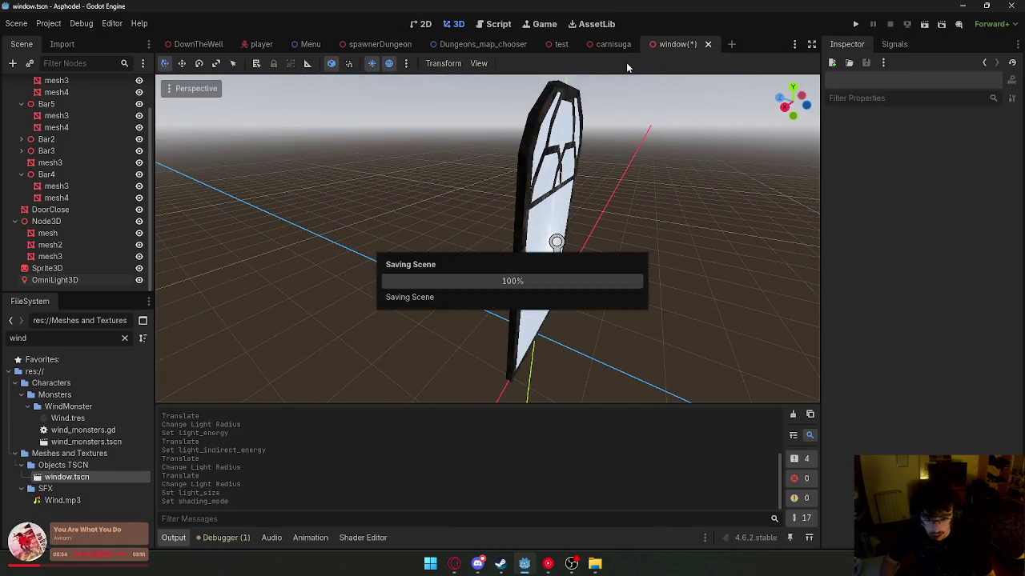
left_click(195, 48)
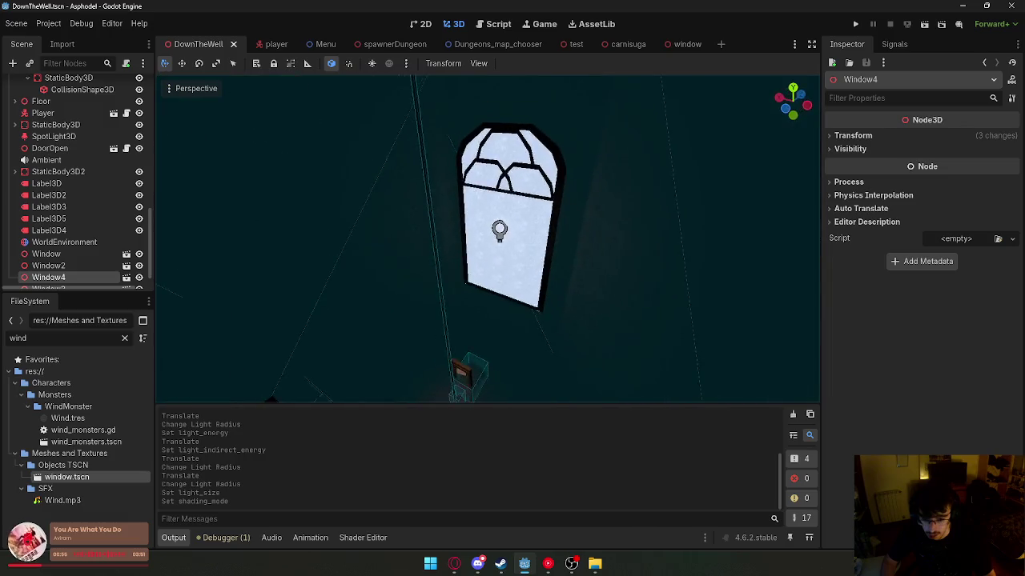
- Playtest the current scene with F6 to see the glowing windows, then return to the editor
key("w")
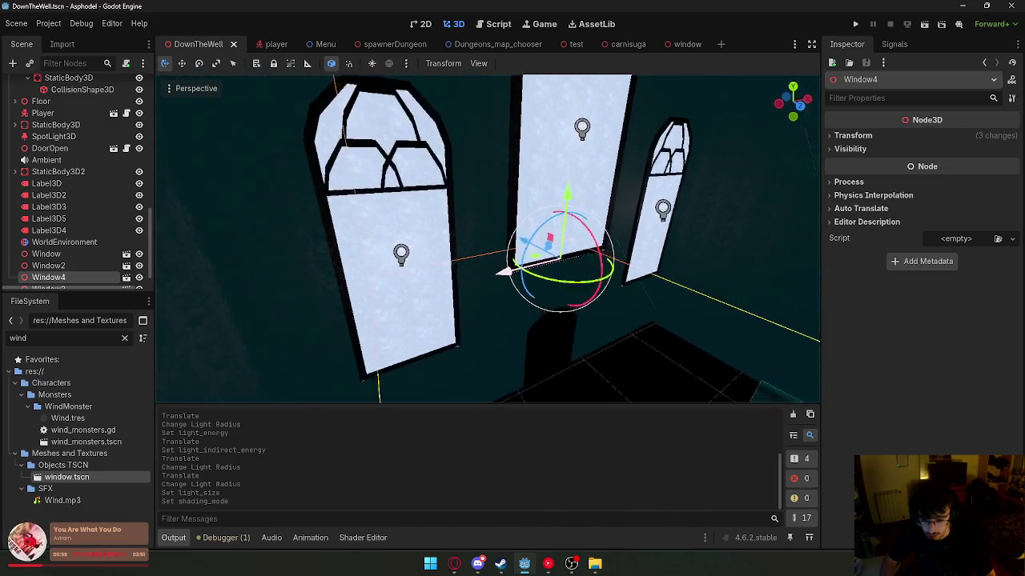
key("s")
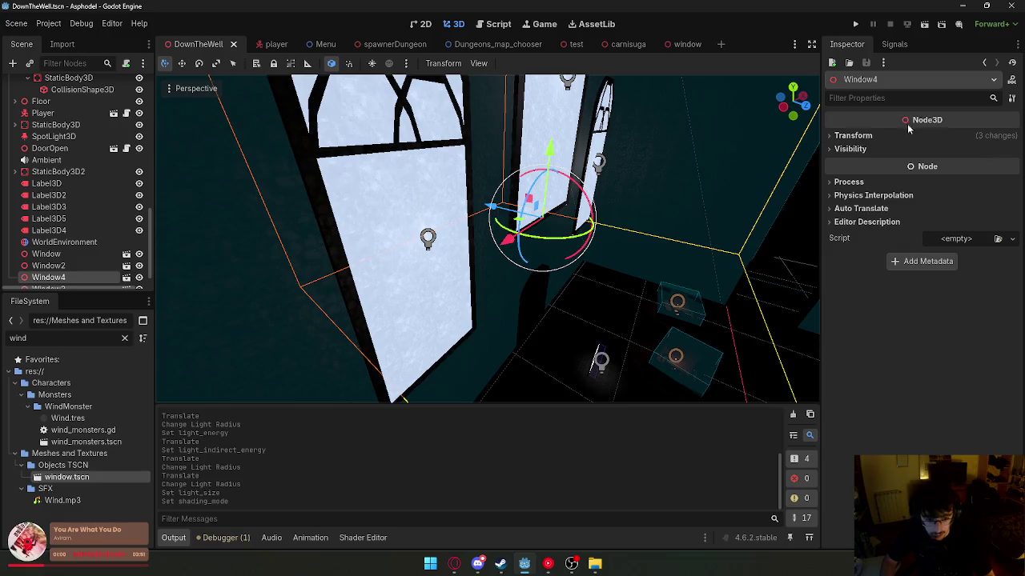
key("F6")
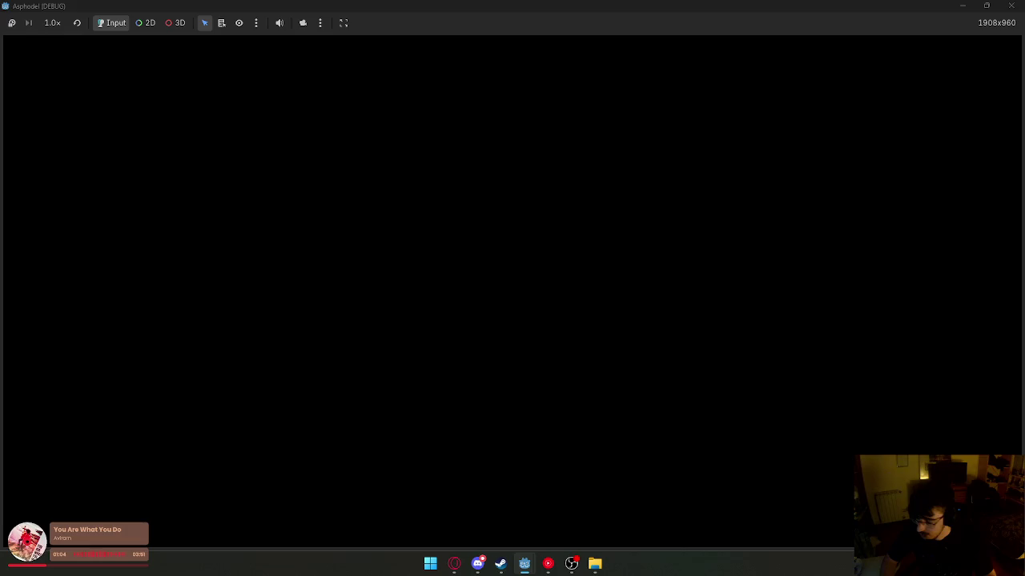
key("super")
mouse_move(524, 564)
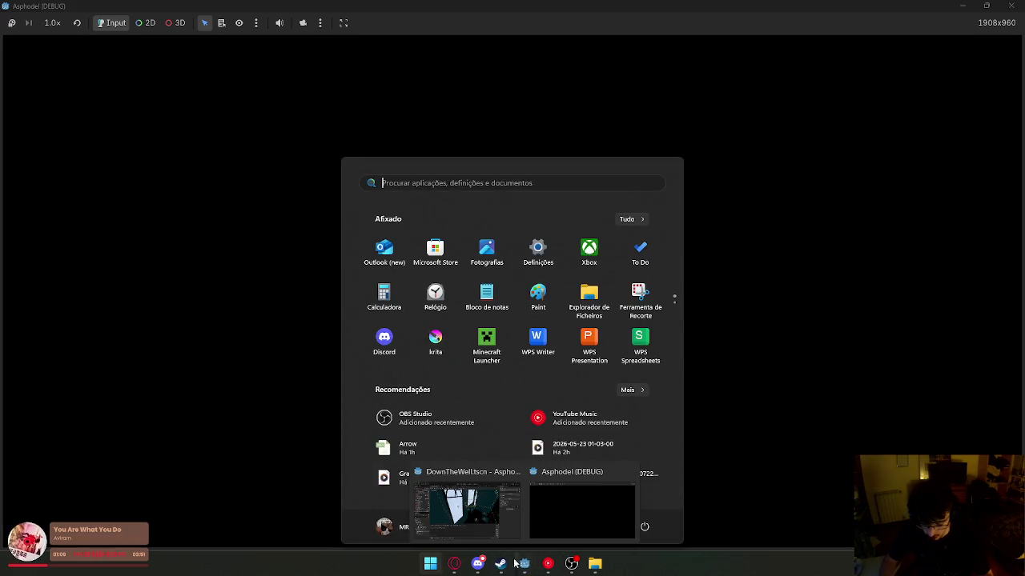
left_click(456, 492)
- Delete the EnteringAreaOpenEyes node and confirm the deletion
scroll(79, 273, "down", 1)
scroll(78, 273, "up", 3)
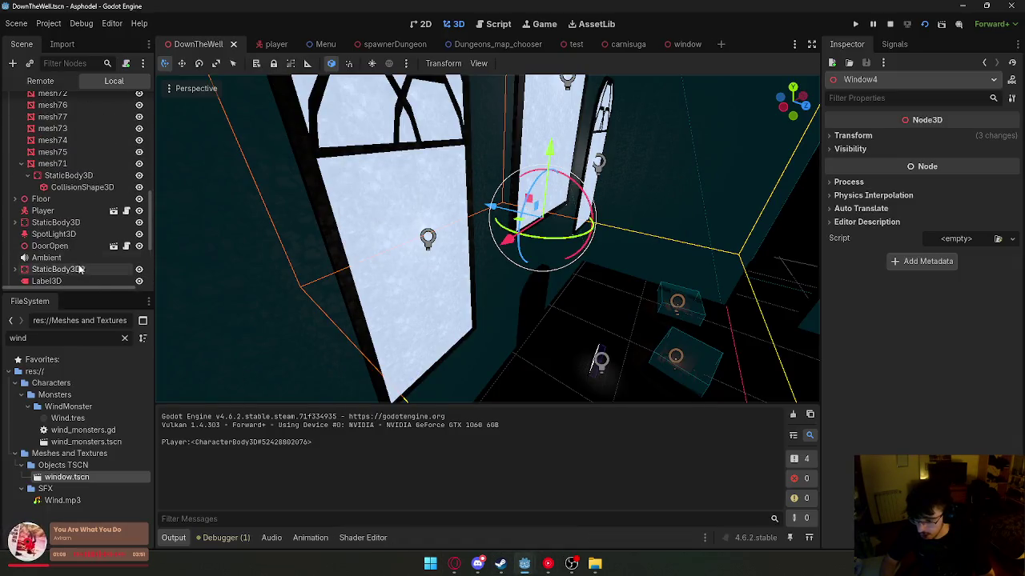
scroll(77, 240, "up", 5)
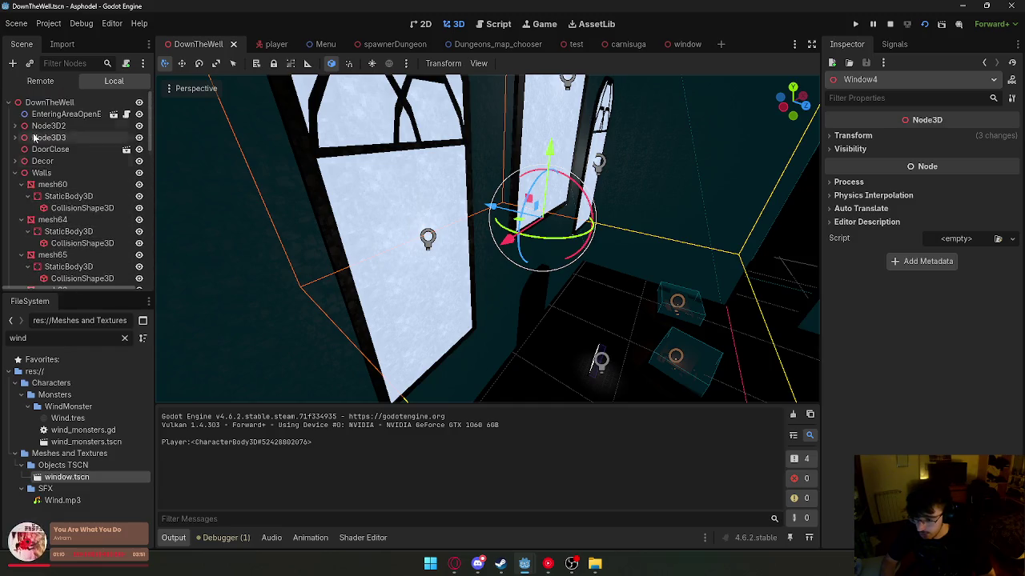
left_click(66, 114)
key("Delete")
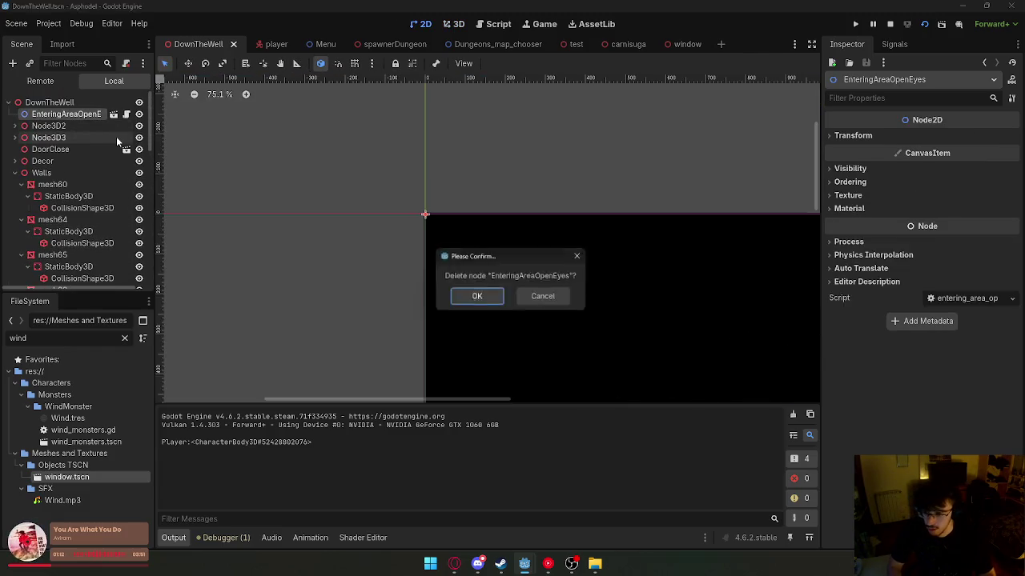
key("Return")
- Playtest the scene again, then restore the editor window to full size
key("F6")
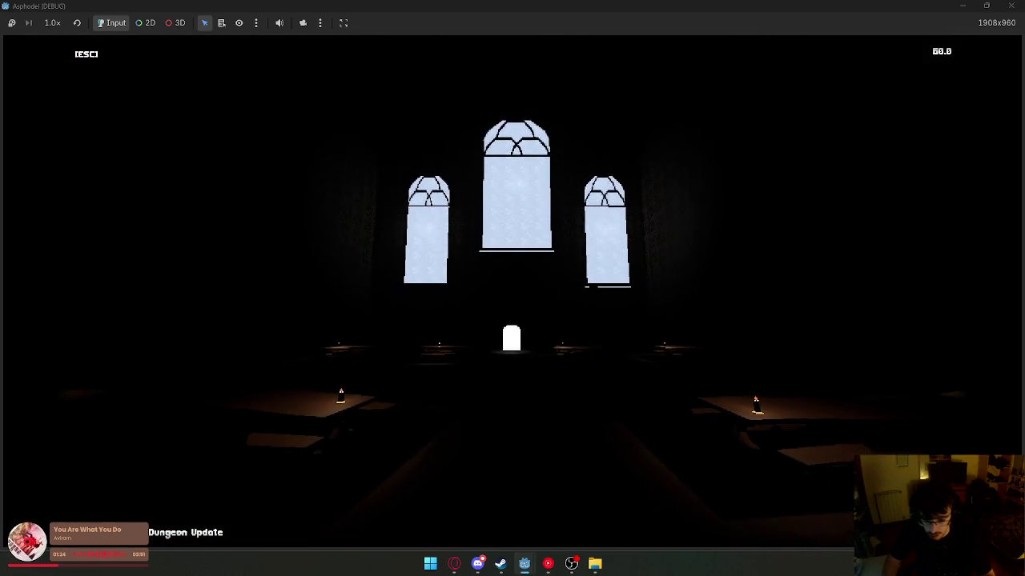
key("super")
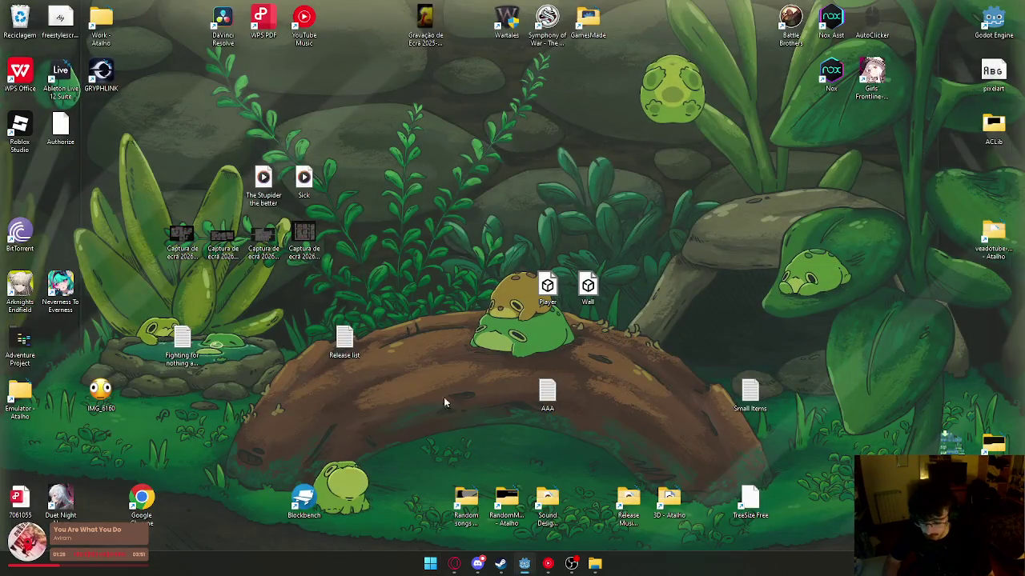
left_click_drag(512, 48, 497, 7)
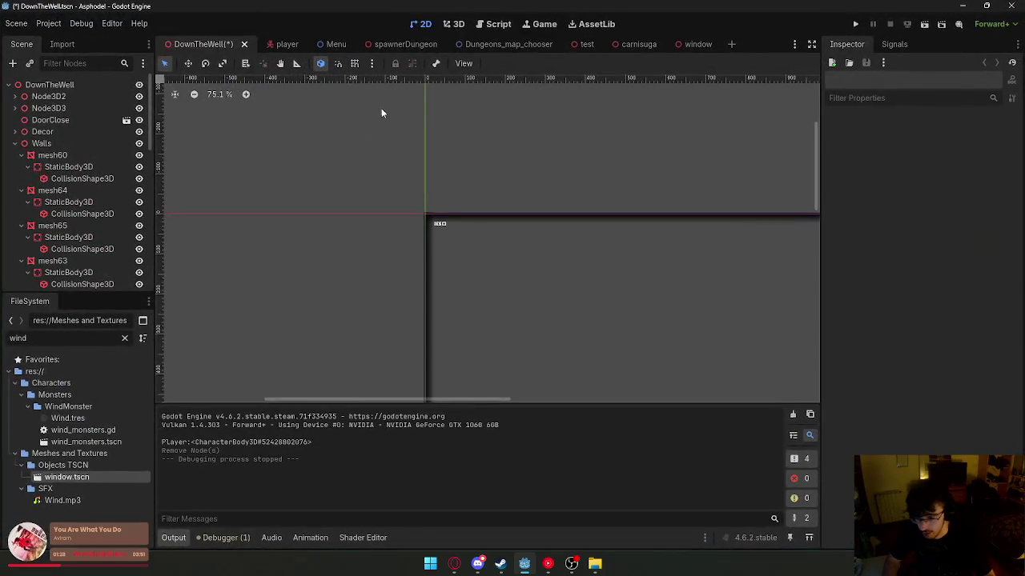
right_click(207, 43)
- Save the DownTheWell scene and open the window scene
left_click(235, 67)
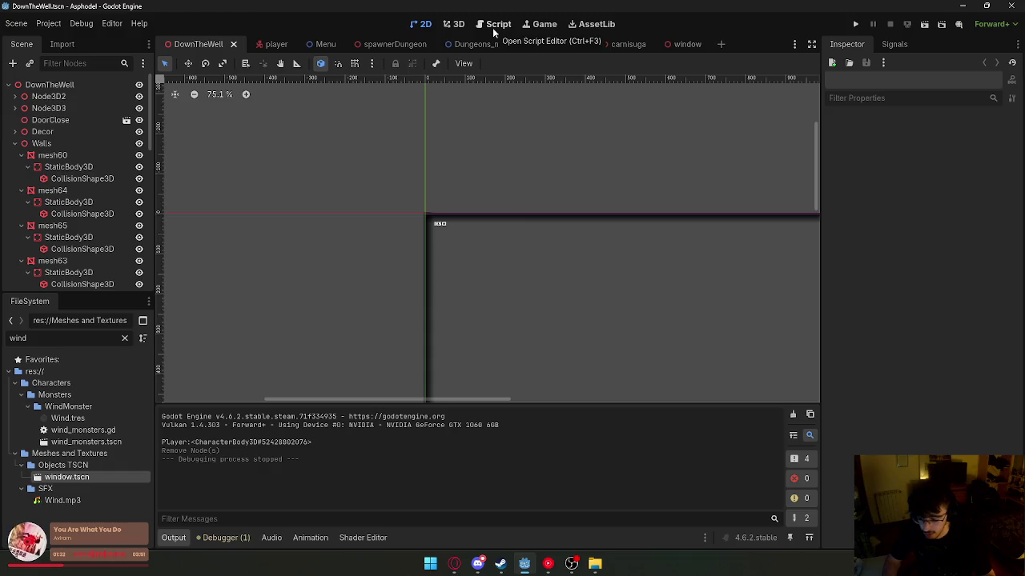
left_click(494, 31)
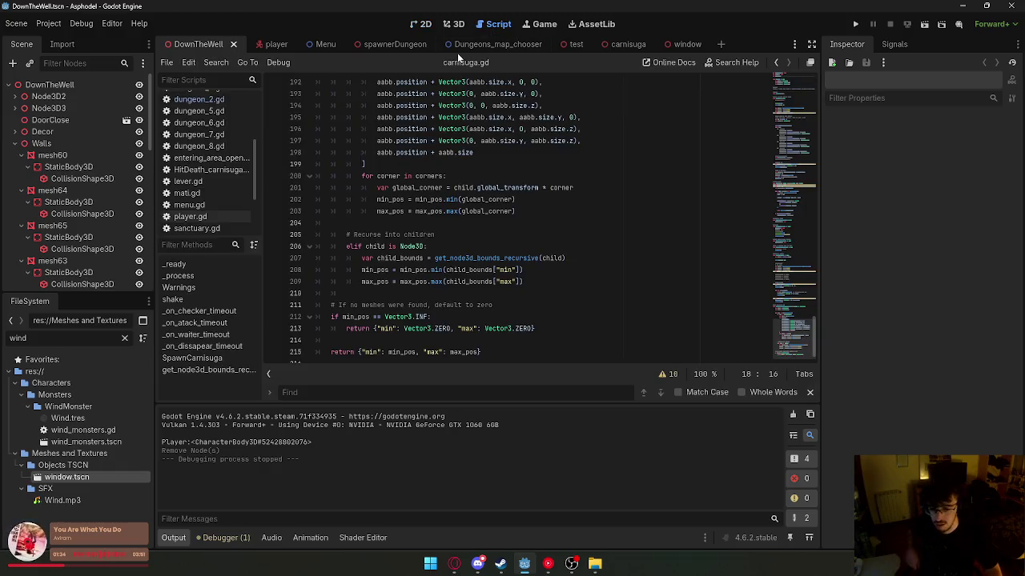
left_click(573, 45)
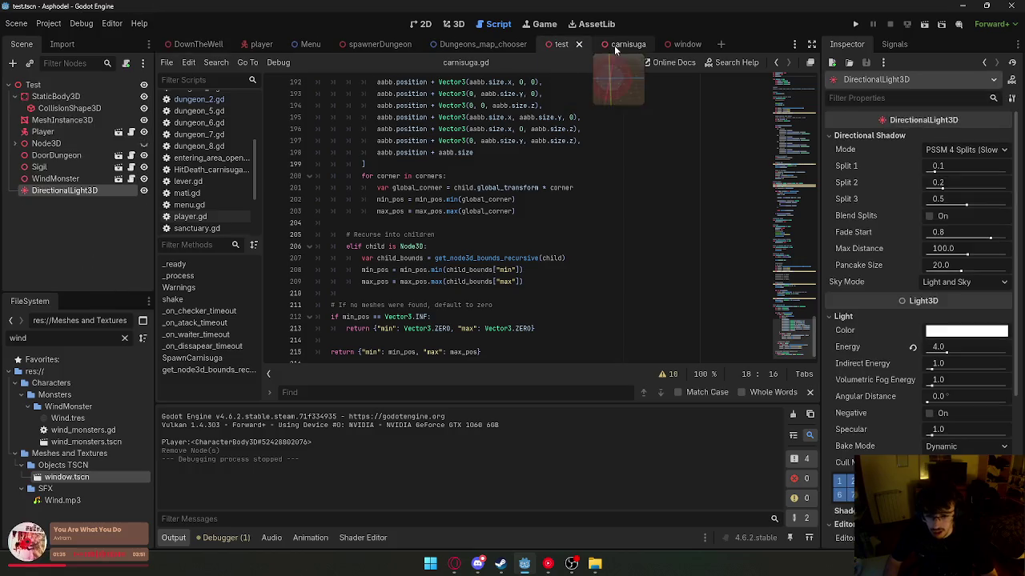
left_click(425, 24)
left_click(452, 27)
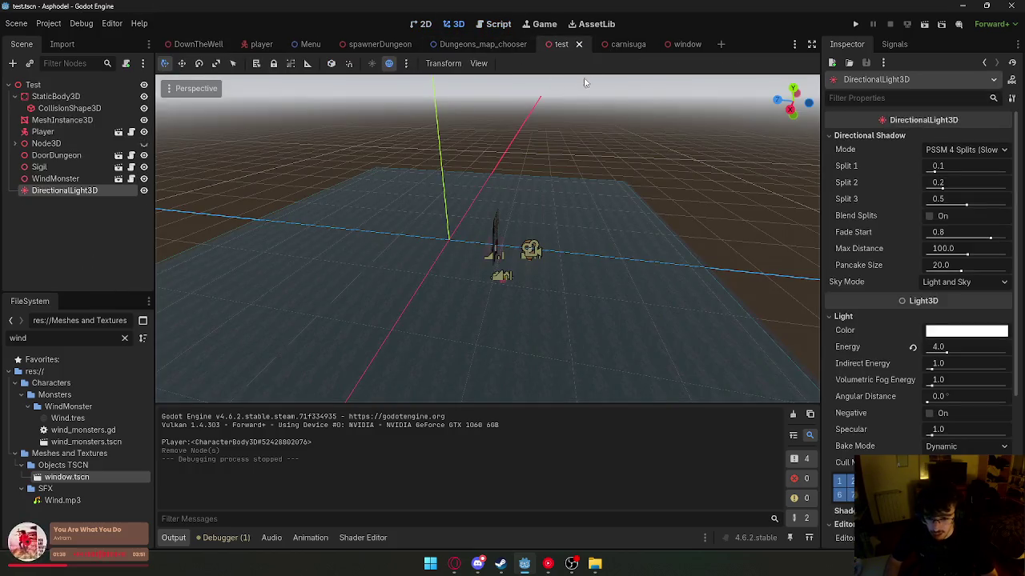
left_click(626, 45)
left_click(668, 48)
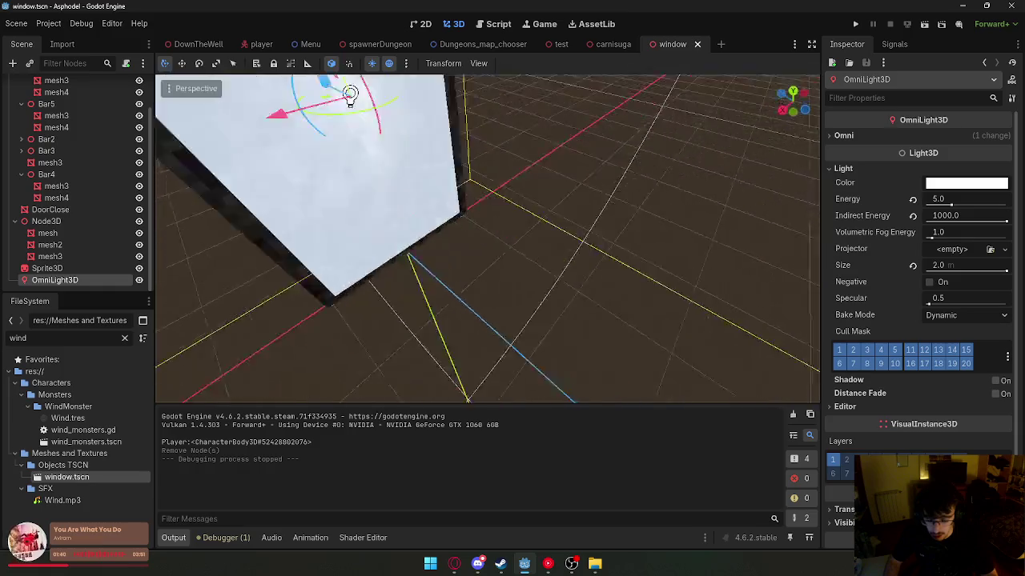
- Scale the window's bottom bar mesh3 taller and wider
left_click_drag(588, 240, 588, 142)
left_click(501, 185)
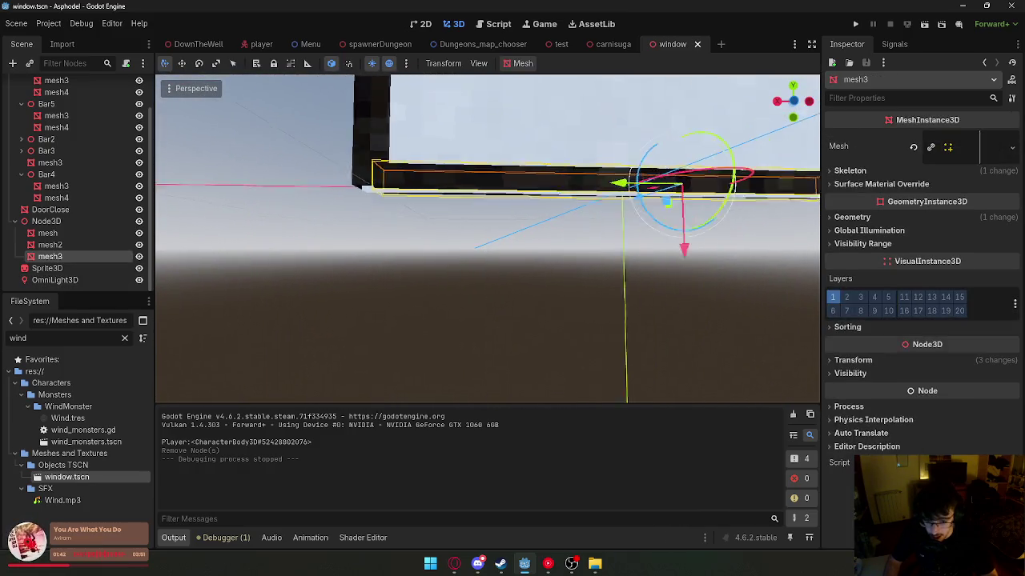
left_click(216, 64)
left_click_drag(629, 263, 653, 341)
left_click_drag(565, 198, 567, 269)
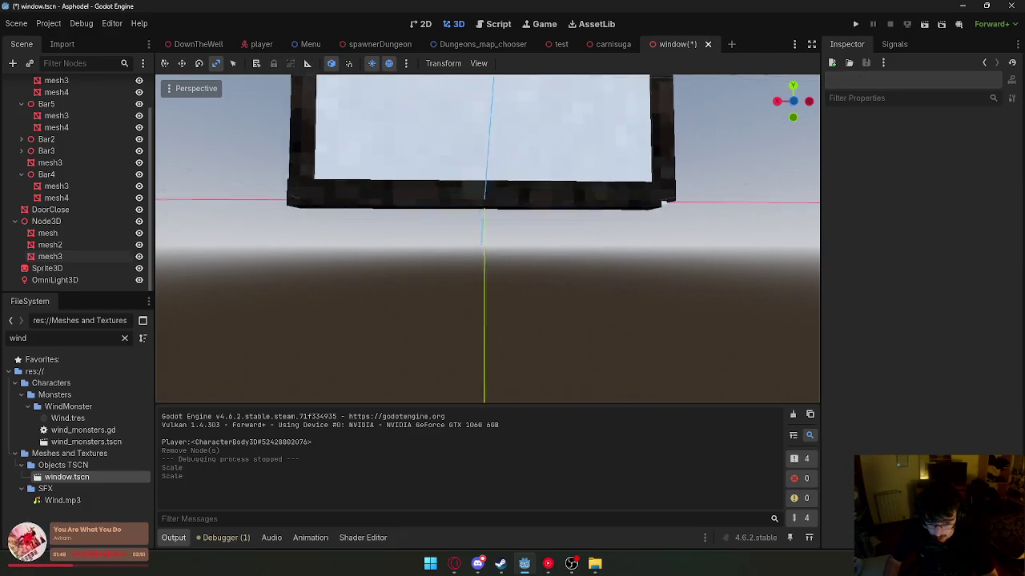
- Shift mesh3 slightly along X, widen it to fit the frame, and save the window scene
left_click(469, 195)
left_click(469, 196)
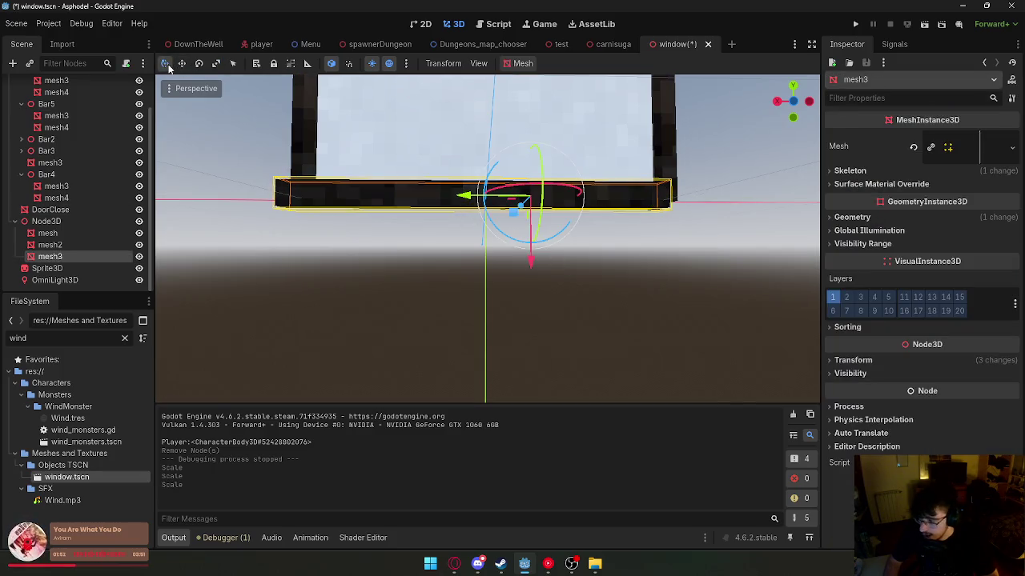
left_click_drag(472, 196, 474, 204)
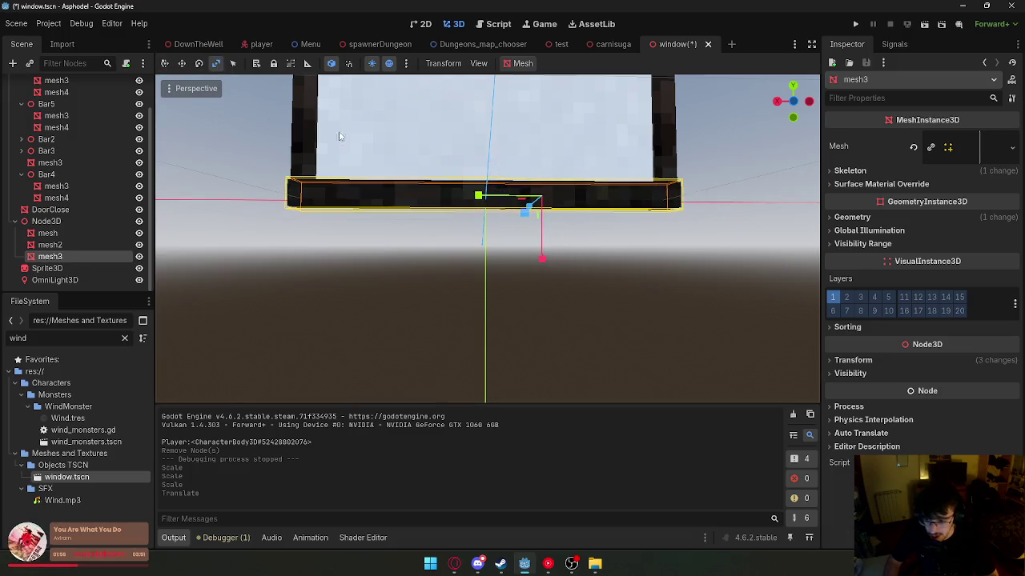
mouse_move(483, 203)
left_mouse_down()
mouse_move(441, 208)
mouse_move(424, 196)
mouse_move(470, 242)
left_mouse_up()
right_click(666, 49)
left_click(688, 71)
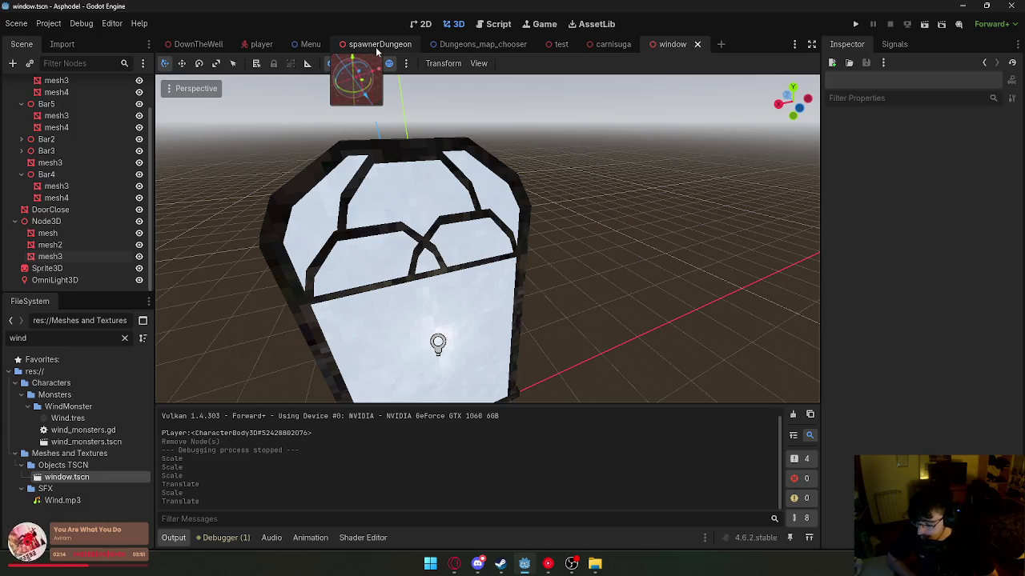
- Check the whole window frame, deselect the bar, and return to the DownTheWell scene
left_click_drag(552, 192, 582, 172)
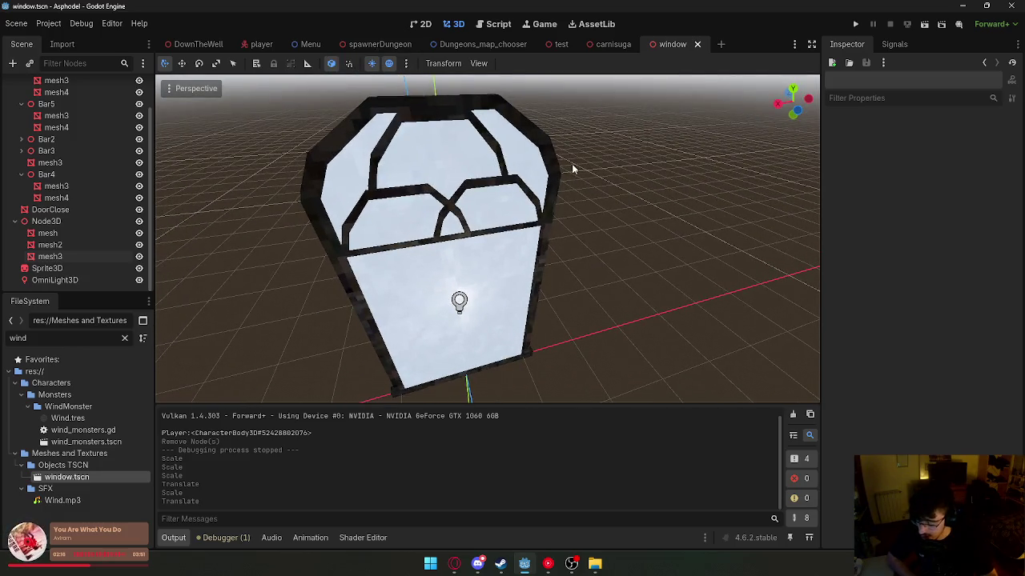
left_click(453, 381)
left_click(219, 66)
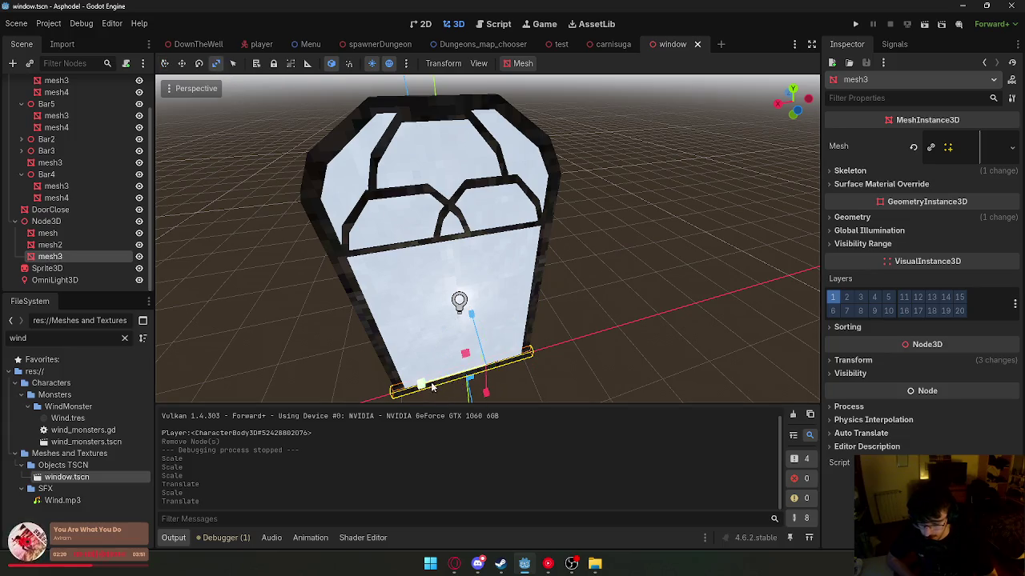
scroll(430, 387, "up", 2)
left_click(569, 352)
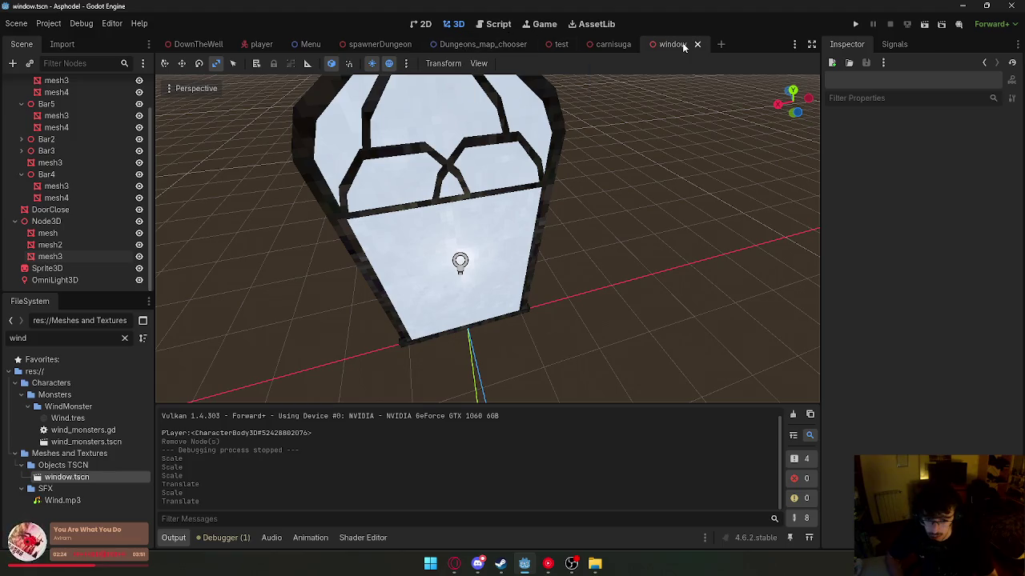
left_click(198, 44)
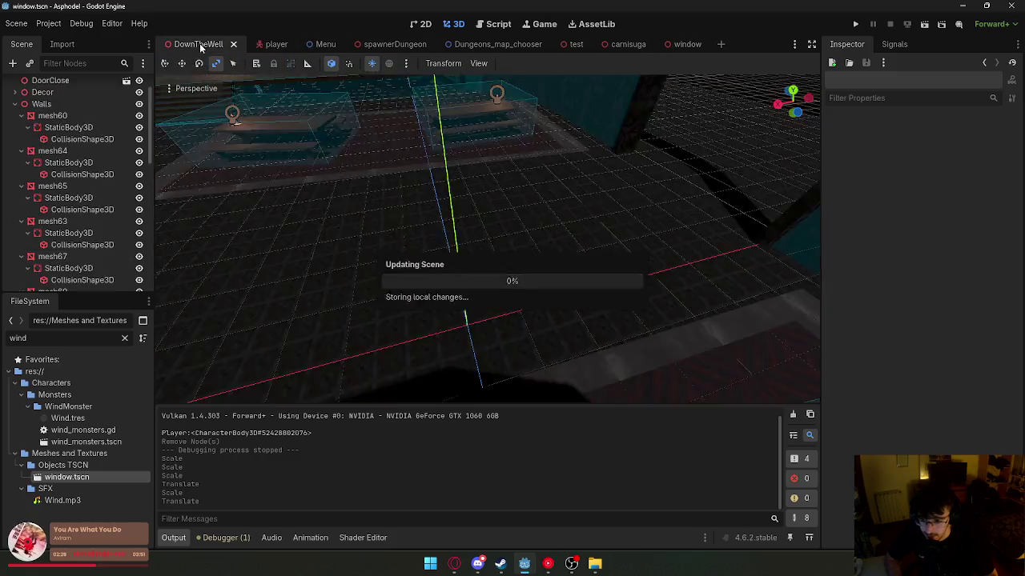
- In the window scene, change the DoorClose glass albedo colour to light blue 7eade9
scroll(604, 195, "up", 6)
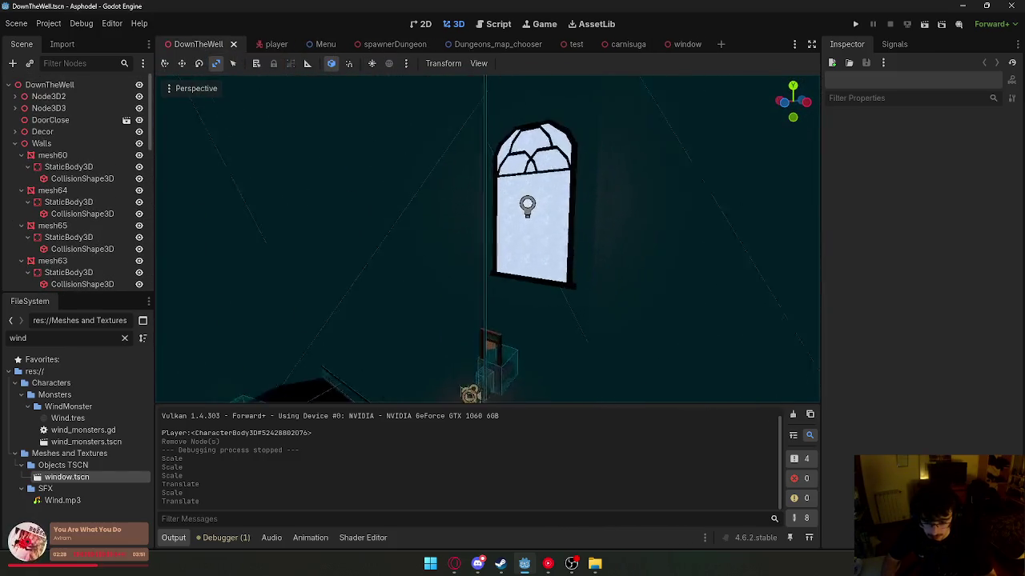
left_click(687, 44)
left_click(459, 261)
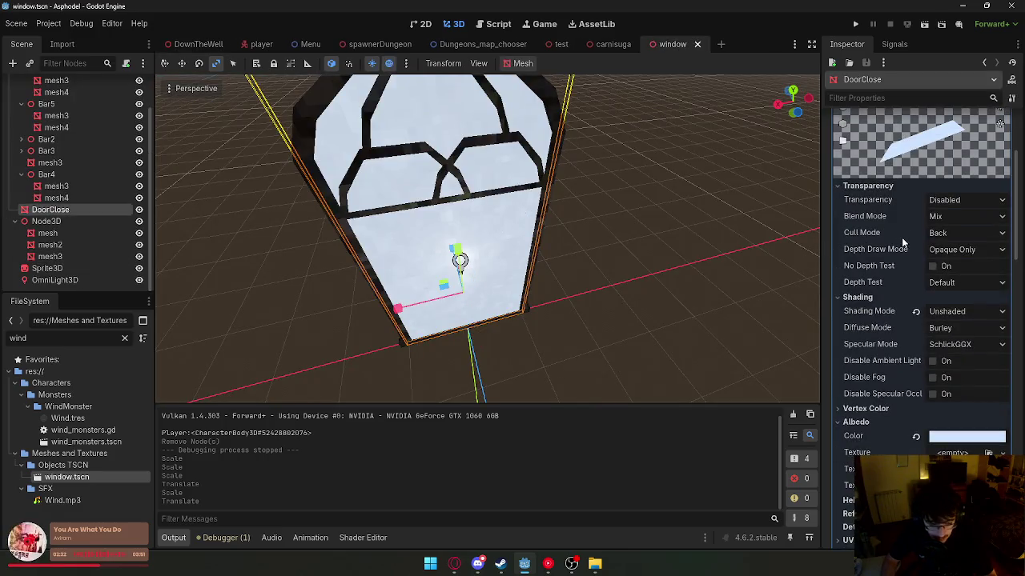
scroll(903, 242, "down", 2)
left_click(953, 382)
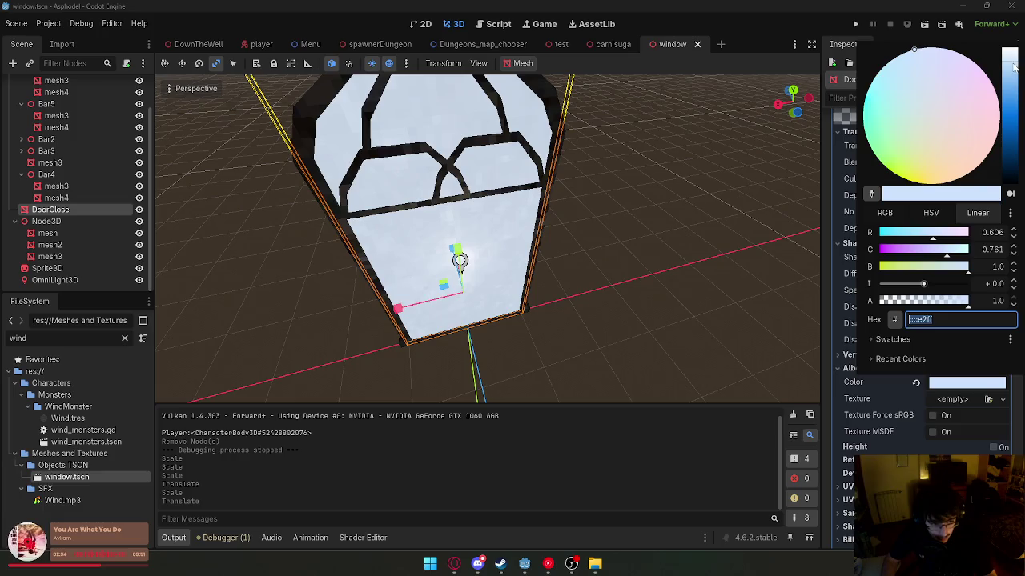
left_click_drag(1013, 67, 1015, 77)
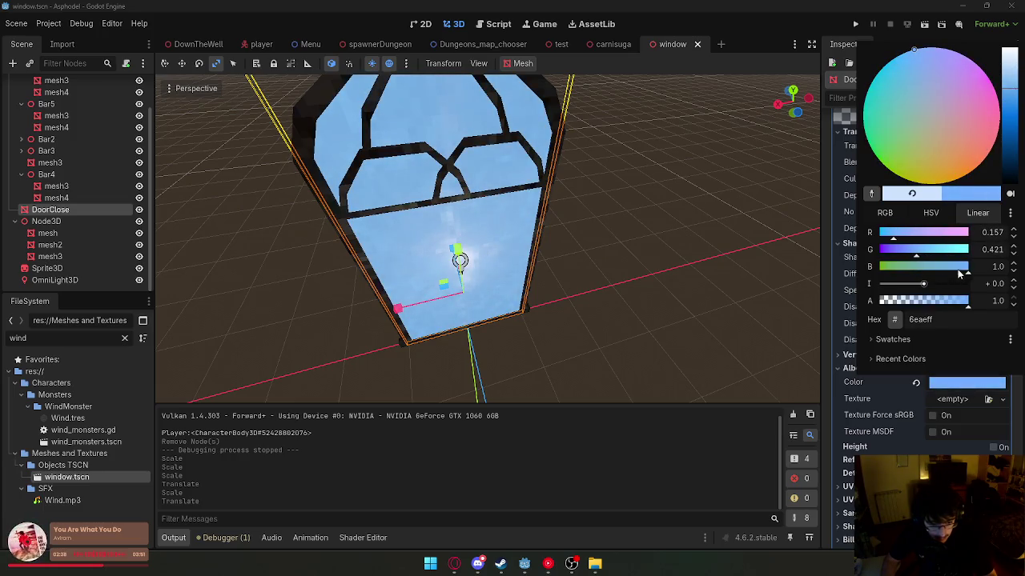
left_click_drag(916, 254, 905, 256)
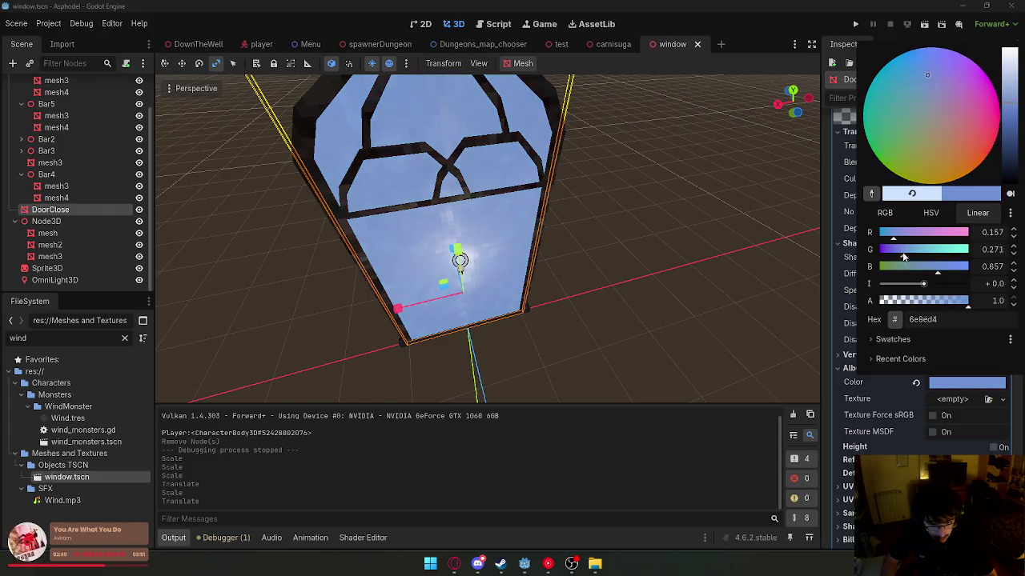
mouse_move(1017, 106)
left_mouse_down()
mouse_move(1010, 60)
mouse_move(1008, 171)
mouse_move(1012, 72)
mouse_move(1014, 100)
left_mouse_up()
- Lower the DoorClose Material Overlay albedo alpha to semi-transparent white ffffffda
left_click(729, 343)
scroll(925, 209, "up", 5)
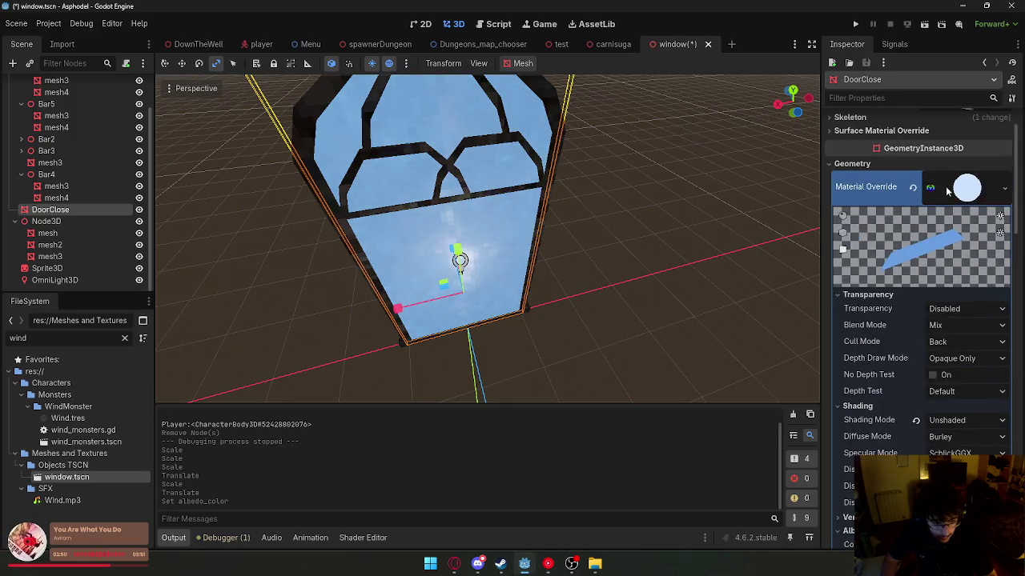
left_click(963, 224)
left_click(964, 224)
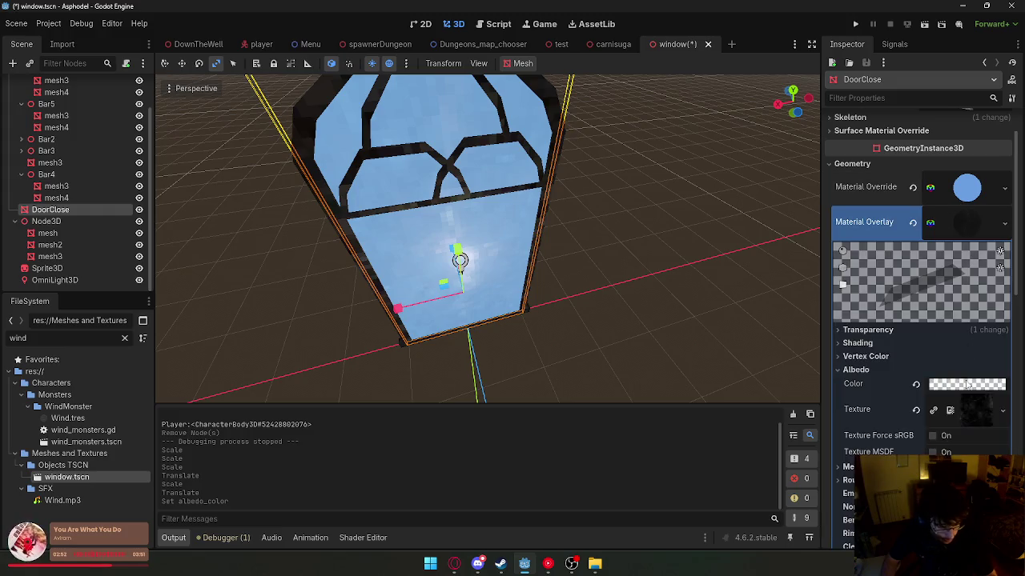
left_click(966, 384)
mouse_move(923, 308)
left_mouse_down()
mouse_move(990, 306)
mouse_move(924, 302)
left_mouse_up()
mouse_move(520, 264)
left_mouse_down()
mouse_move(479, 280)
mouse_move(705, 330)
left_mouse_up()
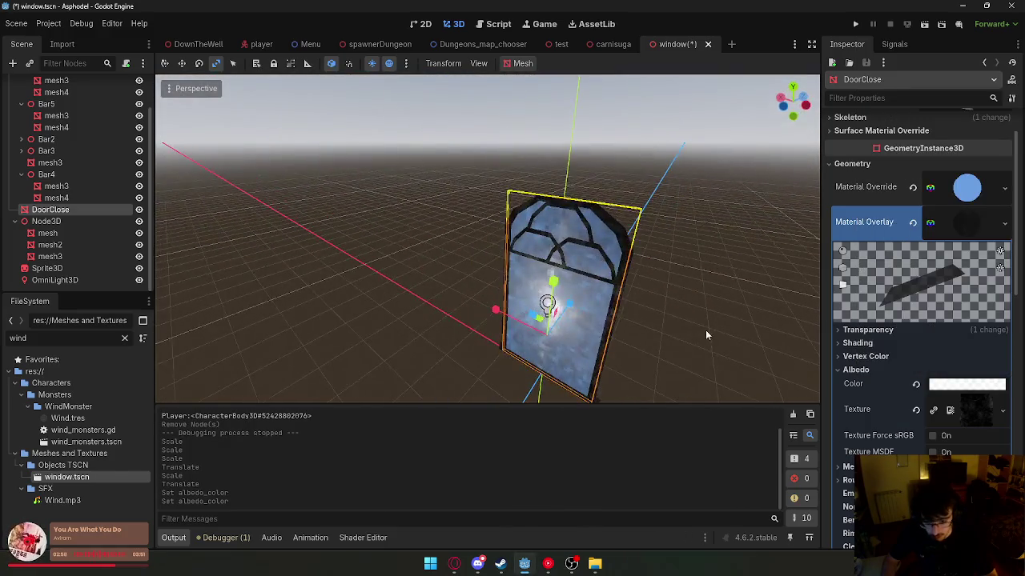
- Save the window scene, then reselect DoorClose and expand its Material Override
scroll(705, 330, "up", 5)
right_click(693, 46)
left_click(711, 68)
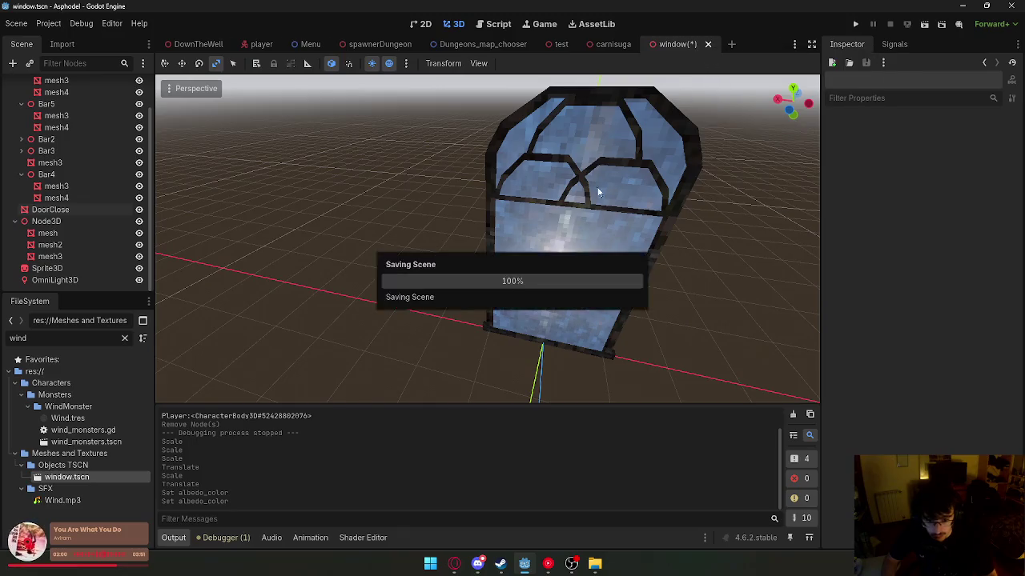
left_click(592, 224)
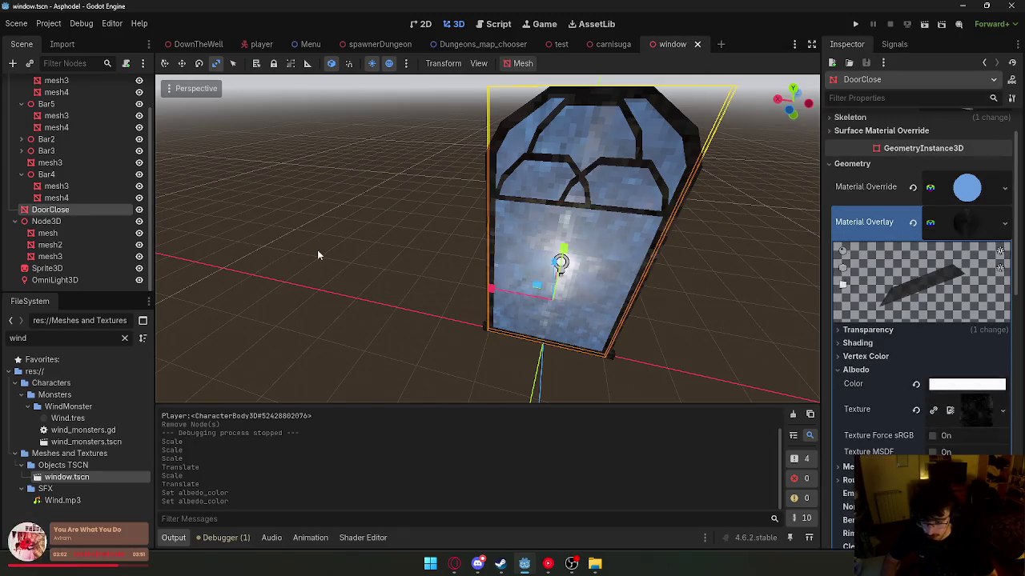
left_click(968, 187)
- Darken the DoorClose override albedo colour to deep teal blue 00547b
scroll(973, 361, "down", 5)
left_click(973, 440)
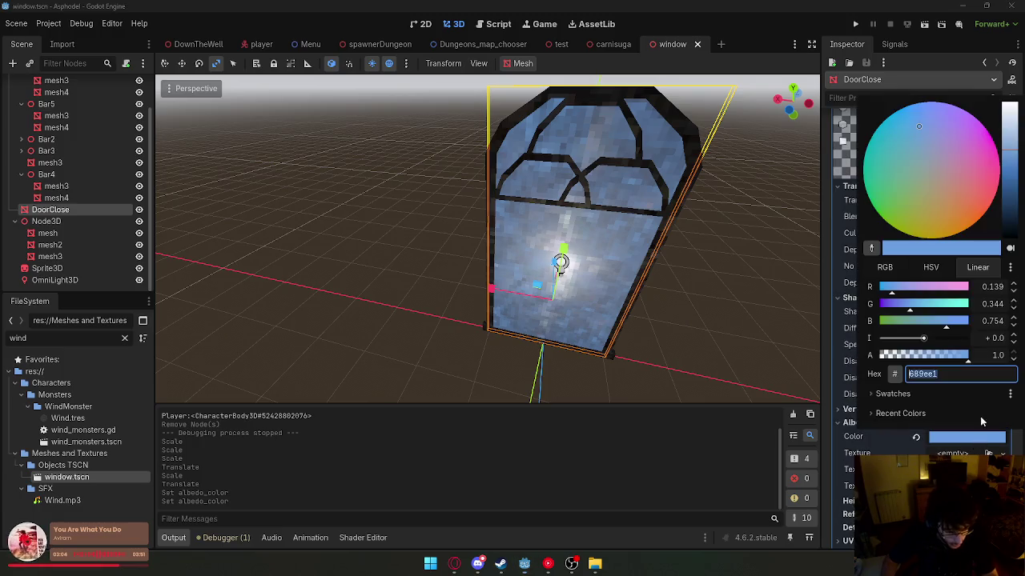
left_click_drag(1008, 216, 1017, 196)
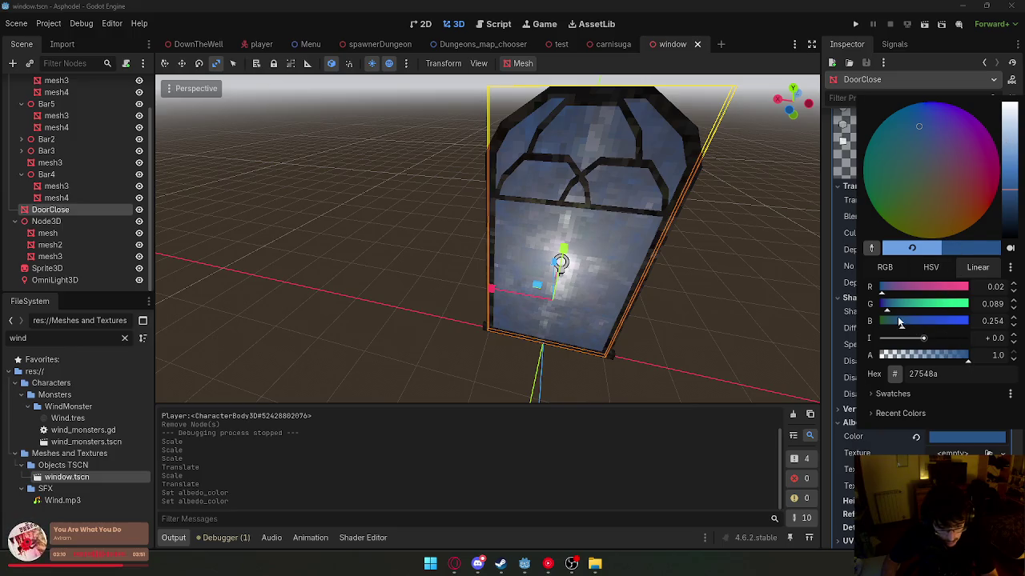
mouse_move(883, 295)
left_mouse_down()
mouse_move(892, 296)
mouse_move(879, 295)
left_mouse_up()
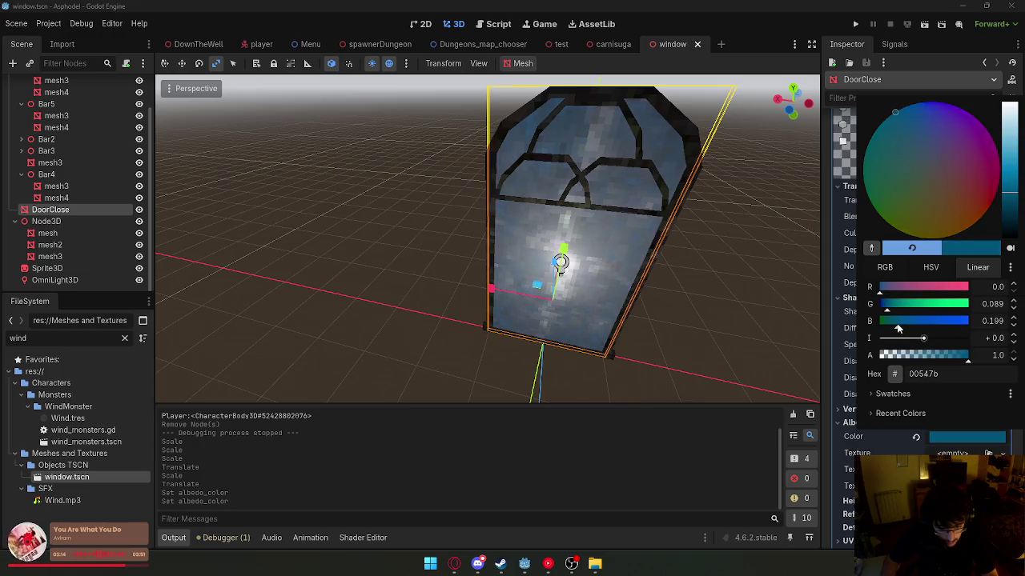
left_click(765, 324)
mouse_move(765, 324)
left_mouse_down()
mouse_move(523, 263)
mouse_move(457, 270)
mouse_move(715, 197)
left_mouse_up()
right_click(695, 47)
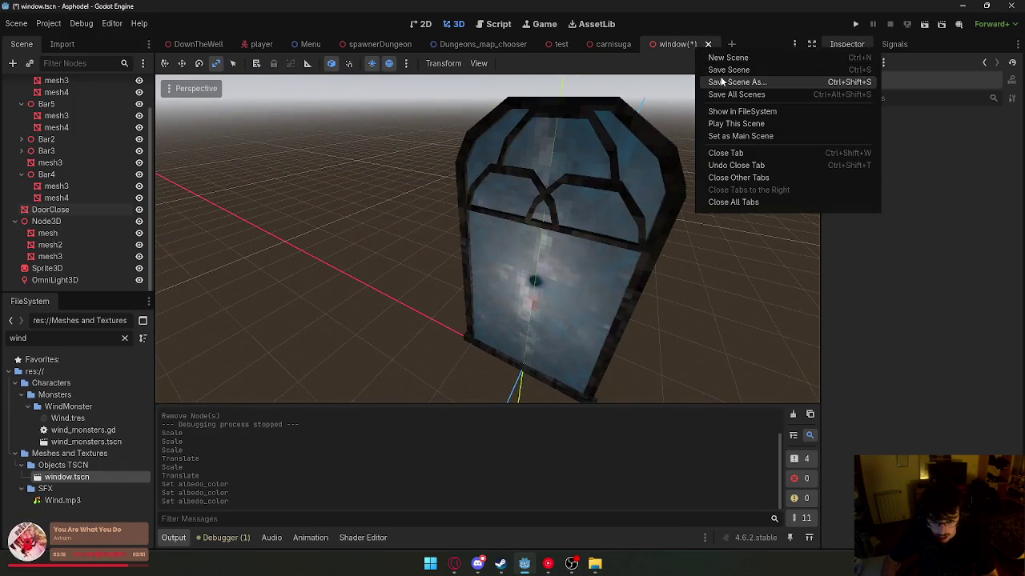
- Save the window scene and move the red Sprite3D about 0.4 along its Z axis
left_click(725, 70)
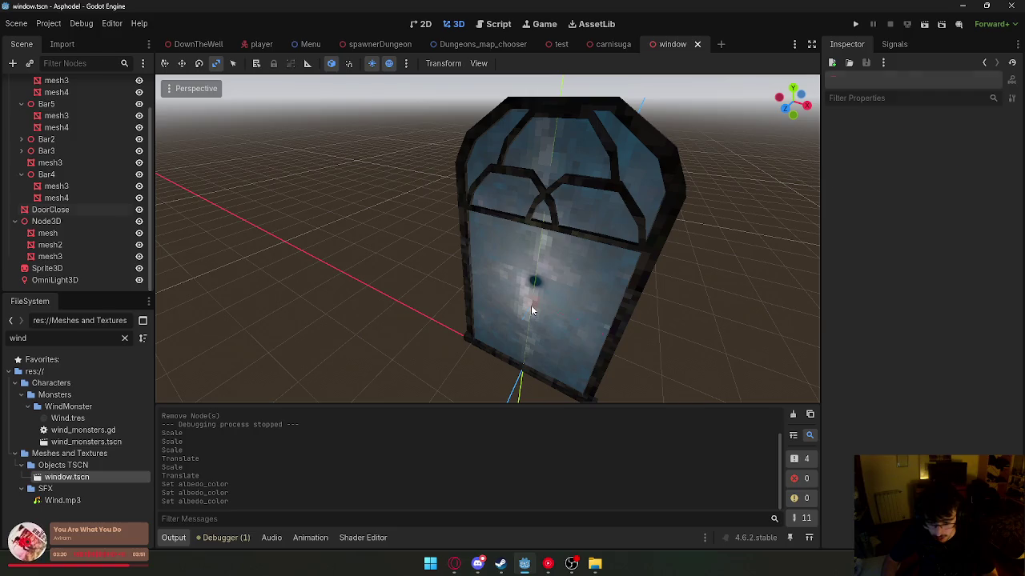
left_click(531, 305)
mouse_move(500, 363)
left_mouse_down()
mouse_move(488, 366)
mouse_move(485, 407)
left_mouse_up()
- Save the window scene again and open the test scene
right_click(675, 46)
left_click(720, 70)
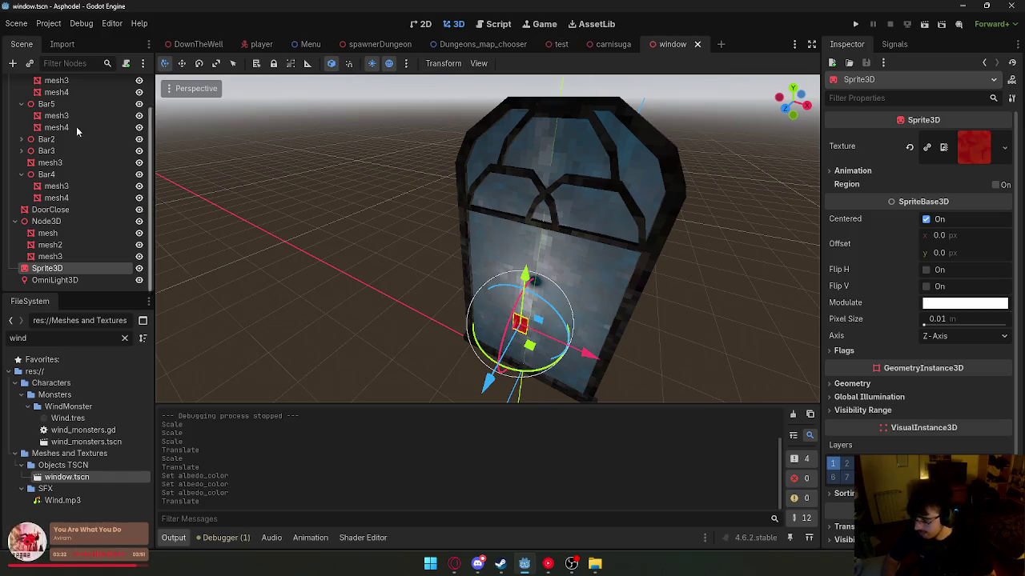
left_click(596, 45)
left_click(561, 44)
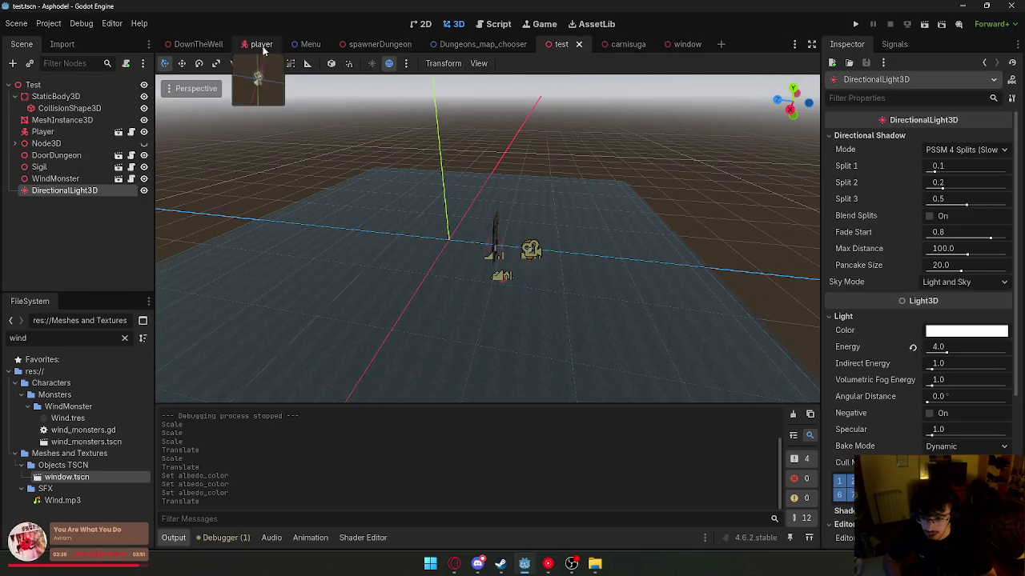
left_click(197, 44)
scroll(489, 240, "down", 5)
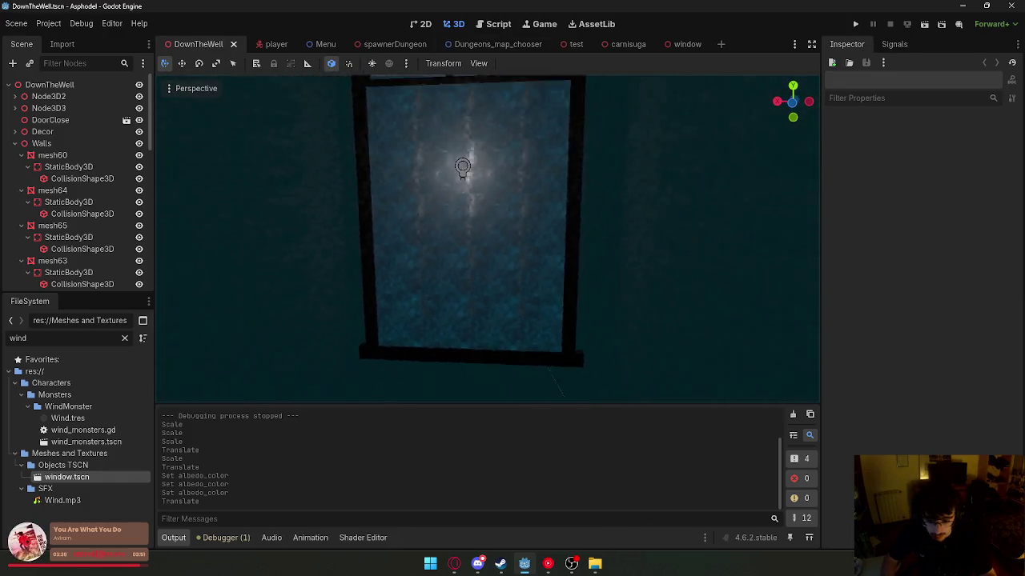
scroll(488, 240, "up", 5)
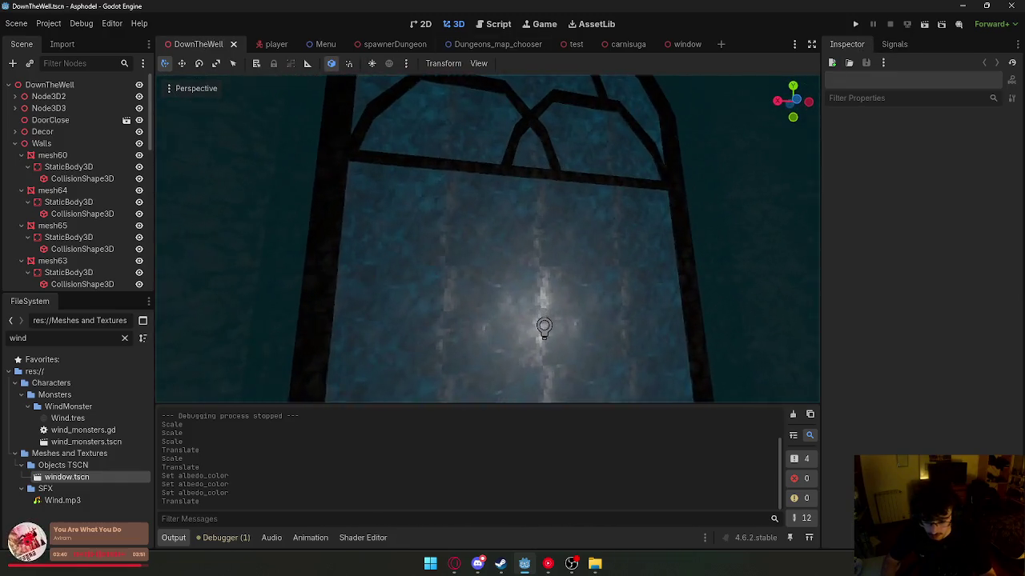
scroll(488, 240, "down", 5)
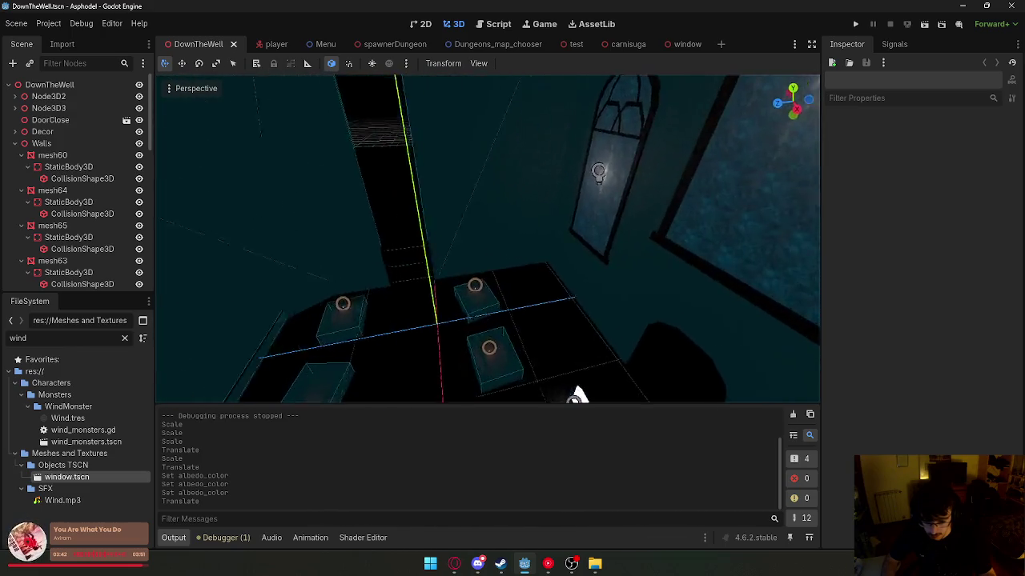
scroll(488, 241, "up", 5)
scroll(488, 240, "up", 3)
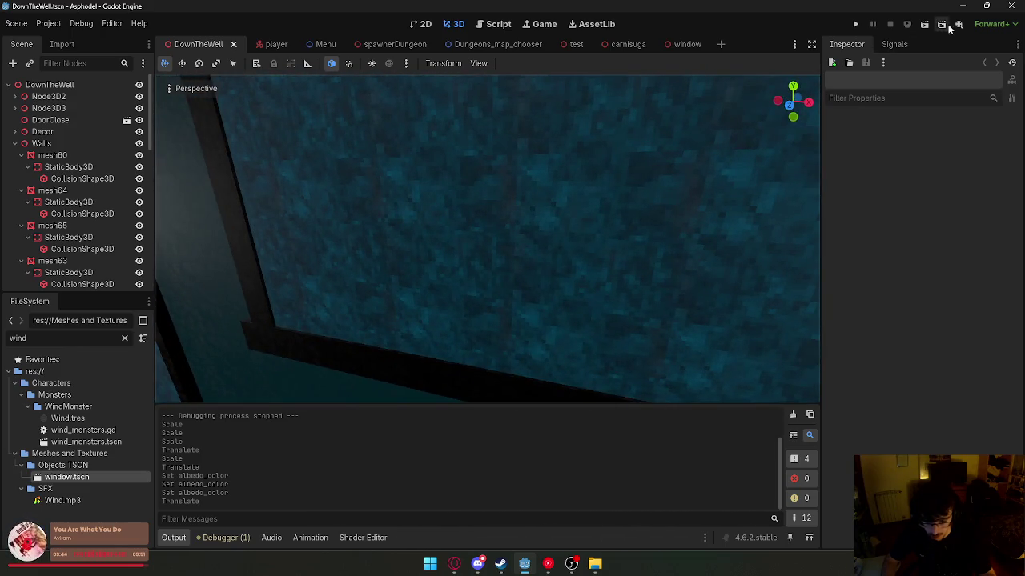
left_click(927, 25)
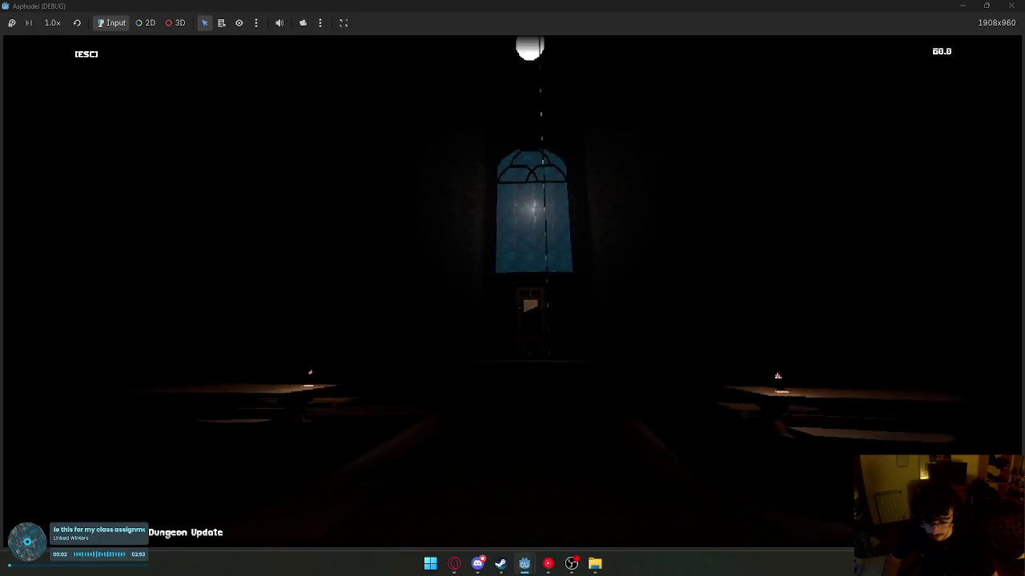
key("super")
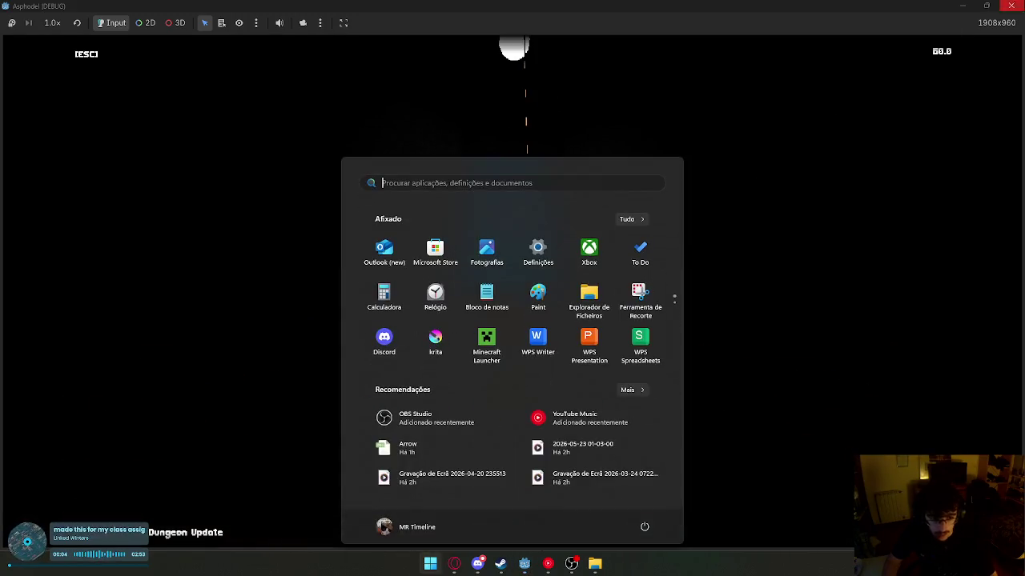
left_click(1011, 5)
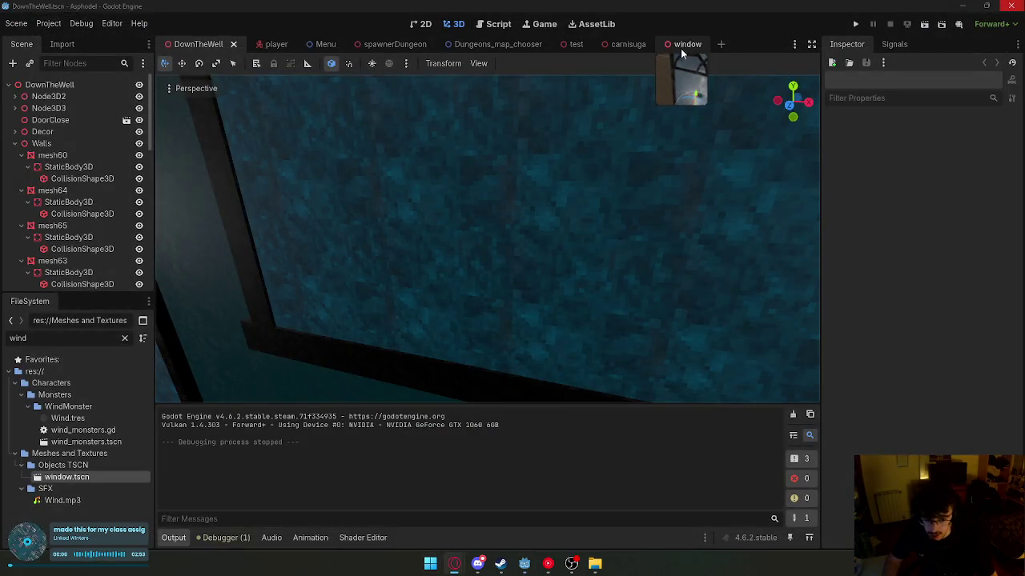
- In the window scene, brighten the DoorClose glass albedo to pale blue #d8f2ff
left_click(682, 45)
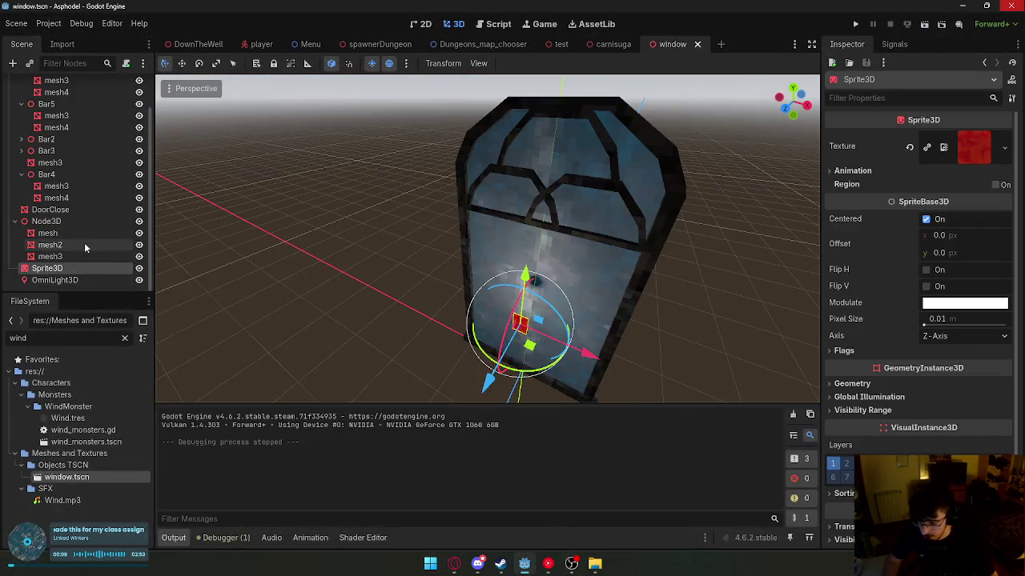
left_click(55, 280)
left_click(616, 278)
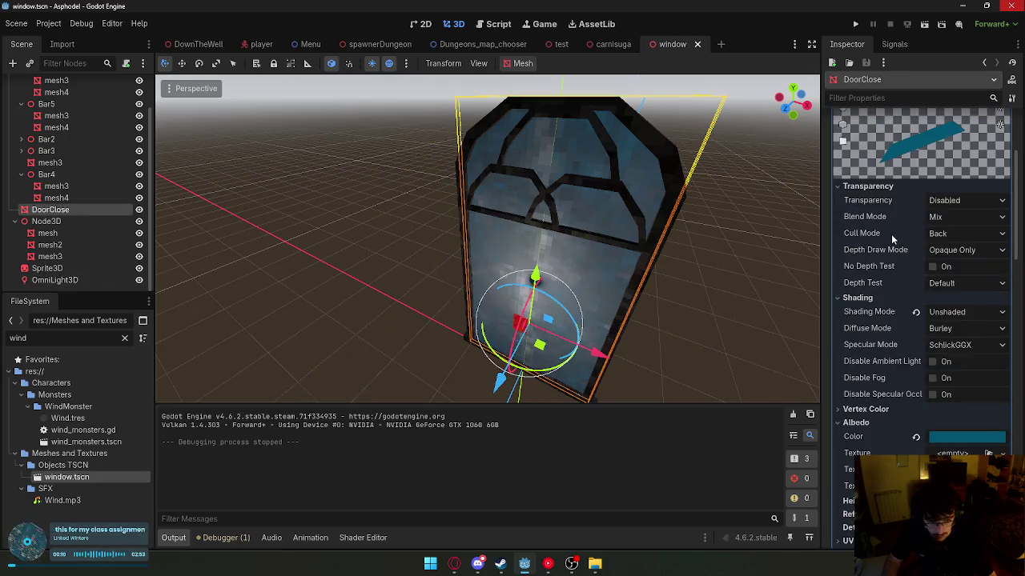
left_click(963, 437)
left_click_drag(1011, 248, 1021, 117)
left_click(725, 277)
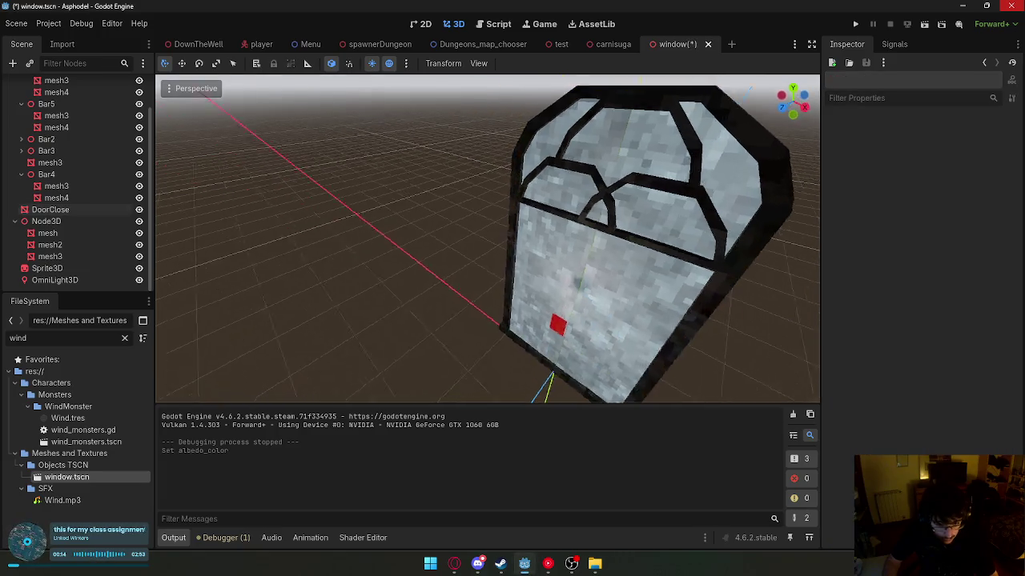
- Save the window scene and fly toward the sanctuary windows in DownTheWell
right_click(686, 47)
left_click(701, 71)
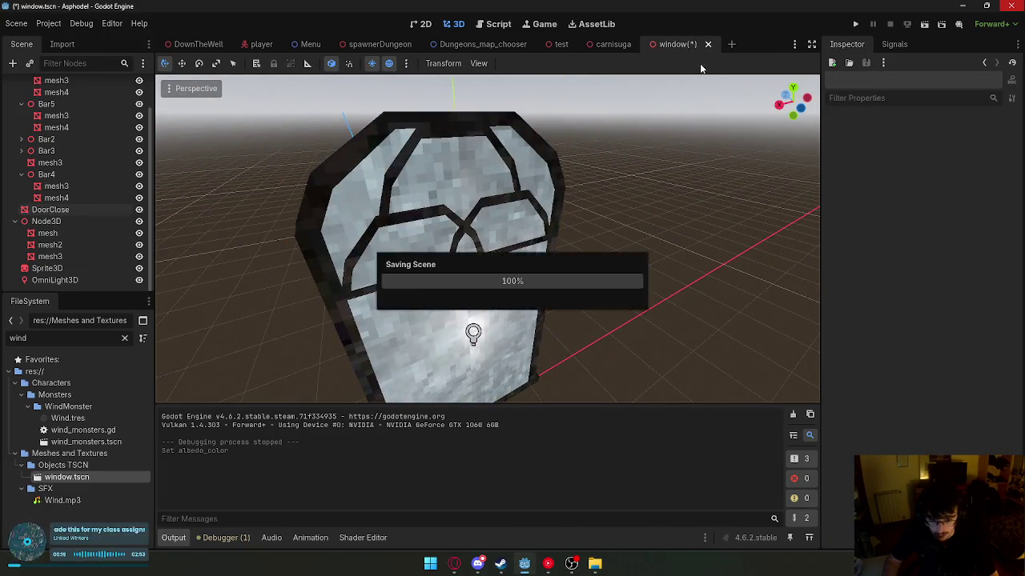
left_click(198, 44)
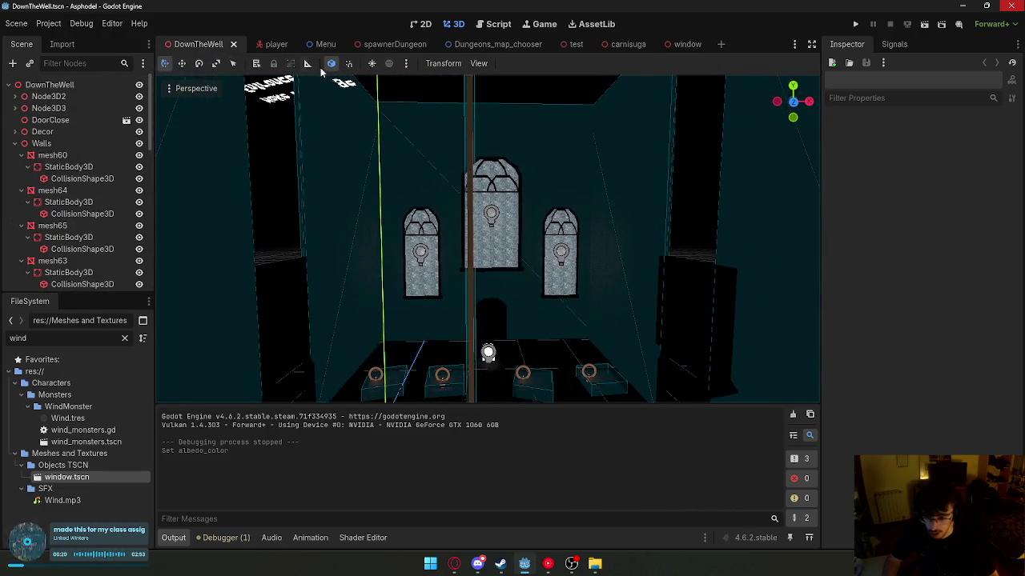
key("w")
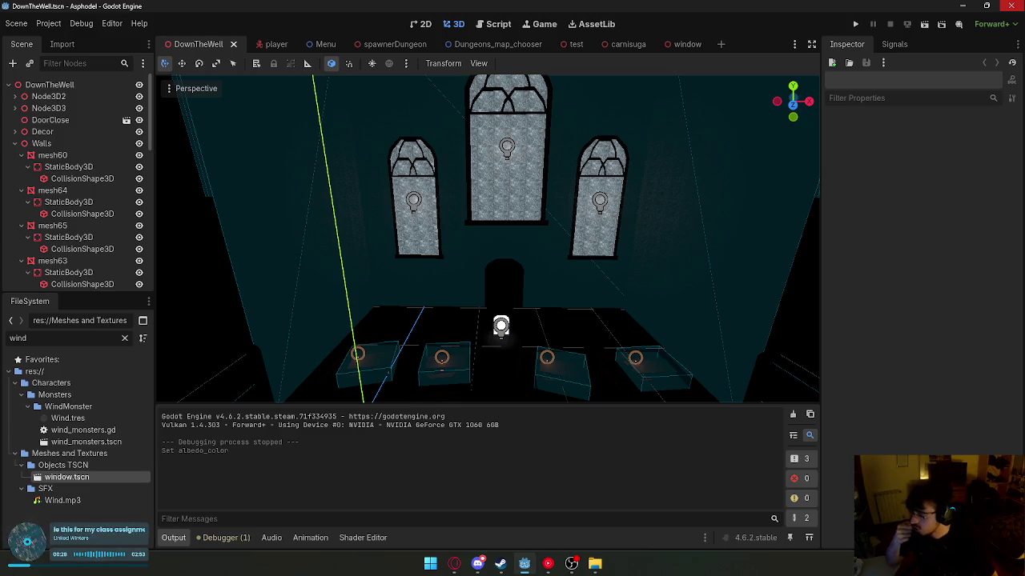
- Select the DoorClose glass pane in the window scene, undoing an accidental duplicate
left_click(682, 44)
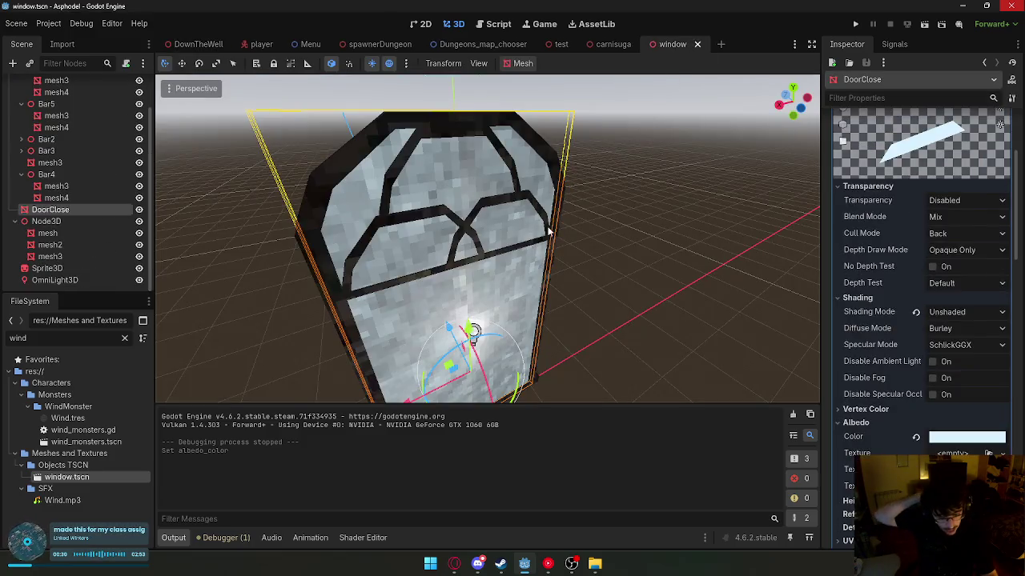
left_click(620, 235)
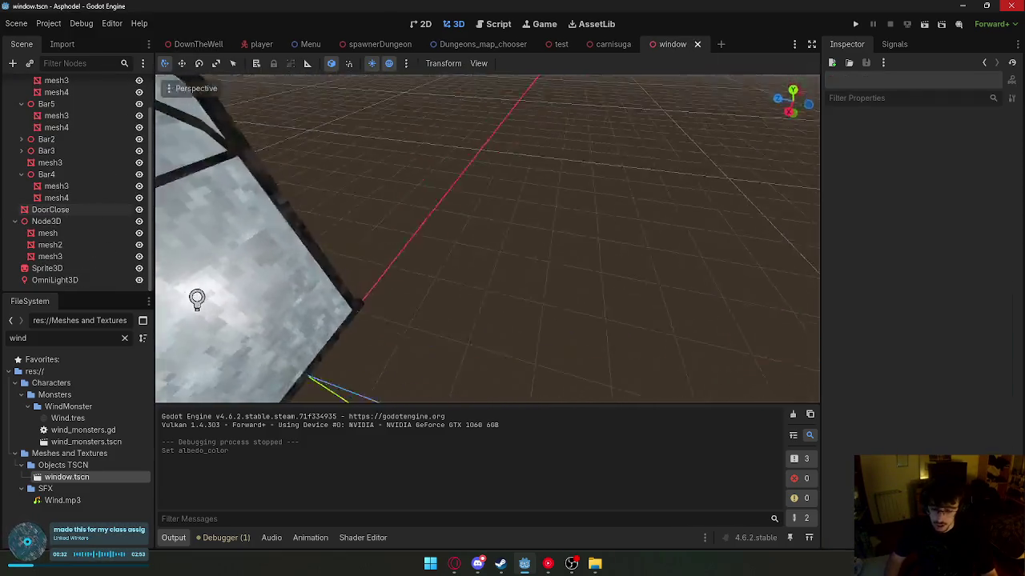
left_click_drag(448, 240, 362, 254)
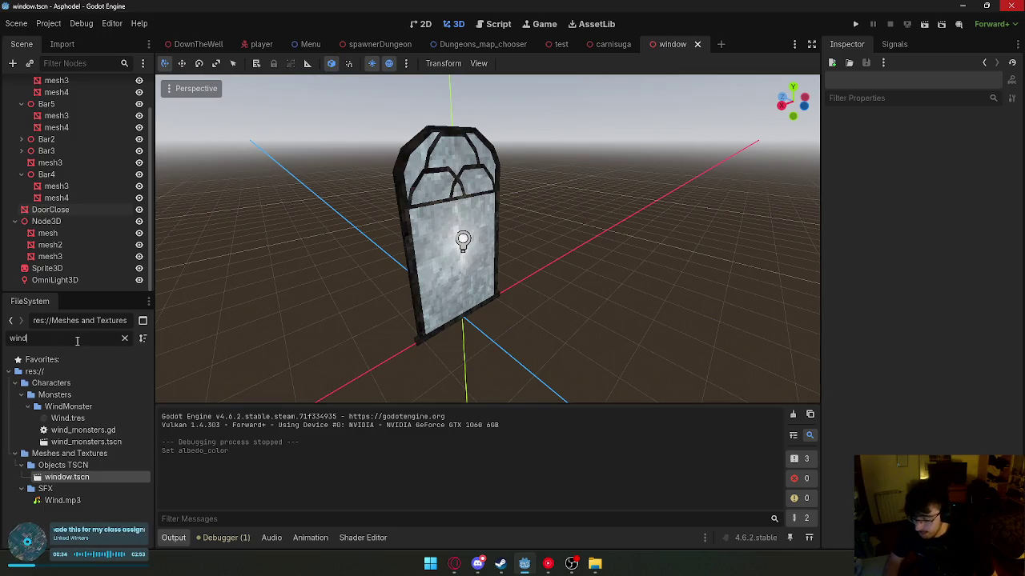
left_click(409, 242)
scroll(402, 249, "up", 3)
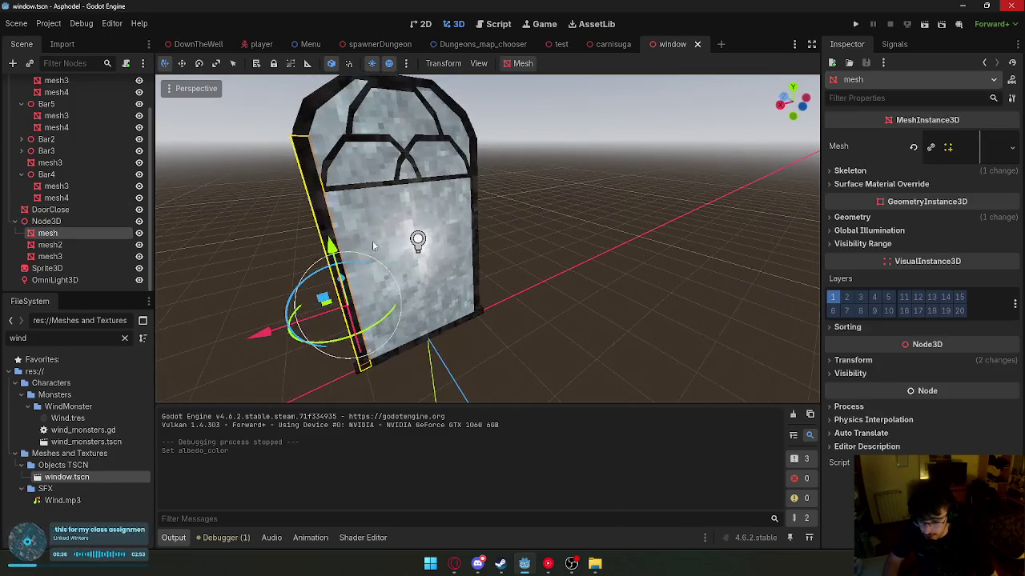
left_click(353, 213)
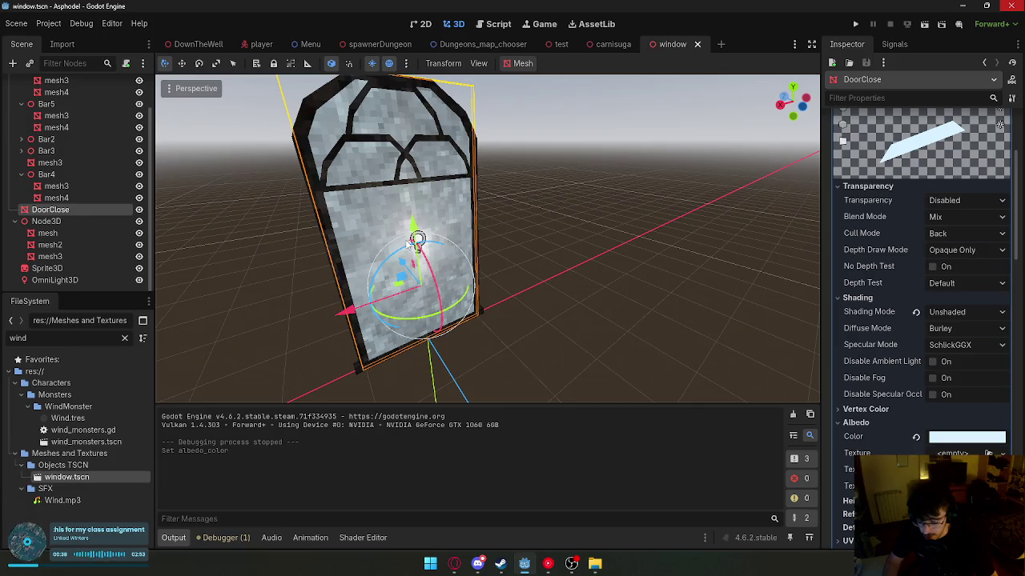
key("ctrl+d")
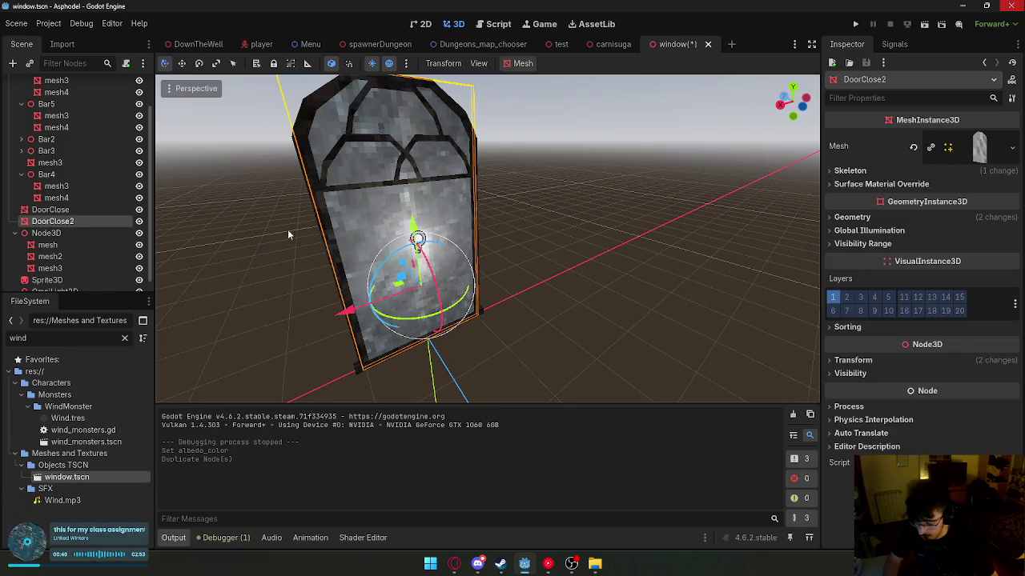
key("ctrl+z")
- Paste a copy of DoorClose as DoorClose2 directly under the Window node
left_click(103, 223)
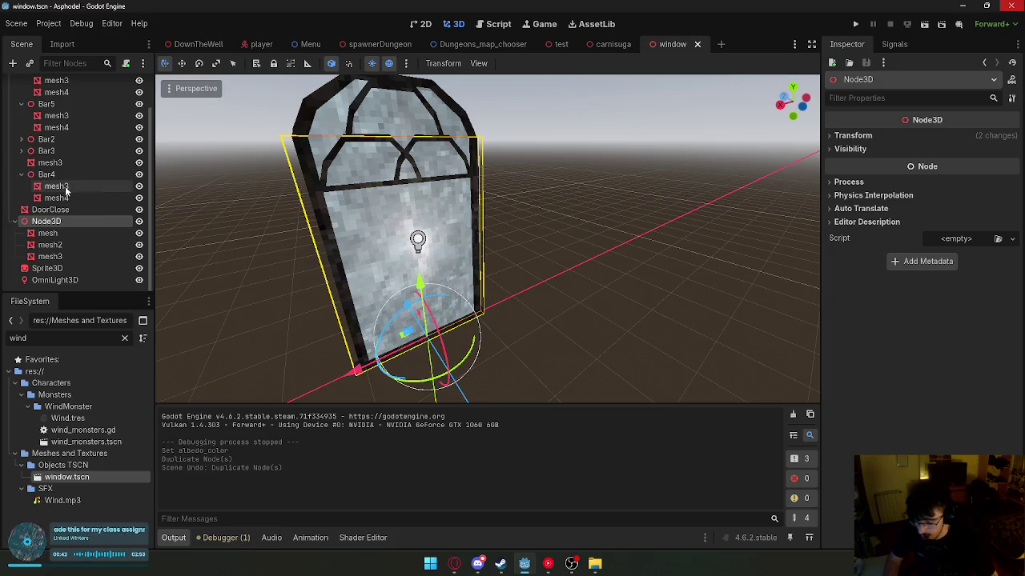
left_click(64, 210)
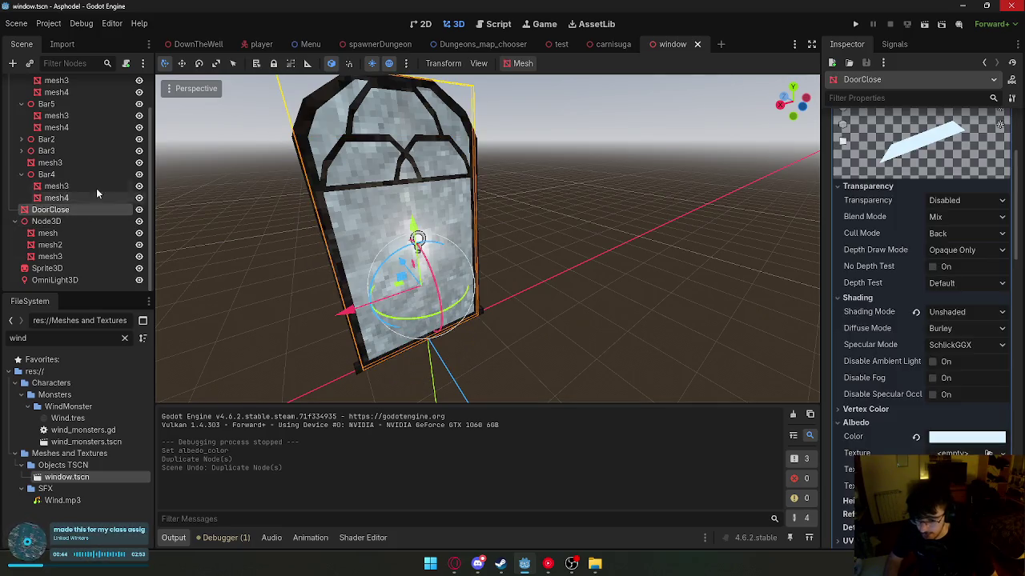
scroll(118, 197, "up", 5)
left_click(15, 96)
left_click(62, 206)
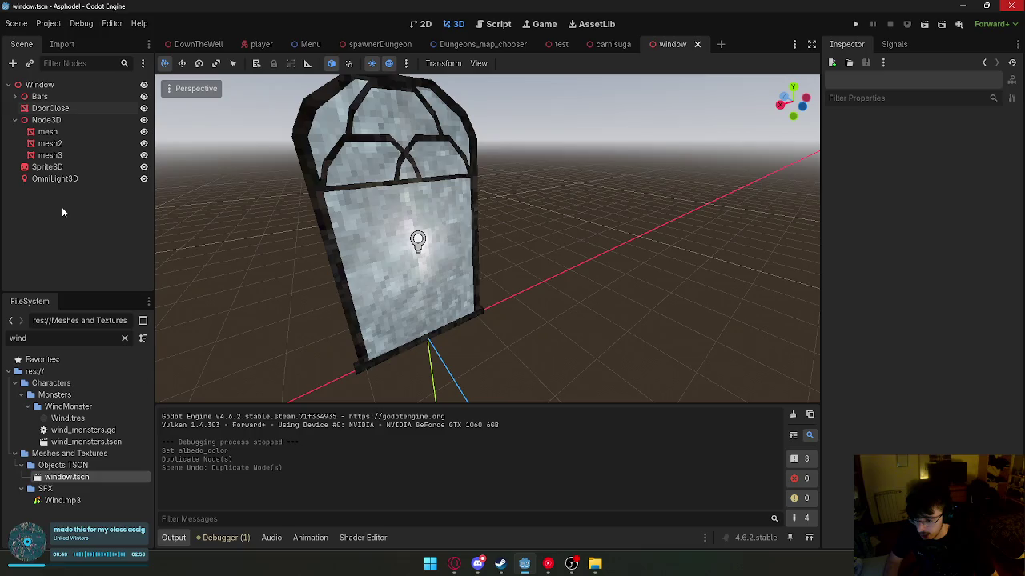
key("ctrl+v")
- Clear DoorClose2's Geometry Material Overlay and move the copy aside
left_click(885, 217)
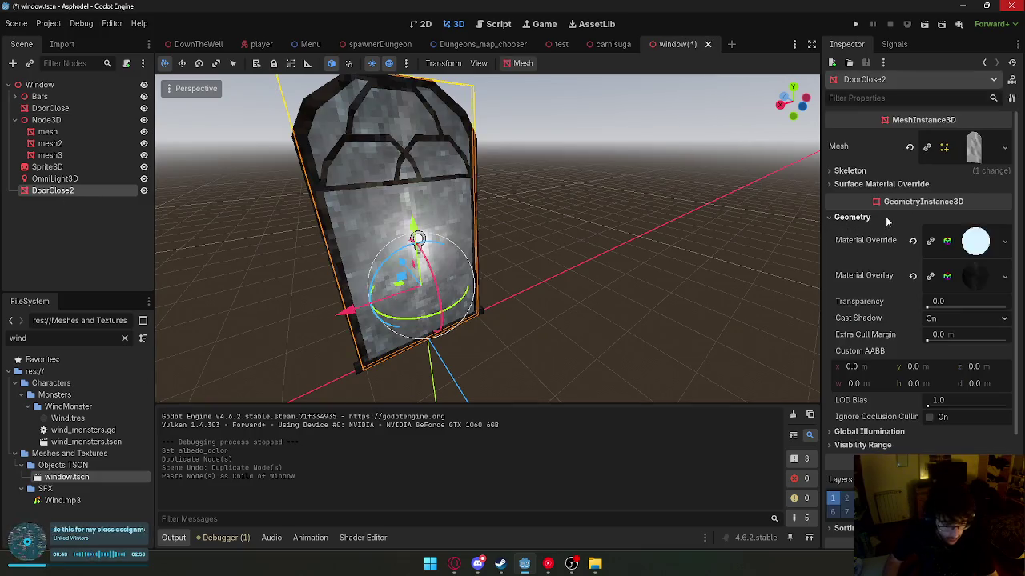
left_click(1004, 240)
left_click(1005, 275)
left_click(1005, 275)
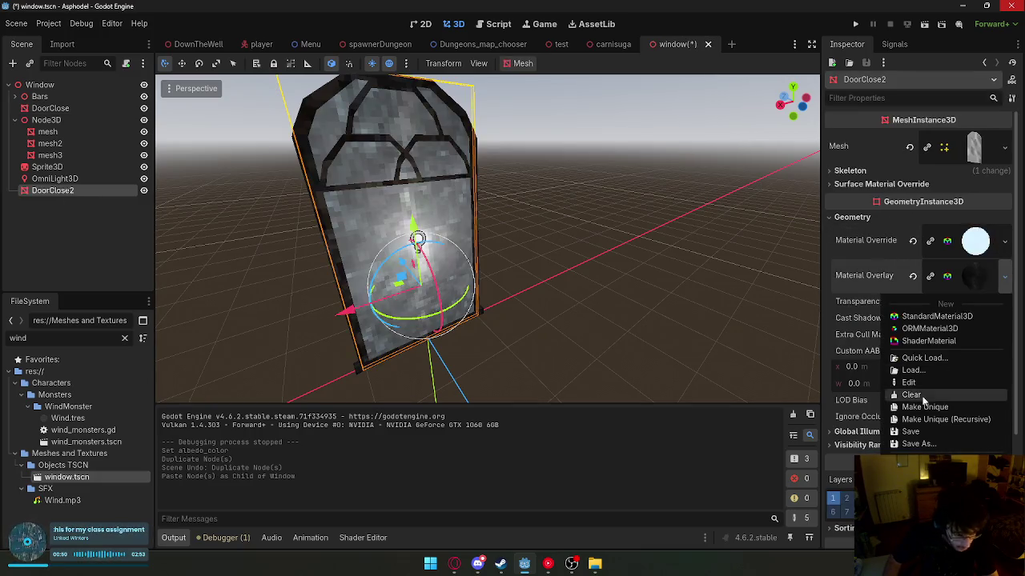
left_click(919, 396)
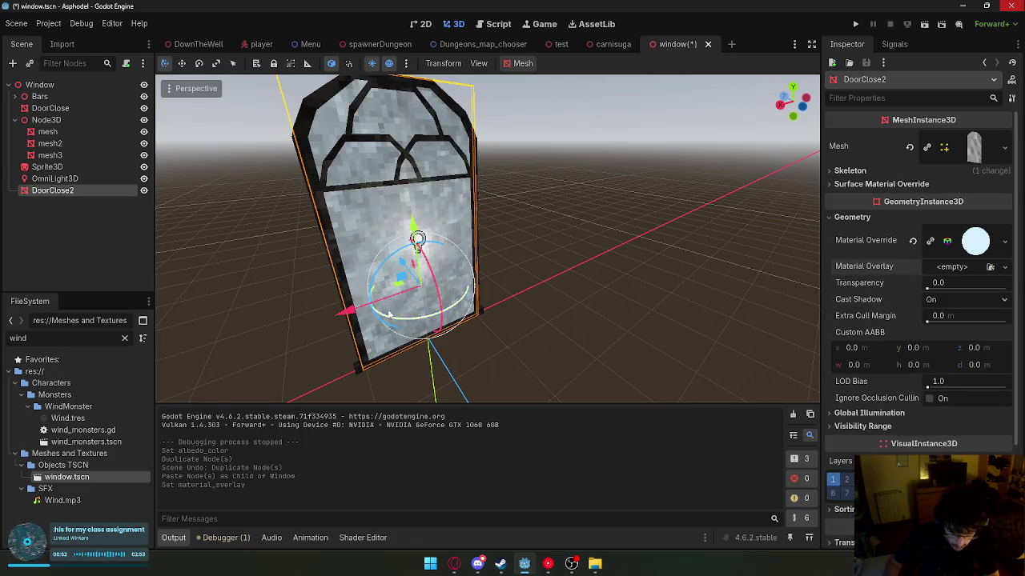
left_click_drag(402, 279, 376, 328)
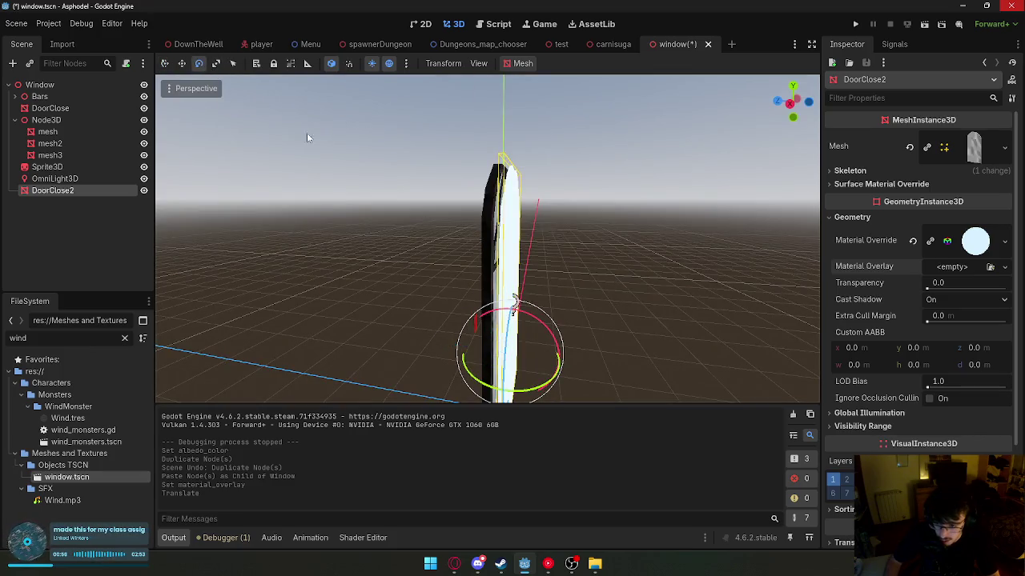
- Rotate DoorClose2 and lower it, undoing the last overshooting move
left_click_drag(530, 317, 372, 209)
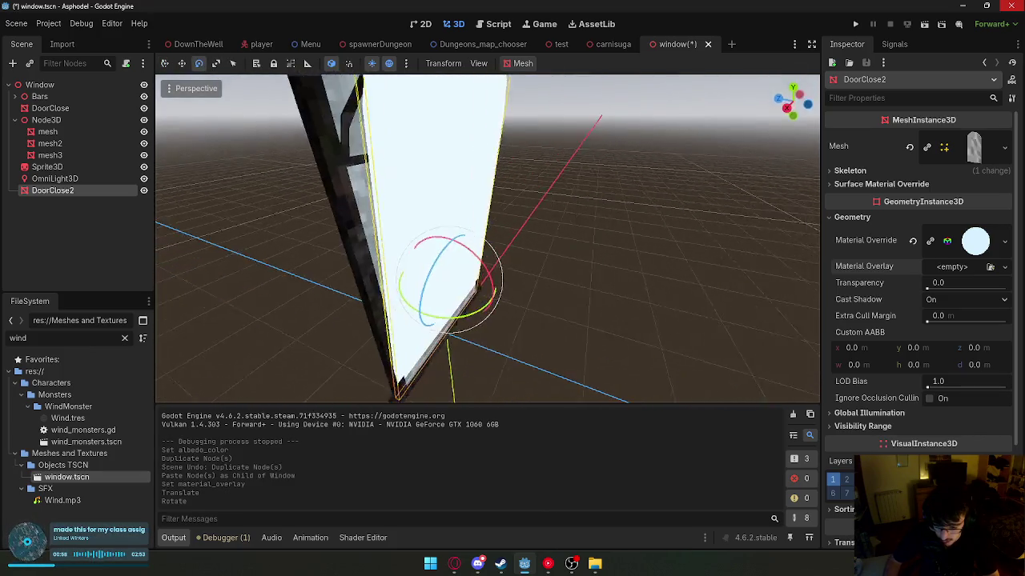
left_click_drag(409, 283, 436, 352)
left_click_drag(449, 278, 453, 296)
key("ctrl+z")
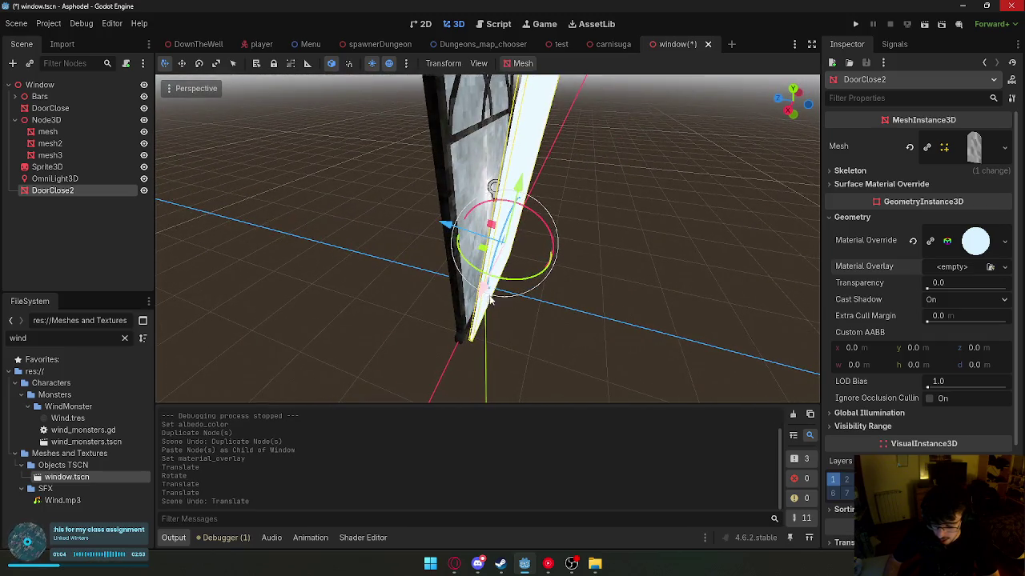
- Scale DoorClose2 much larger and taller, then nudge it down slightly
left_click(216, 64)
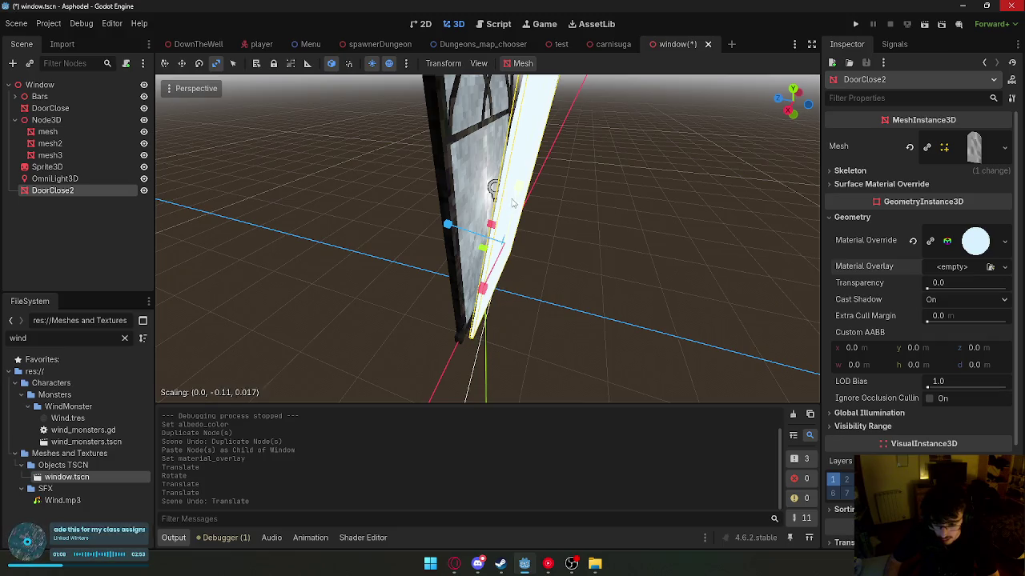
mouse_move(512, 215)
left_mouse_down()
mouse_move(411, 230)
mouse_move(451, 217)
mouse_move(412, 210)
left_mouse_up()
left_click_drag(494, 232, 416, 224)
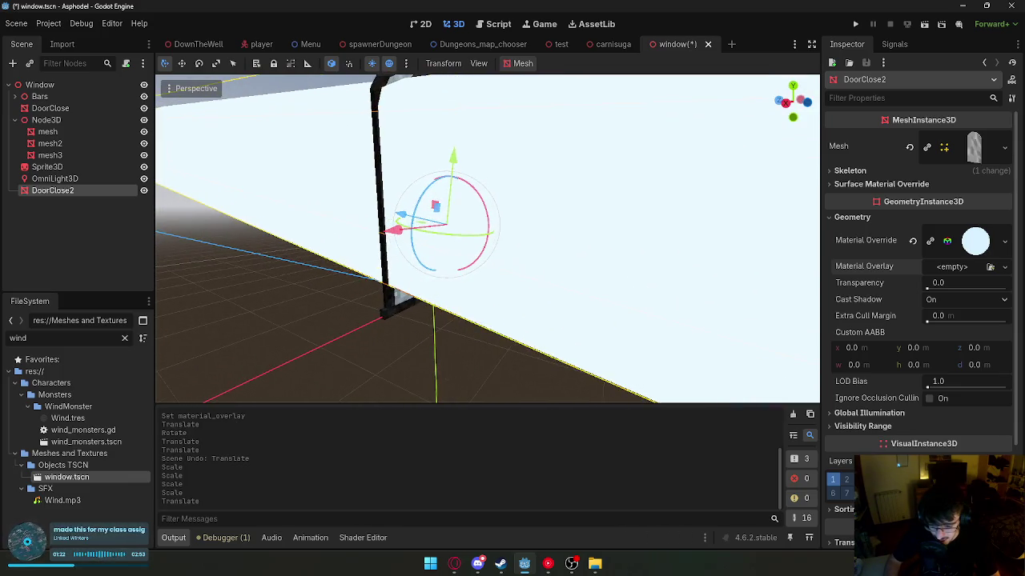
left_click_drag(453, 159, 470, 169)
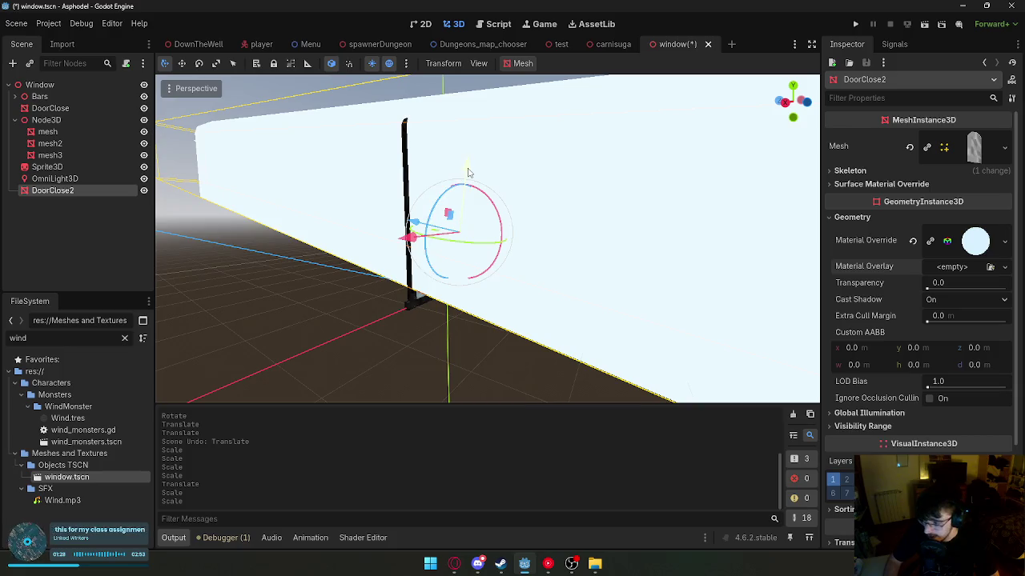
left_click_drag(474, 177, 479, 193)
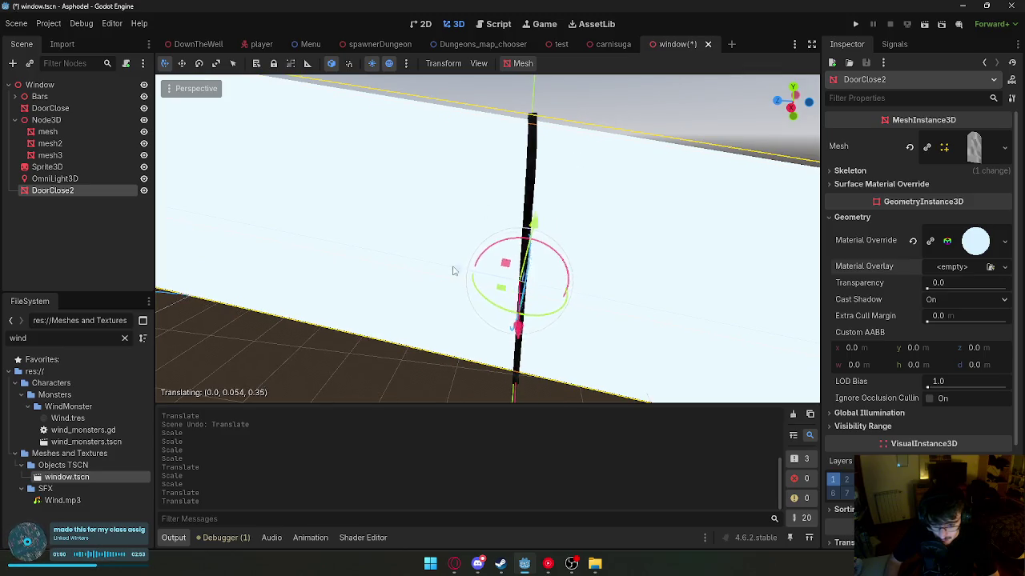
- Tilt the DoorClose2 beam into a slant and move it down and outward
mouse_move(549, 251)
left_mouse_down()
mouse_move(512, 192)
mouse_move(469, 168)
mouse_move(528, 296)
left_mouse_up()
key("ctrl+z")
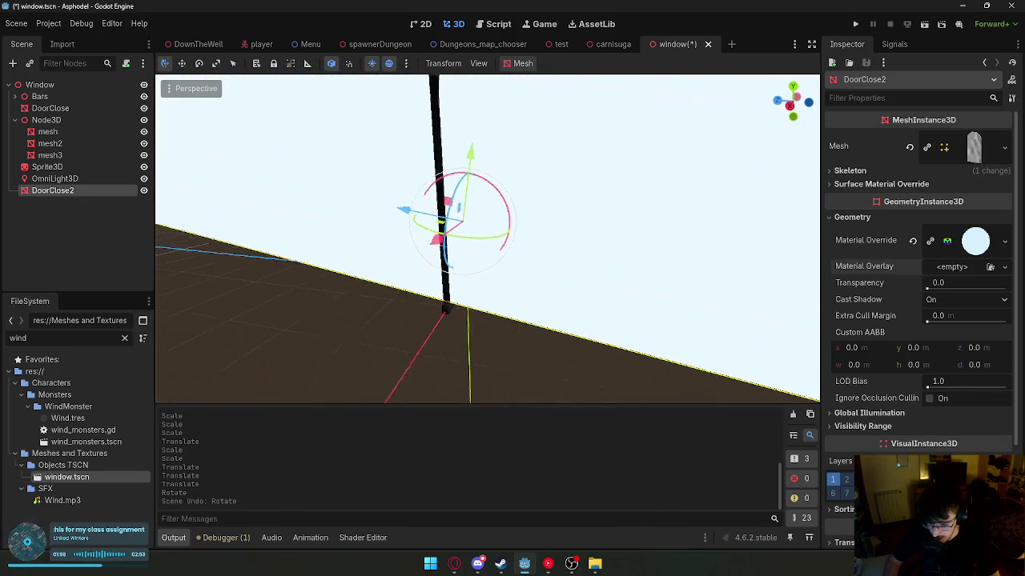
left_click_drag(512, 206, 521, 212)
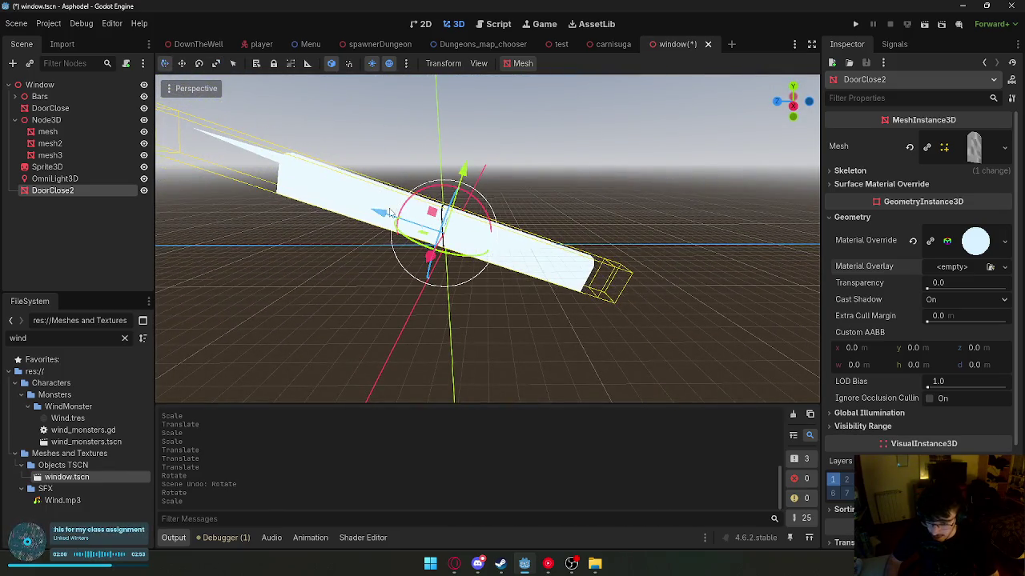
left_click_drag(395, 214, 460, 238)
left_click(509, 257)
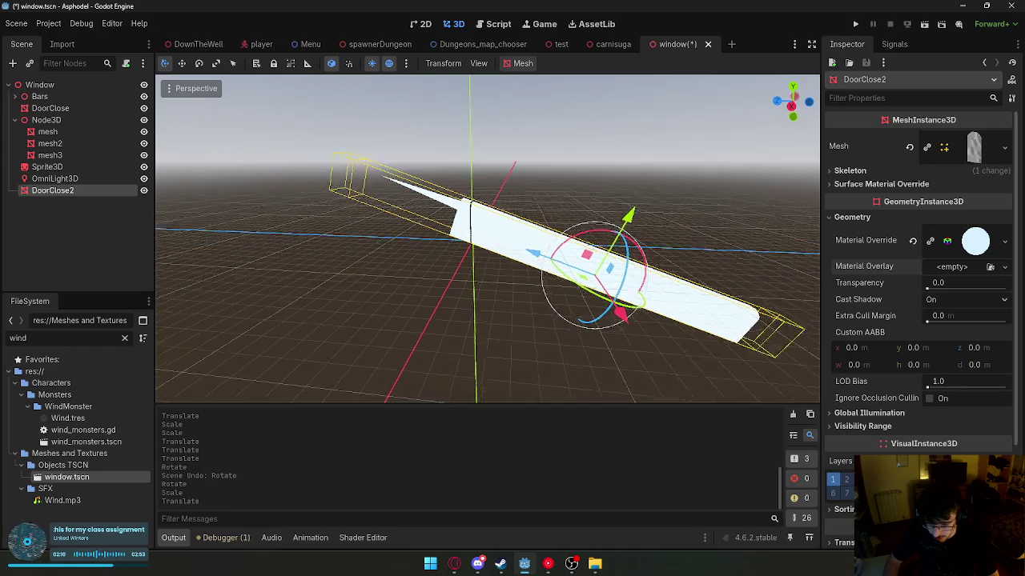
- Review the beam from a wide view and shift it into place
left_click(480, 259)
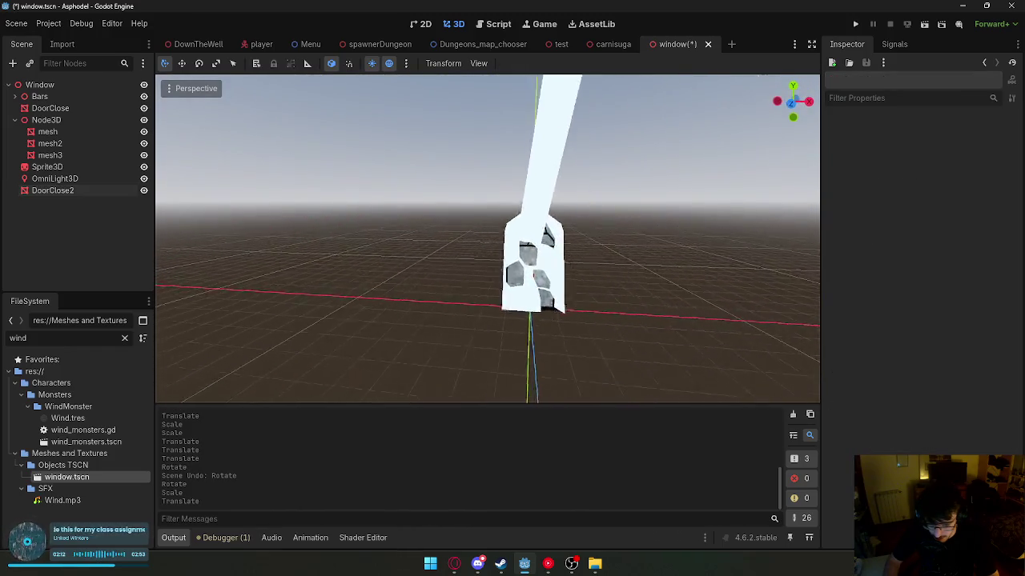
mouse_move(455, 270)
left_mouse_down()
mouse_move(409, 272)
mouse_move(512, 272)
mouse_move(416, 272)
left_mouse_up()
left_click(443, 242)
left_click_drag(582, 242, 582, 241)
mouse_move(512, 272)
left_mouse_down()
mouse_move(609, 230)
mouse_move(512, 272)
left_mouse_up()
left_click_drag(616, 201, 626, 202)
- Stretch the DoorClose2 beam much larger with the Scale gizmo
left_click(215, 64)
left_click_drag(730, 192, 543, 225)
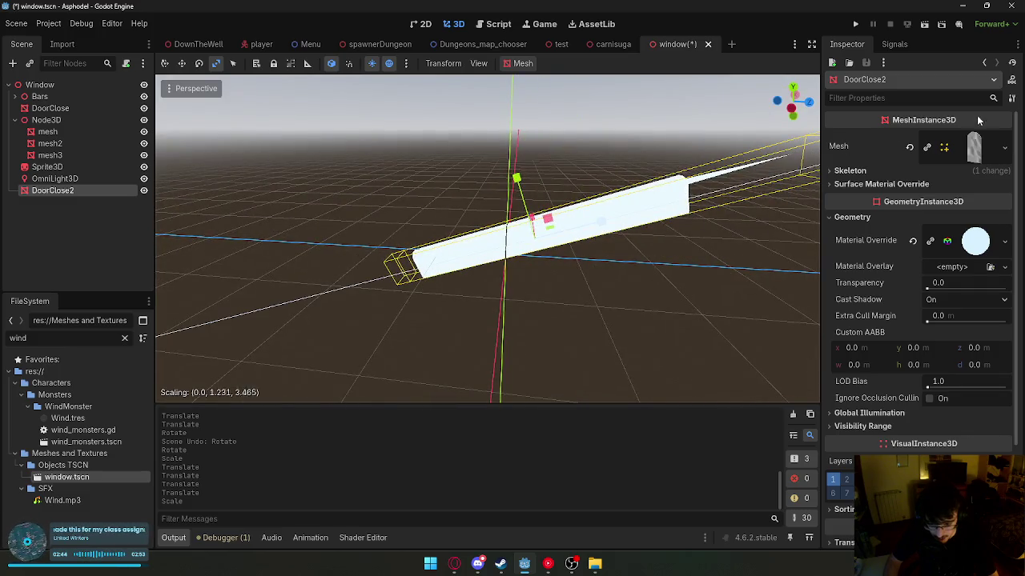
left_click_drag(740, 189, 751, 192)
mouse_move(600, 222)
left_mouse_down()
mouse_move(574, 188)
mouse_move(448, 238)
left_mouse_up()
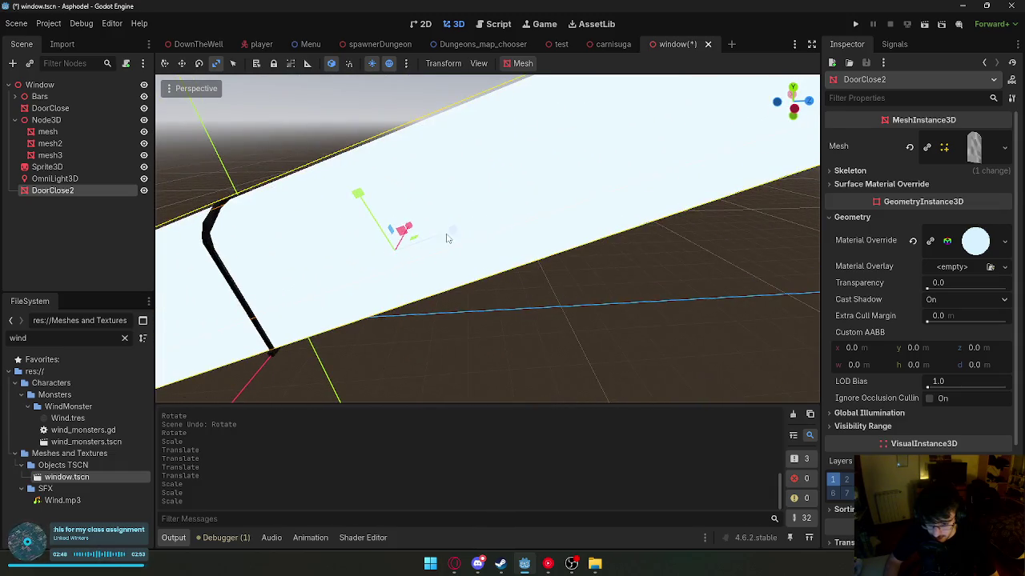
left_click_drag(1021, 71, 801, 161)
left_click_drag(561, 240, 666, 222)
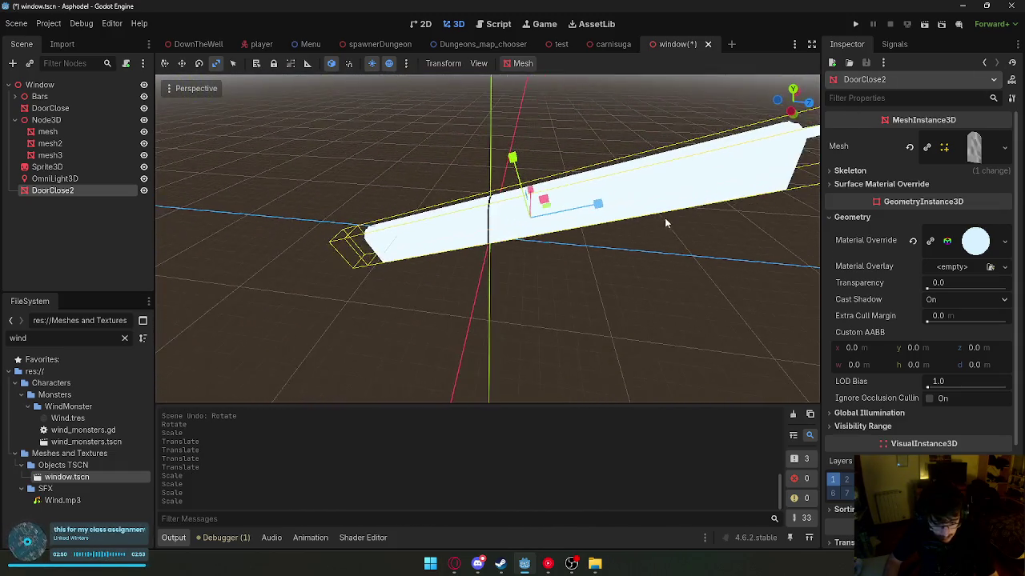
scroll(912, 336, "down", 3)
- Enter larger Transform scale values to lengthen the beam, then fly around to check it
left_click(853, 410)
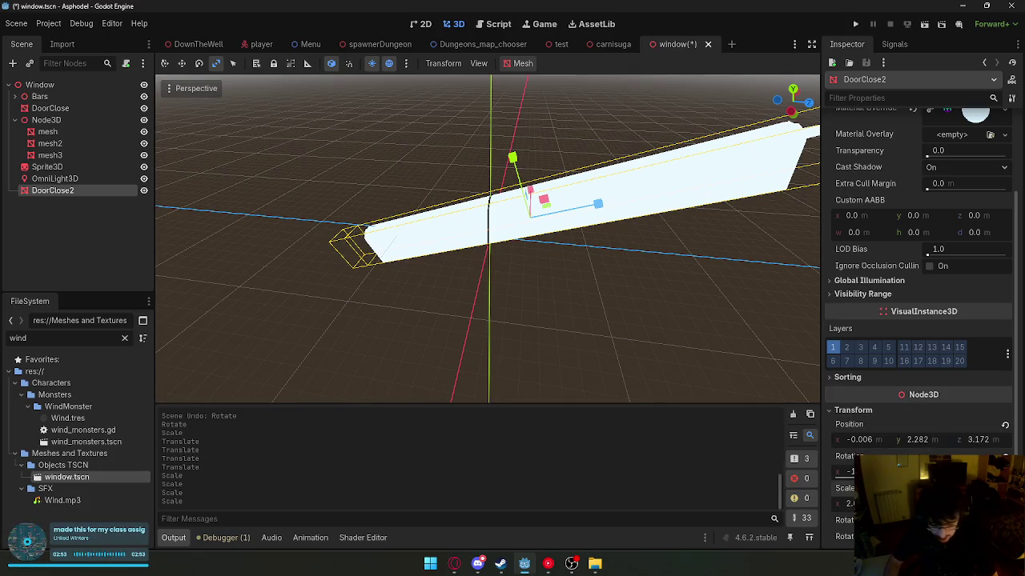
key("Return")
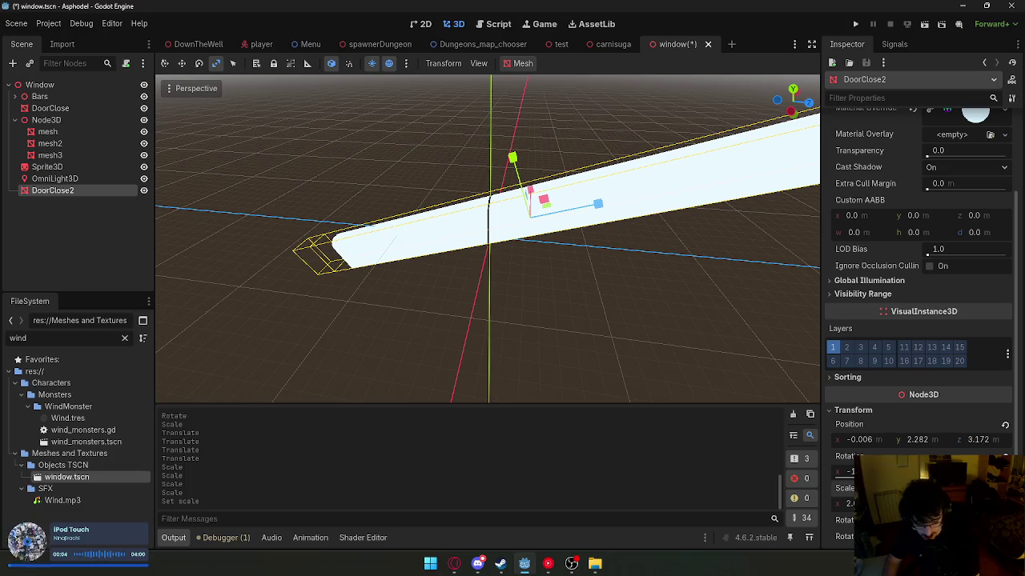
key("Return")
right_click(545, 425)
right_click(522, 369)
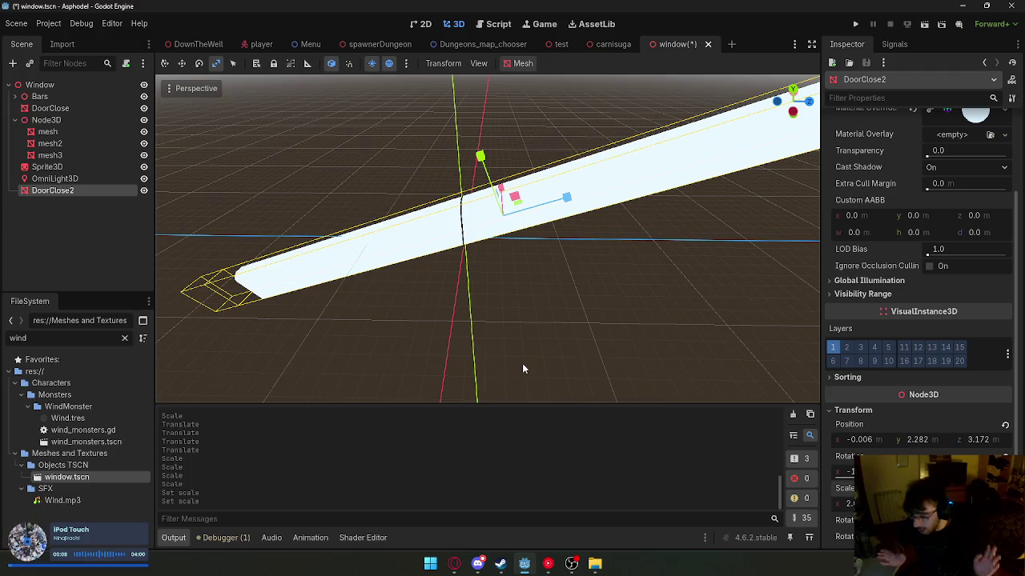
right_click(562, 336)
key("w")
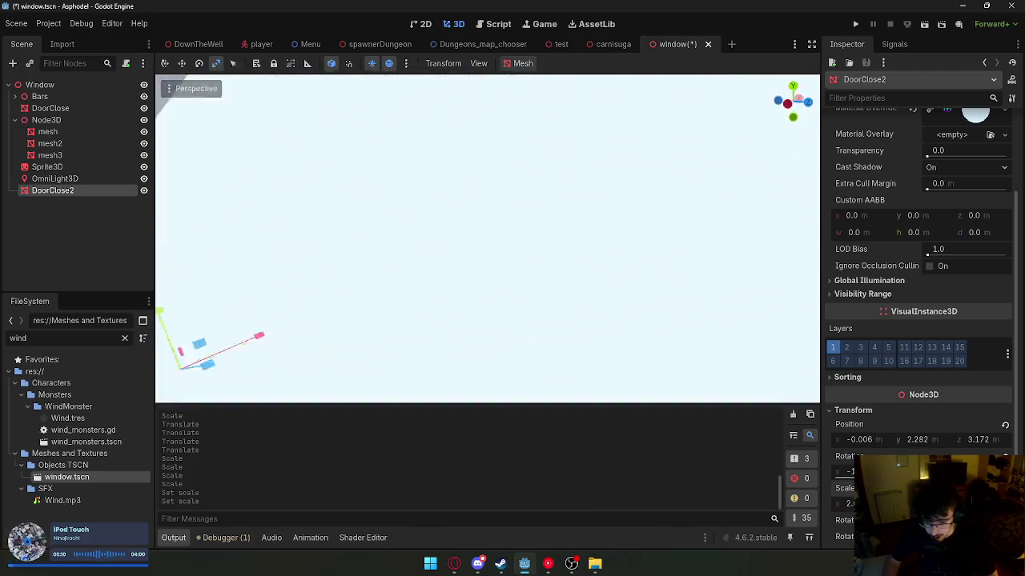
key("s")
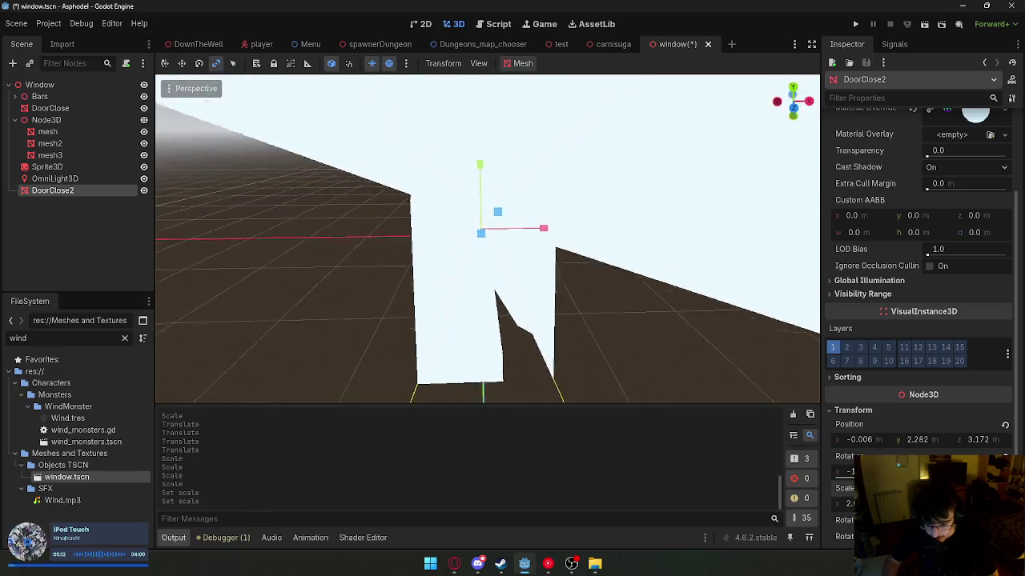
key("s")
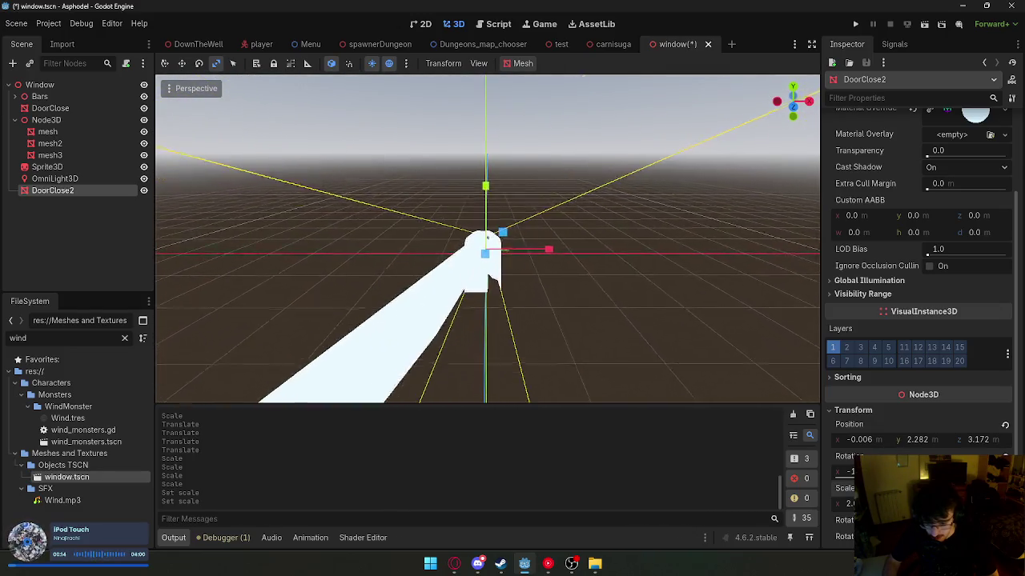
key("w")
key("s")
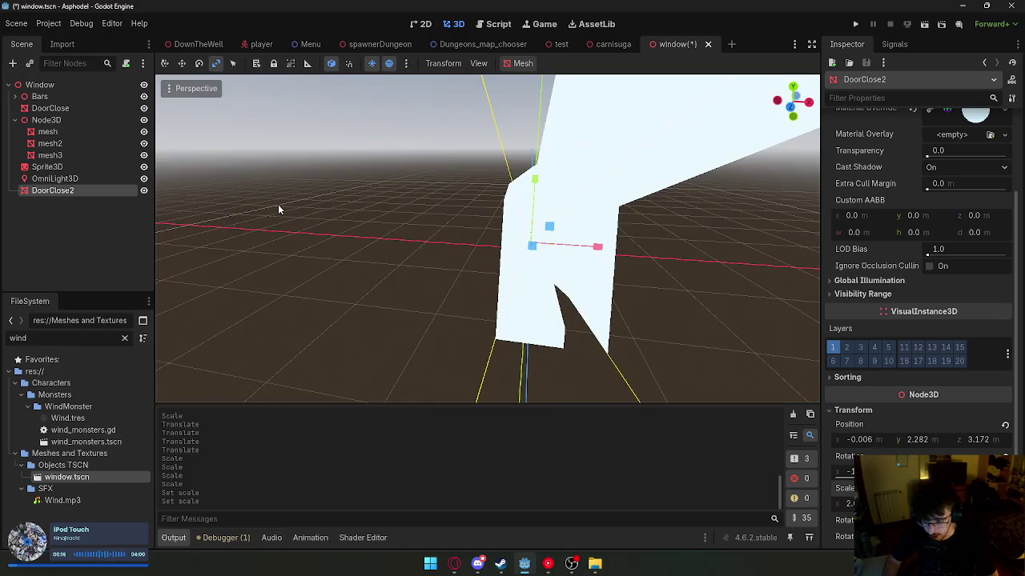
- Move the beam outward into a long diagonal and expand its Material Override settings
left_click(165, 64)
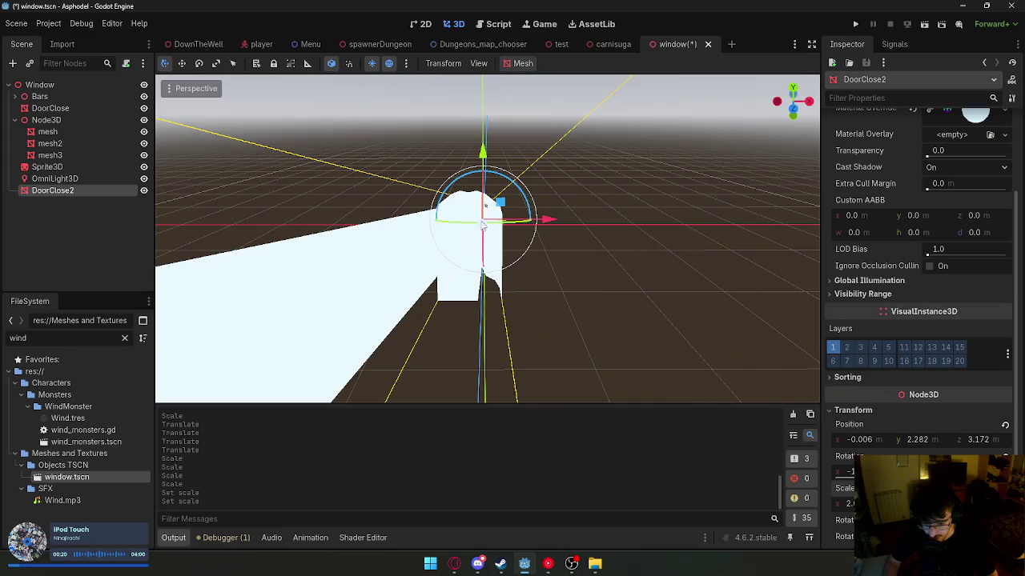
left_click_drag(484, 232, 512, 182)
left_click(510, 302)
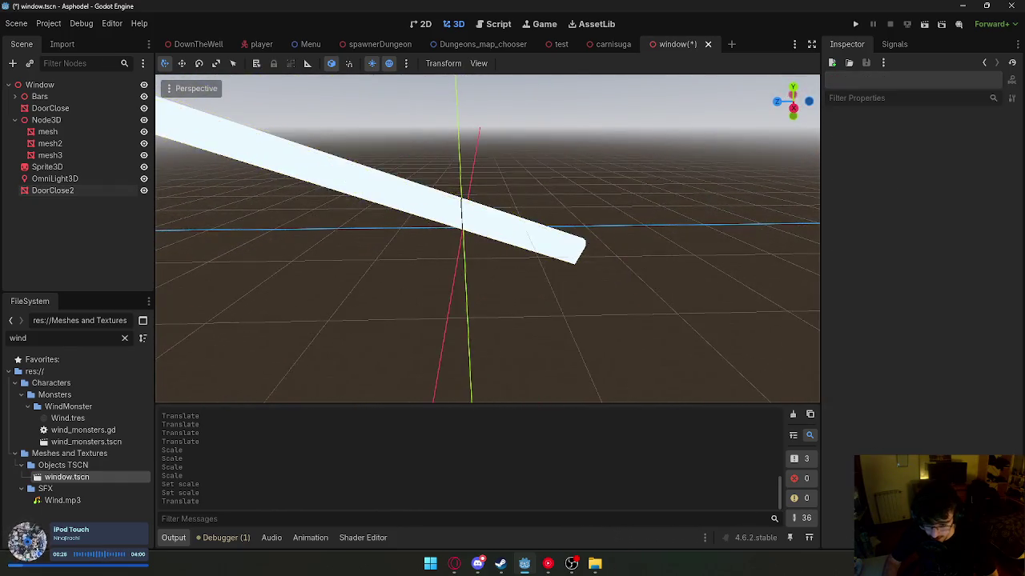
key("s")
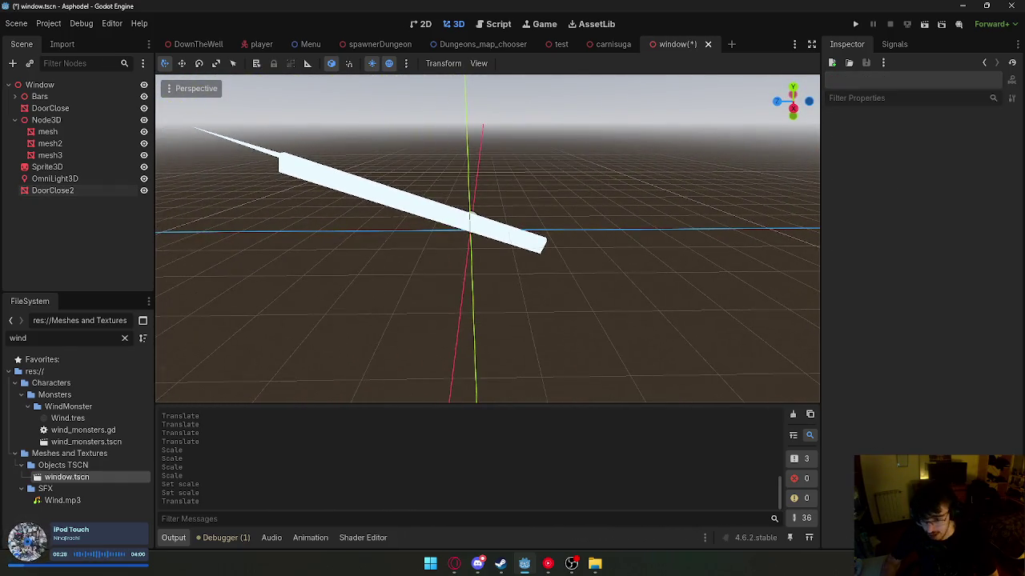
left_click(506, 240)
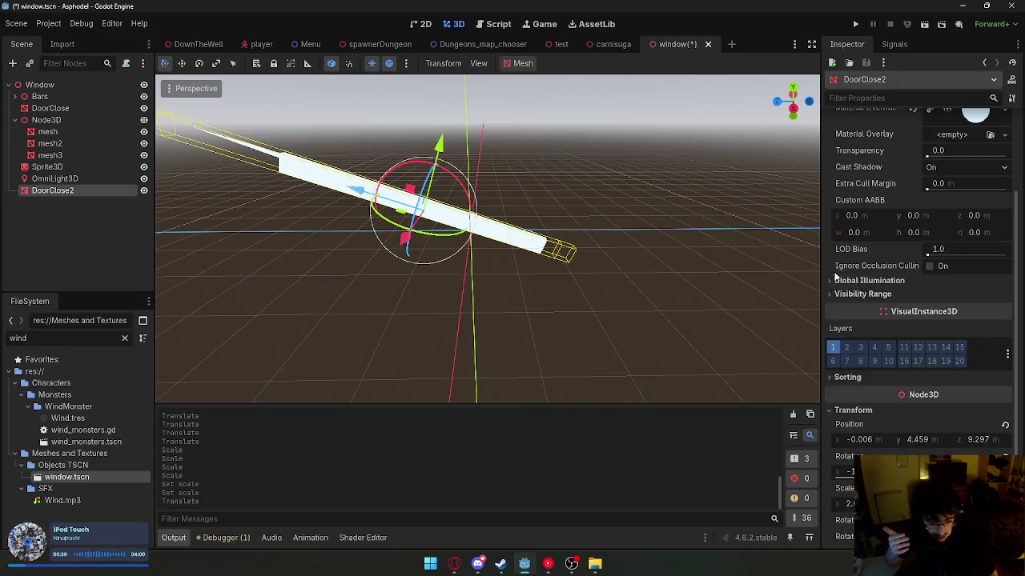
scroll(876, 266, "up", 3)
left_click(981, 251)
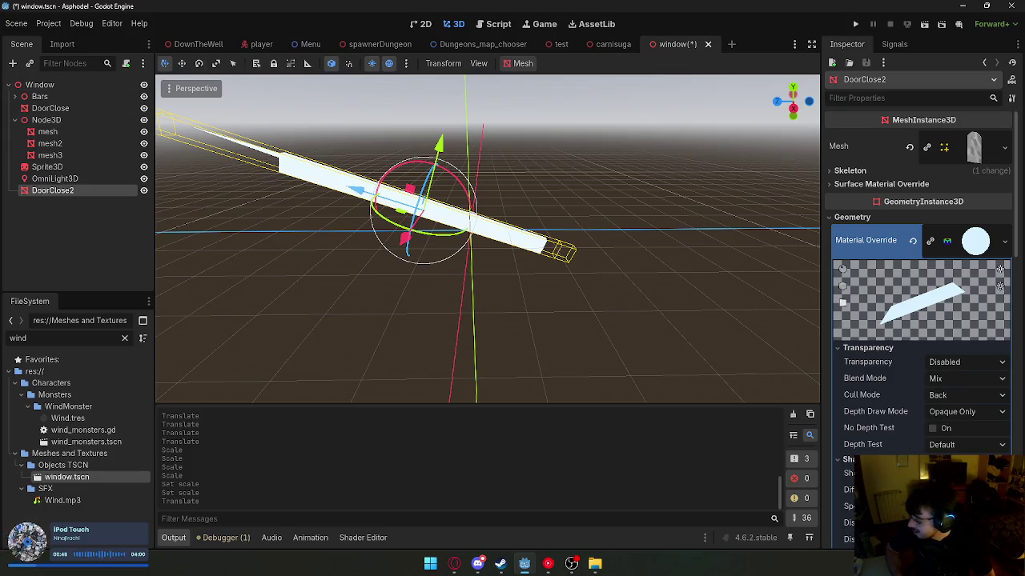
- Switch the beam material's Transparency to Alpha
scroll(851, 295, "down", 5)
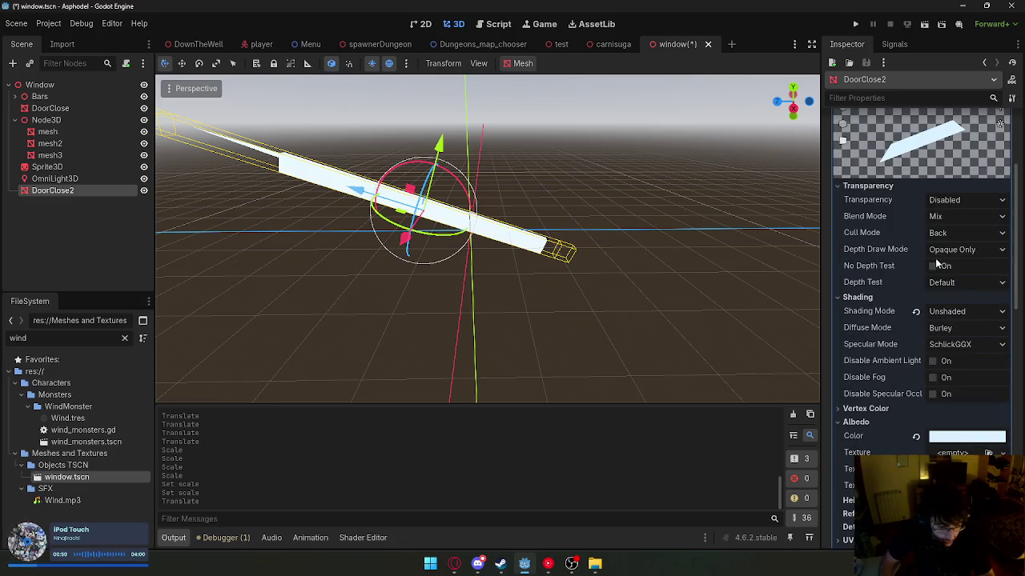
left_click(972, 438)
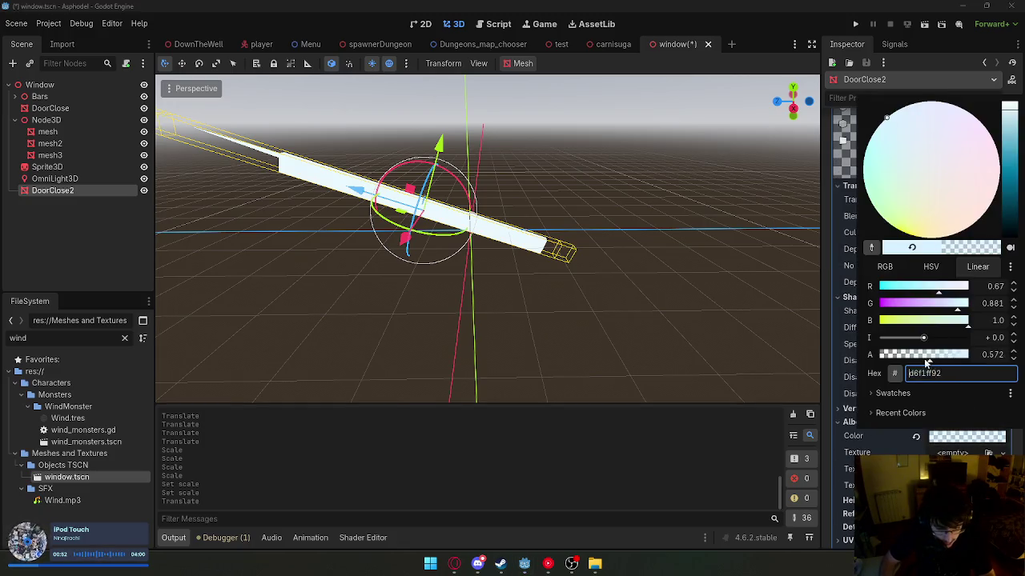
left_click(675, 329)
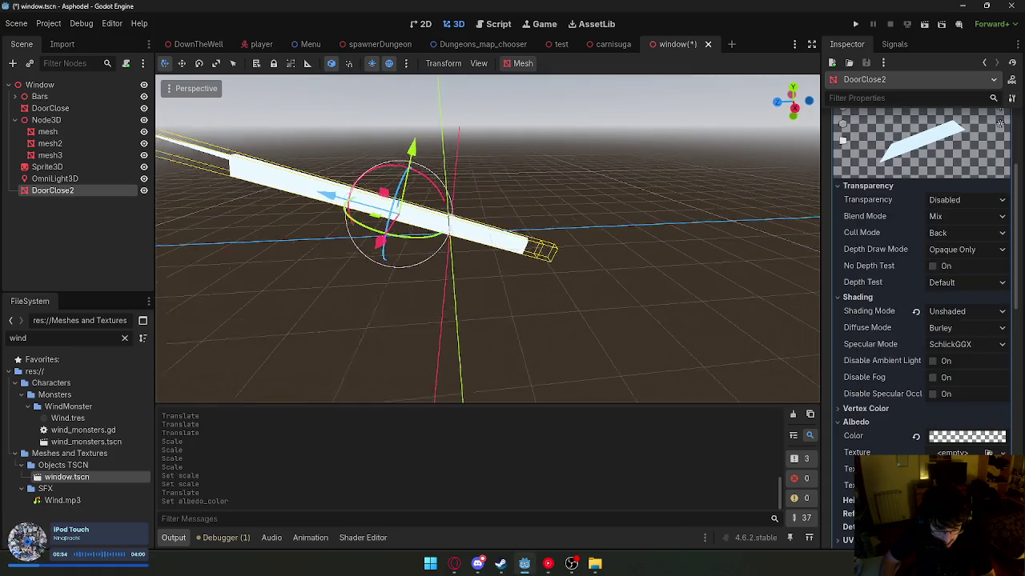
left_click(964, 201)
left_click(947, 231)
- Lower the beam's albedo colour alpha to 0.024 (d6f1ff06)
scroll(488, 238, "up", 5)
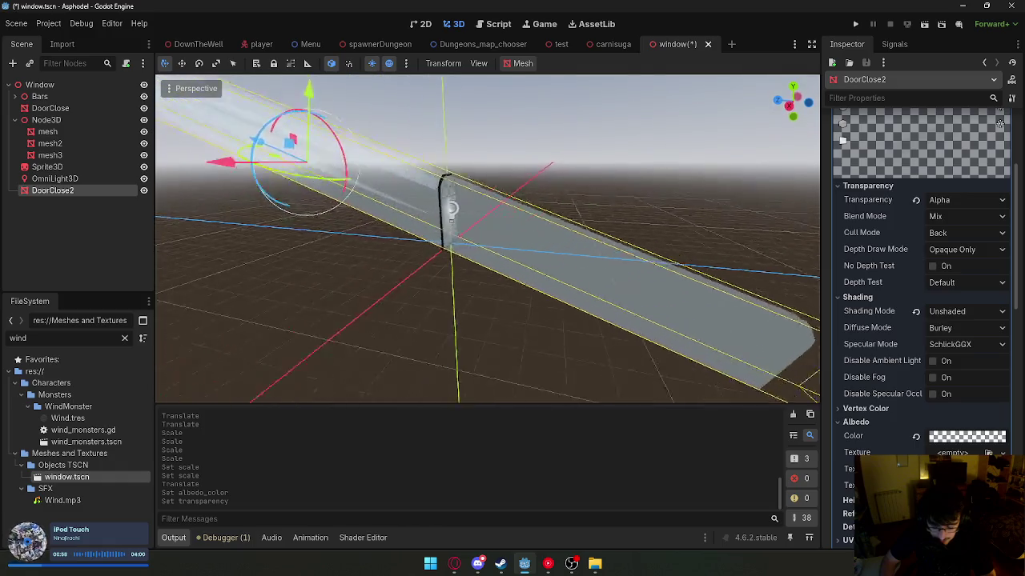
left_click(943, 441)
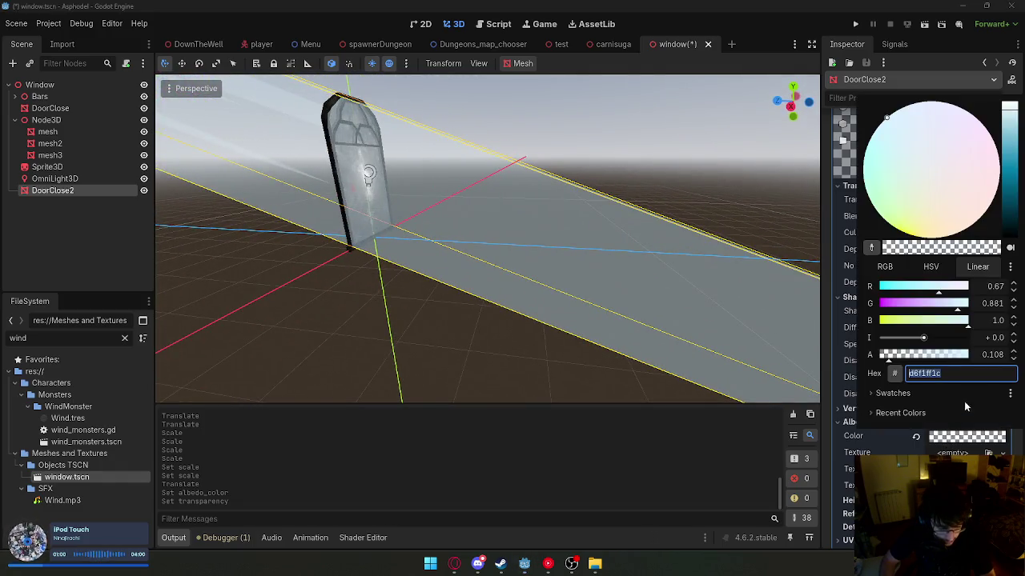
left_click_drag(901, 359, 883, 358)
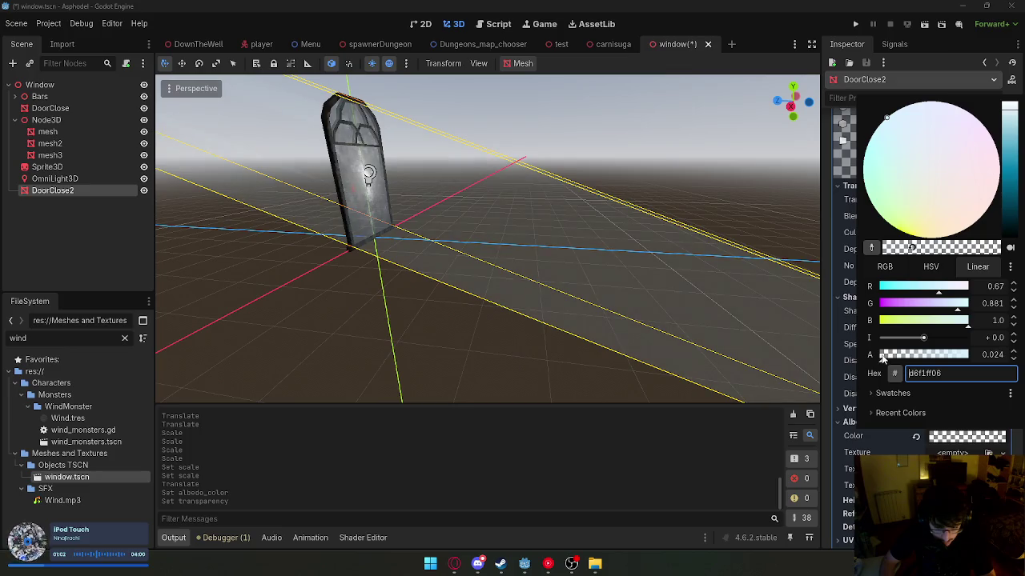
left_click(502, 369)
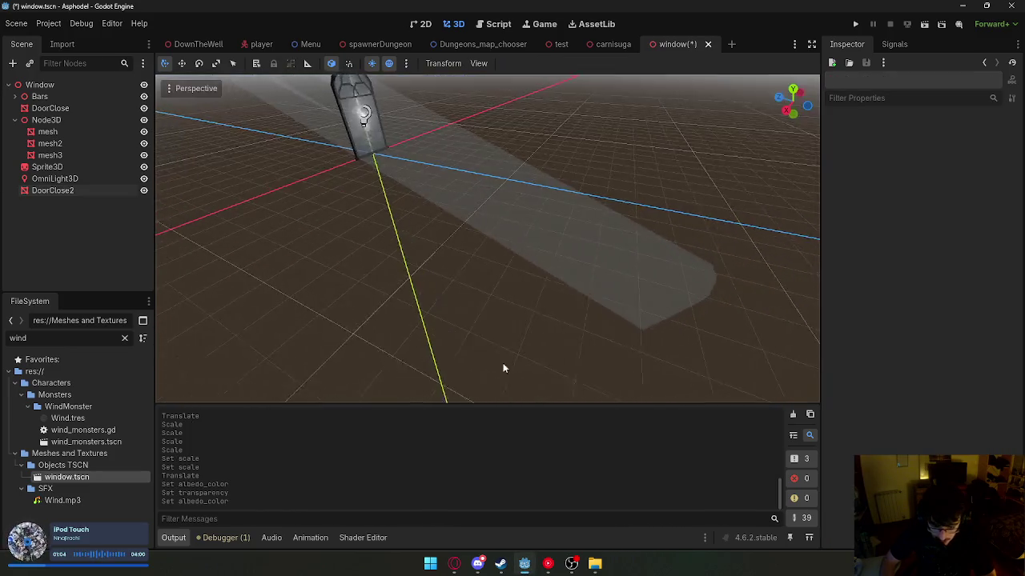
- Hide the DoorClose2 beam and select DoorClose to view its material
left_click(551, 288)
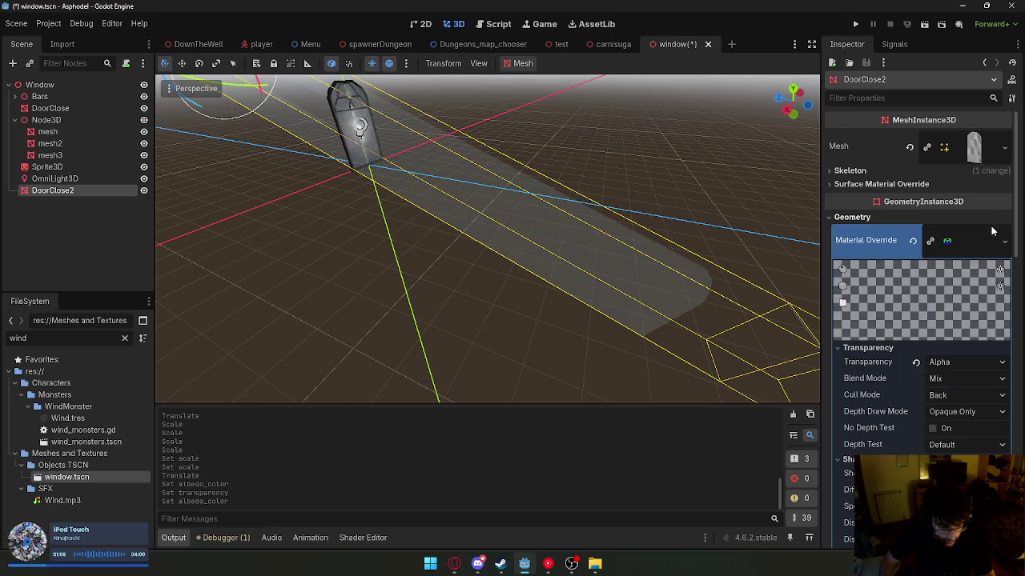
left_click(989, 237)
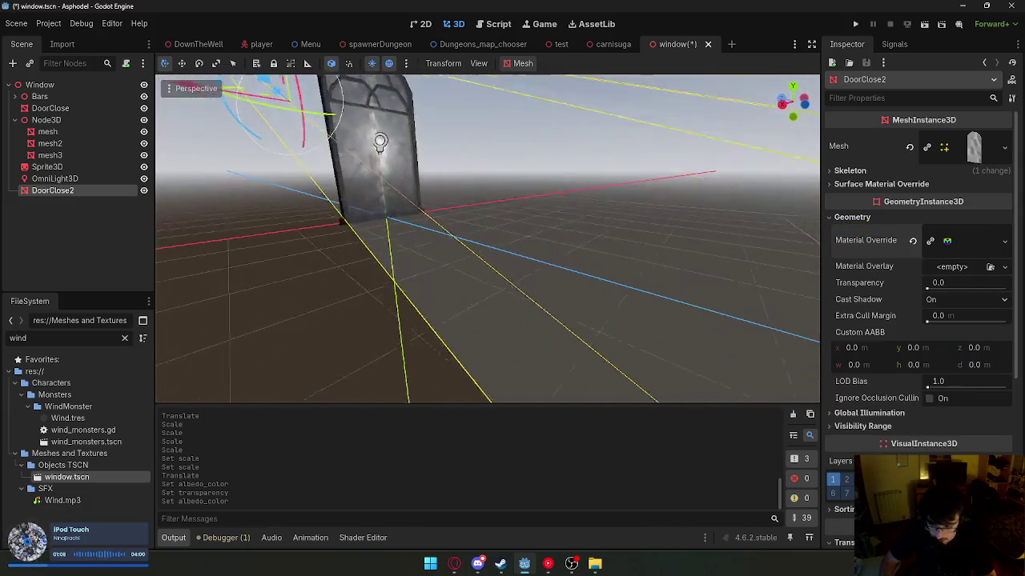
left_click(144, 191)
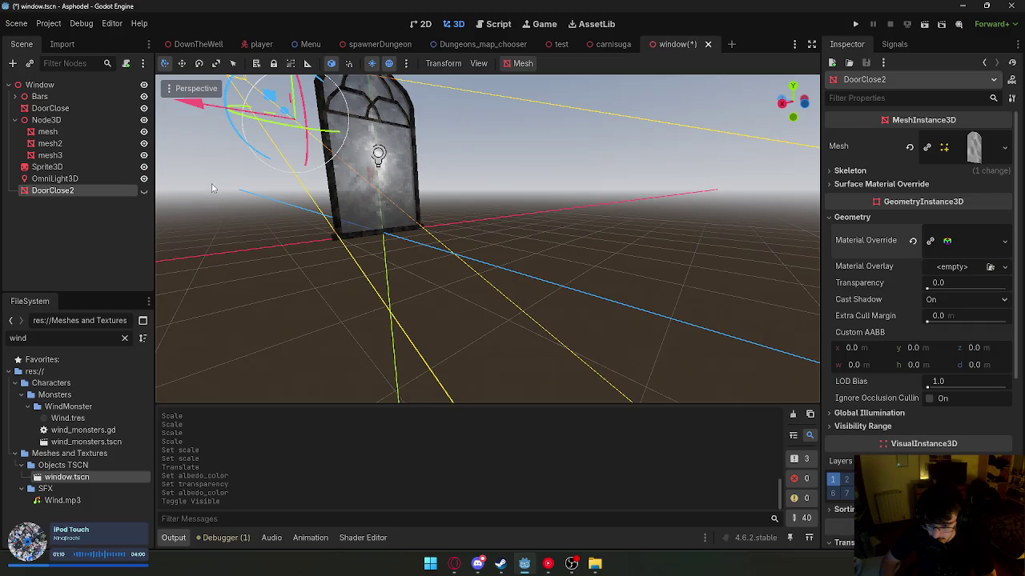
left_click(353, 173)
scroll(938, 276, "down", 3)
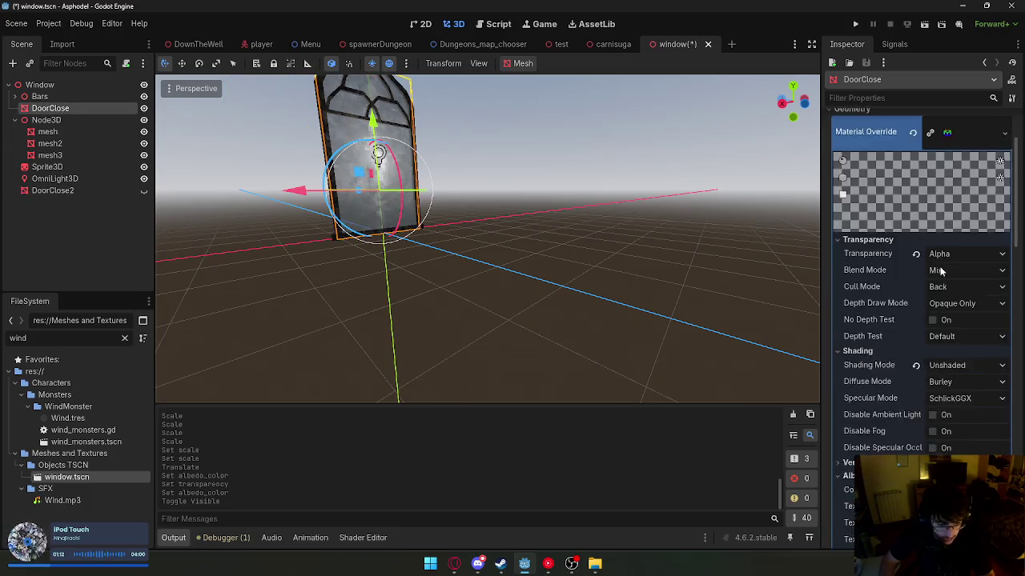
- Undo the recent changes and make DoorClose2's Material Override unique
key("ctrl+z")
key("ctrl+z")
key("ctrl+z")
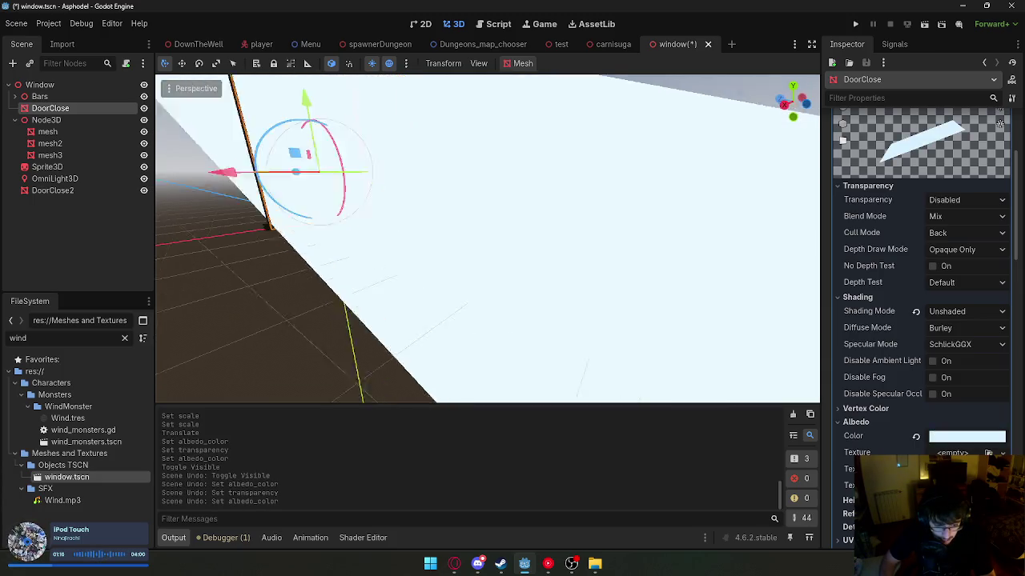
left_click(679, 304)
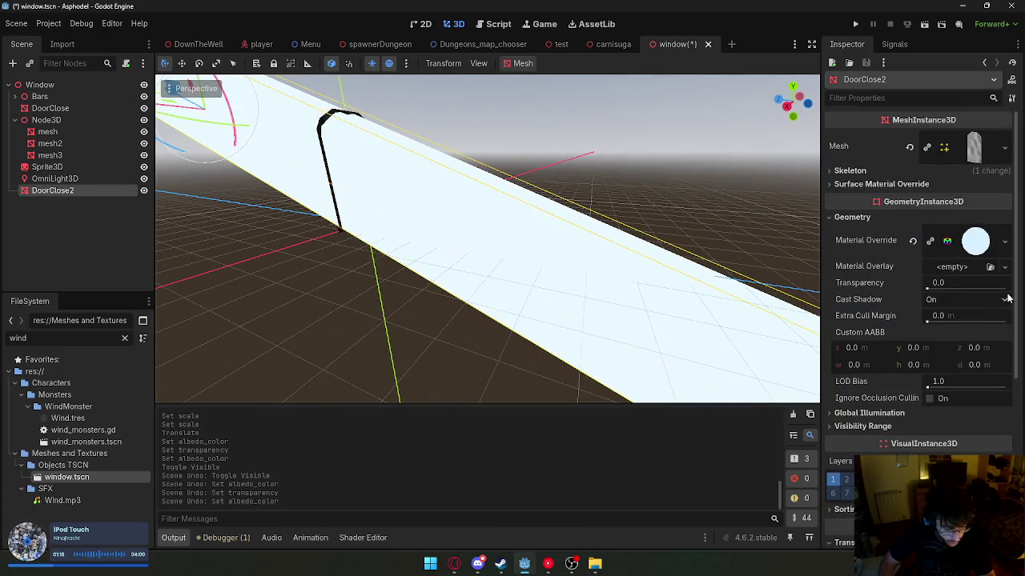
left_click(1004, 241)
left_click(925, 372)
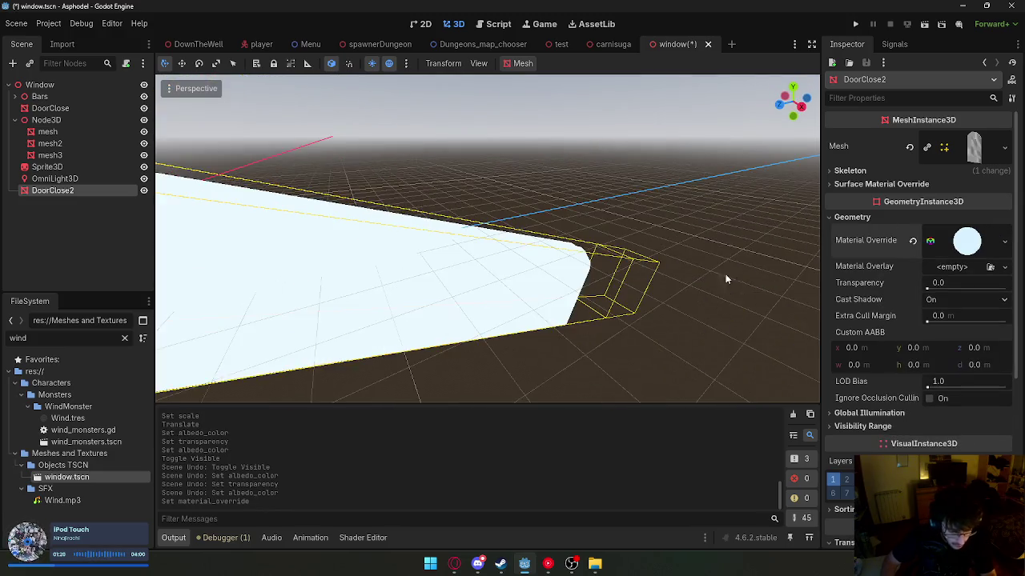
- Set the unique beam material's Transparency to Alpha
scroll(924, 377, "down", 5)
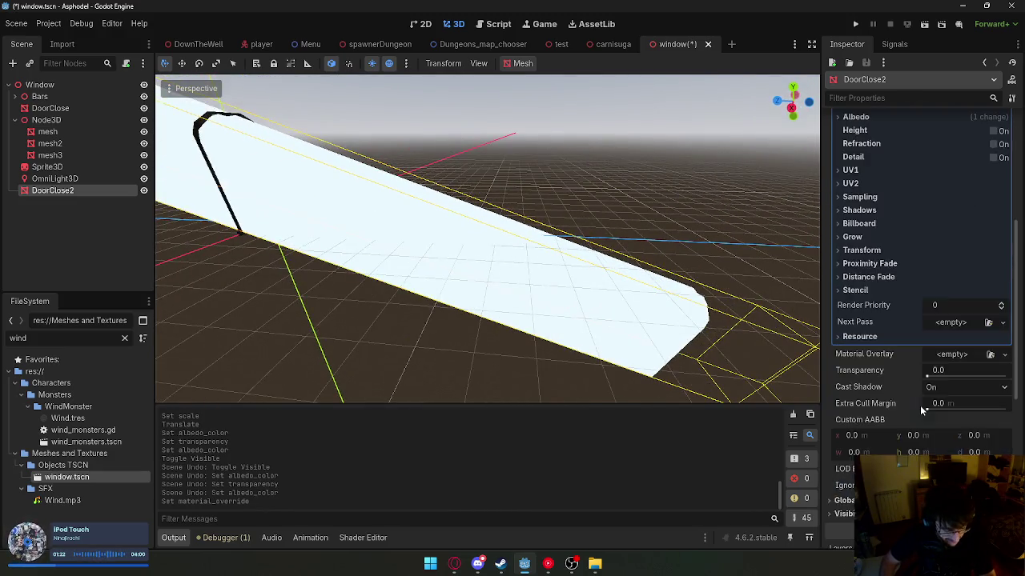
scroll(913, 398, "up", 3)
left_click(868, 240)
left_click(964, 254)
left_click(948, 280)
- Expand the beam material's Sampling and Shading settings
scroll(379, 302, "up", 6)
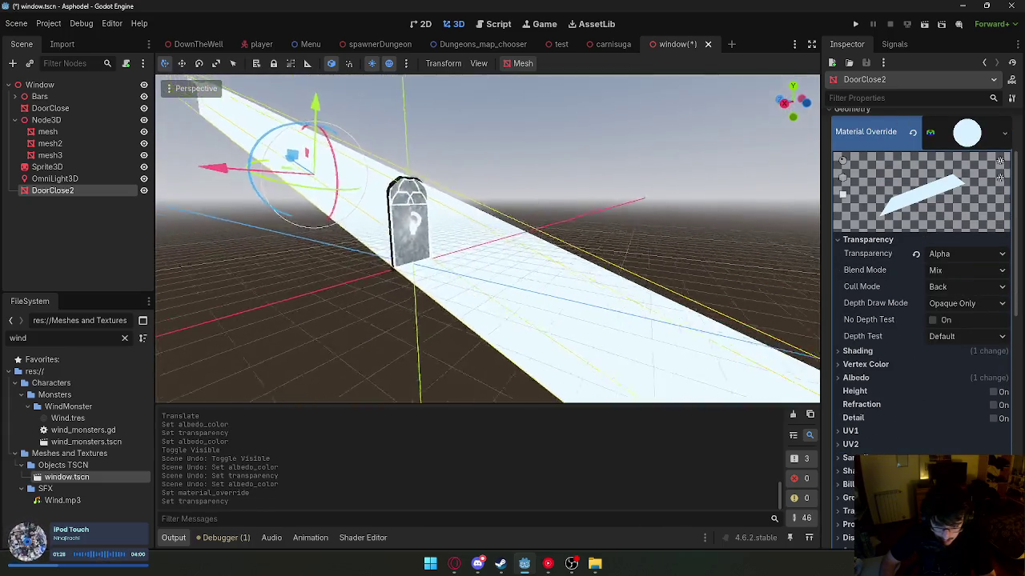
scroll(379, 302, "down", 6)
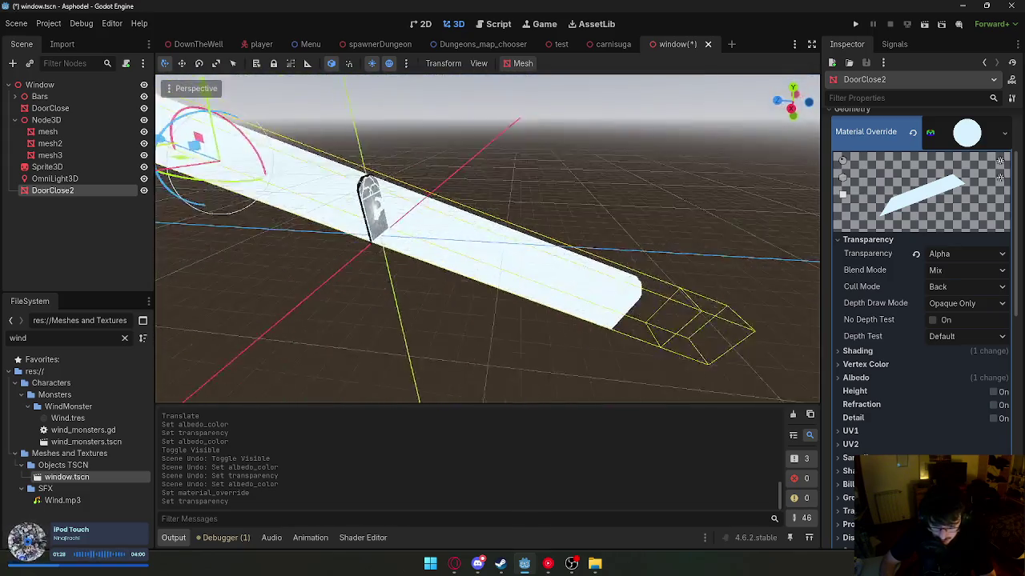
scroll(971, 331, "down", 8)
scroll(971, 357, "up", 5)
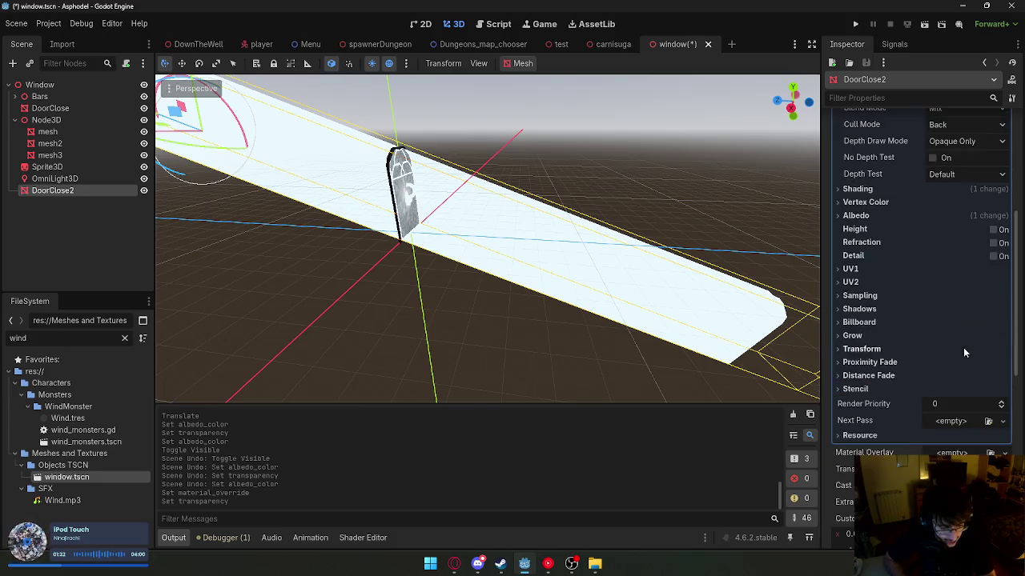
left_click(860, 295)
scroll(878, 297, "up", 5)
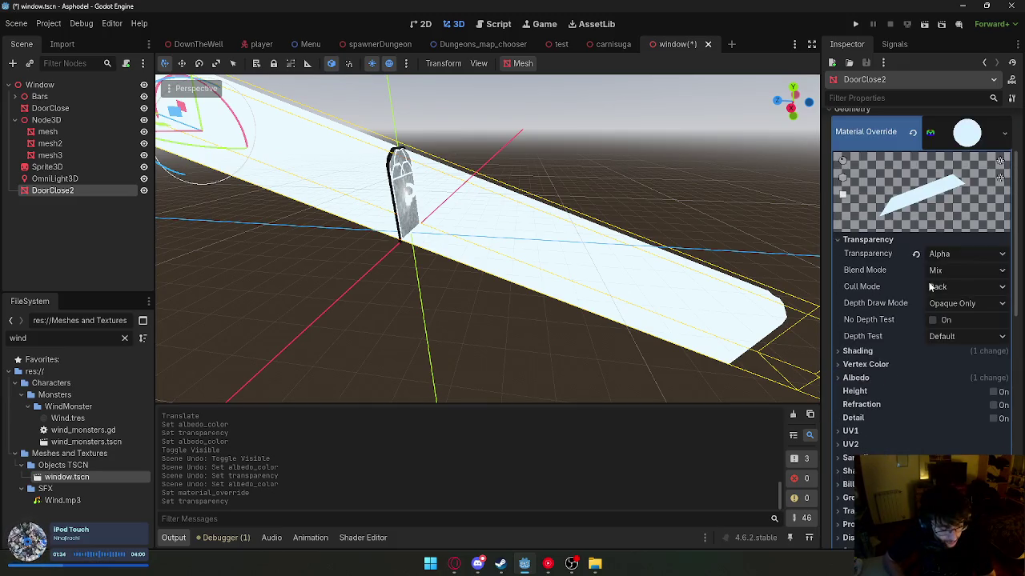
left_click(901, 353)
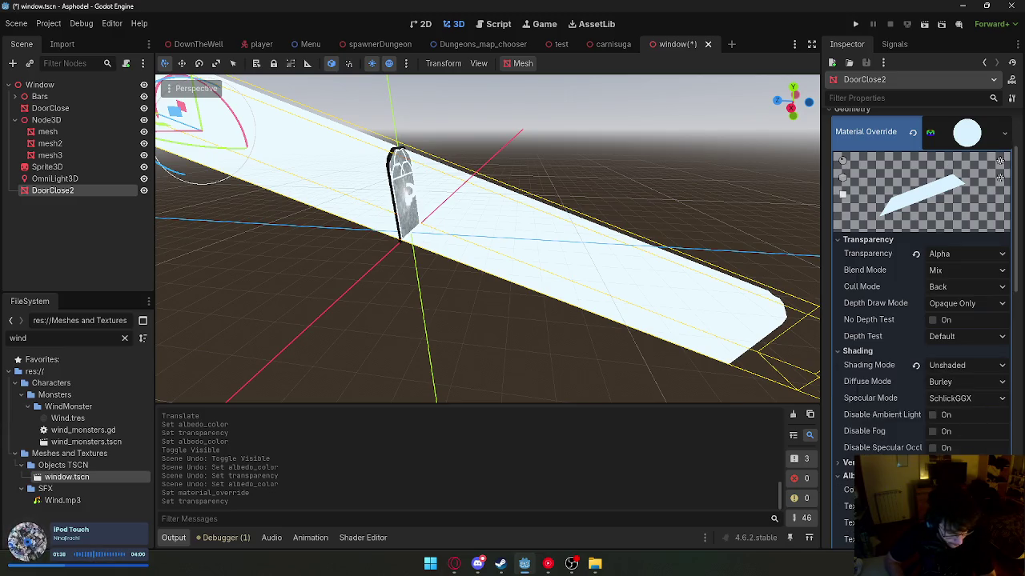
- Lower the beam's albedo alpha to about 0.055 (d6f1ff0e)
left_click(961, 490)
left_click_drag(917, 410, 884, 412)
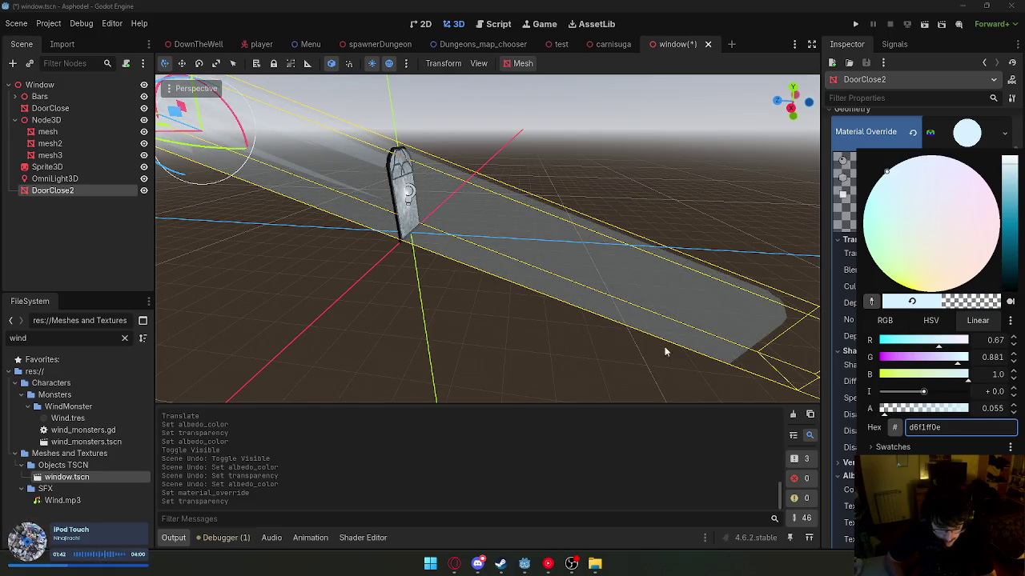
left_click(588, 339)
left_click_drag(588, 340, 606, 333)
scroll(921, 241, "down", 5)
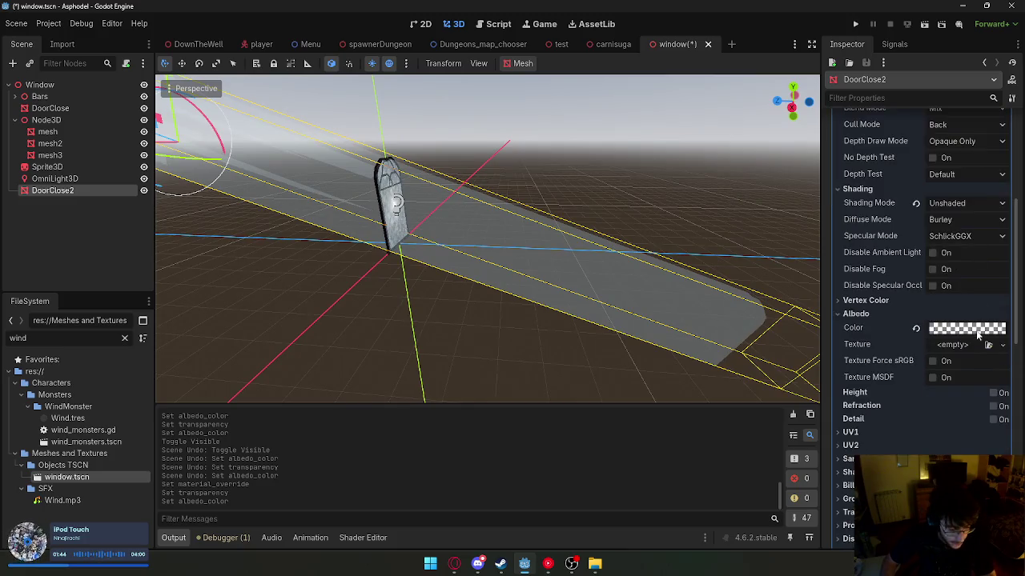
- Warm the beam's albedo to beige d6c6af0b and save the window scene
left_click(975, 329)
left_click_drag(884, 207, 935, 208)
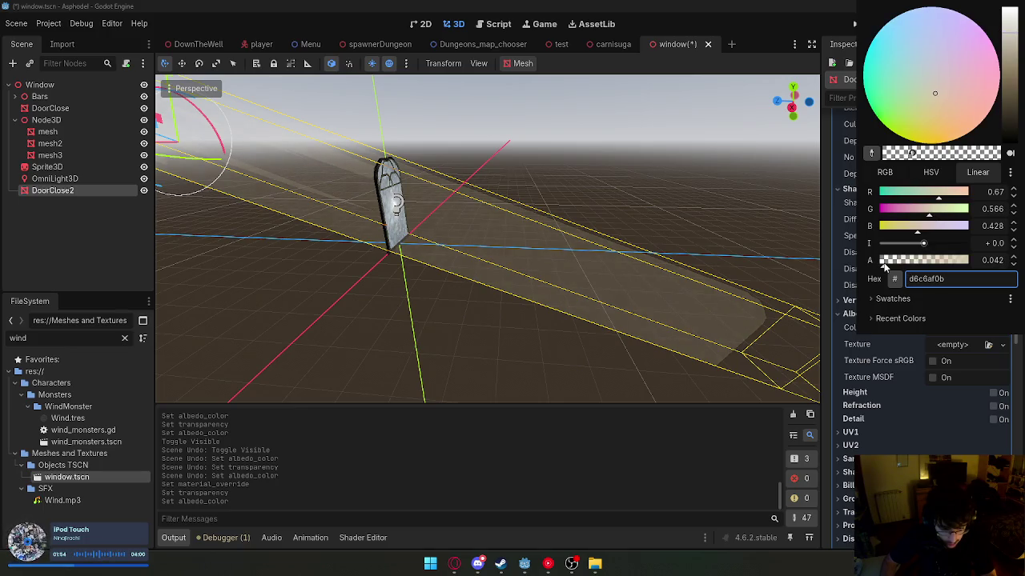
left_click(721, 217)
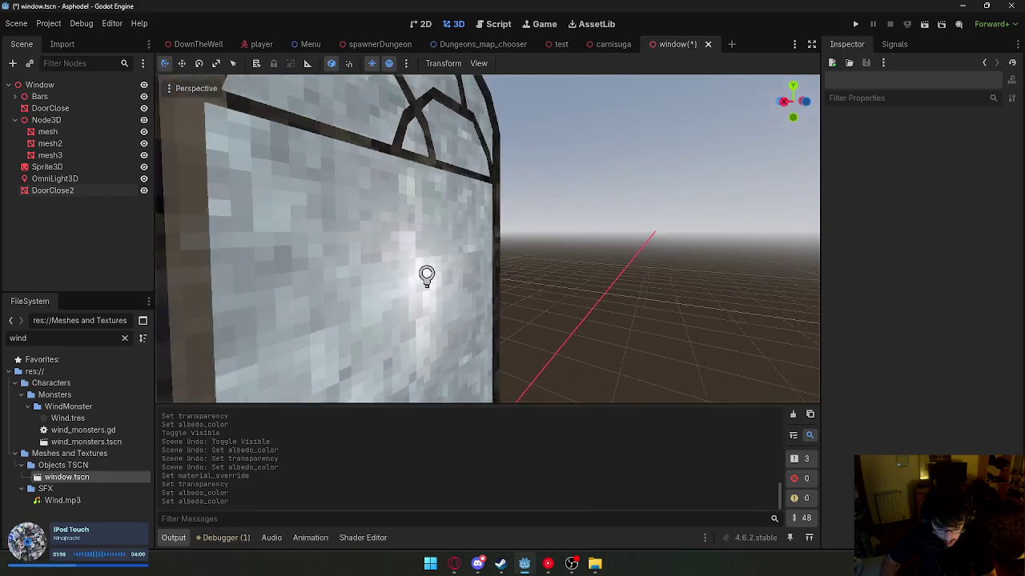
key("ctrl+s")
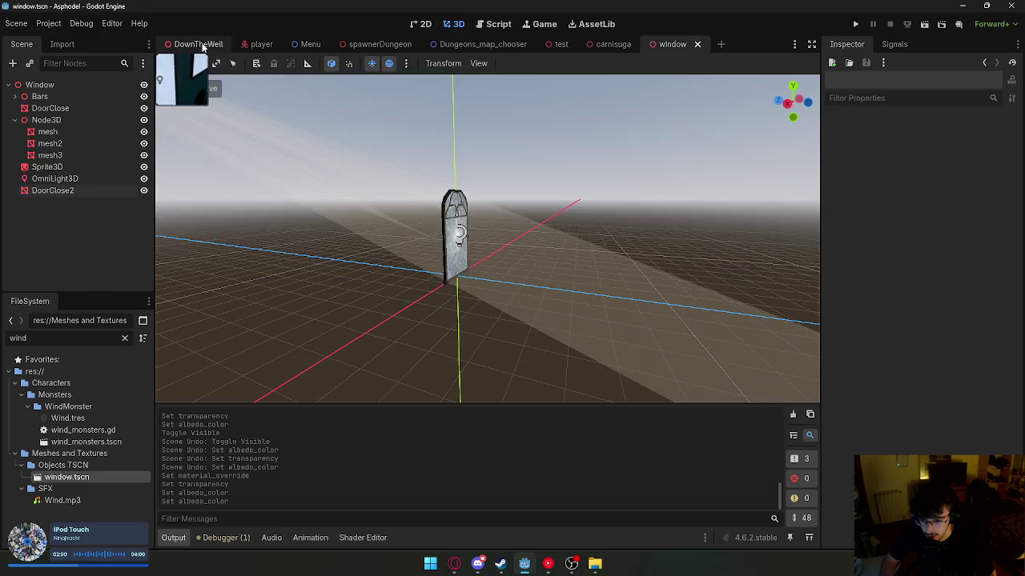
- Switch to DownTheWell and orbit the view toward the arched windows
left_click(196, 44)
left_click_drag(345, 111, 345, 112)
mouse_move(360, 327)
left_mouse_down()
mouse_move(328, 347)
mouse_move(430, 327)
left_mouse_up()
left_click_drag(586, 261, 586, 261)
- Run the game to check the light shafts, then stop it and reopen the window scene
left_click(910, 24)
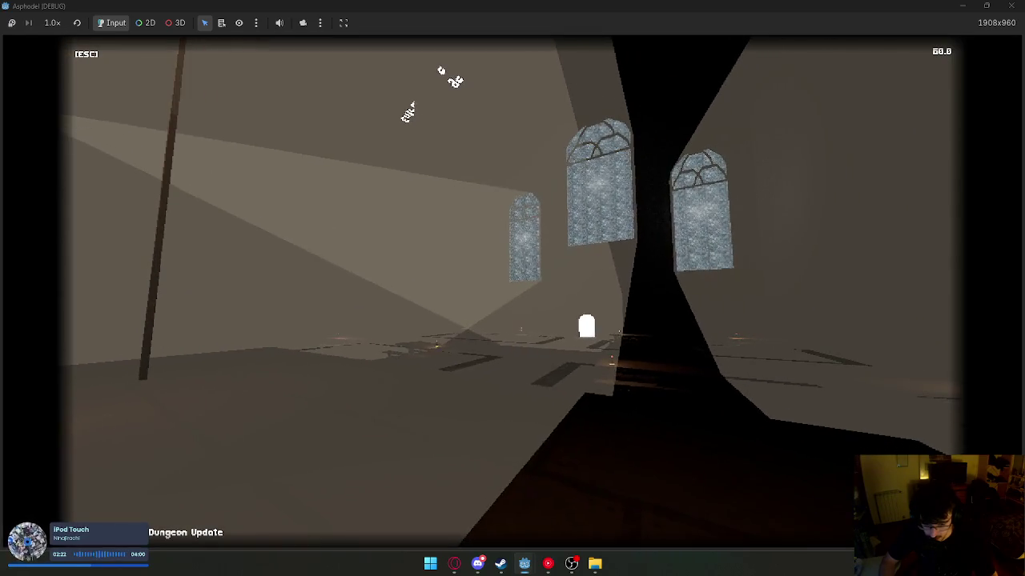
key("super")
key("F8")
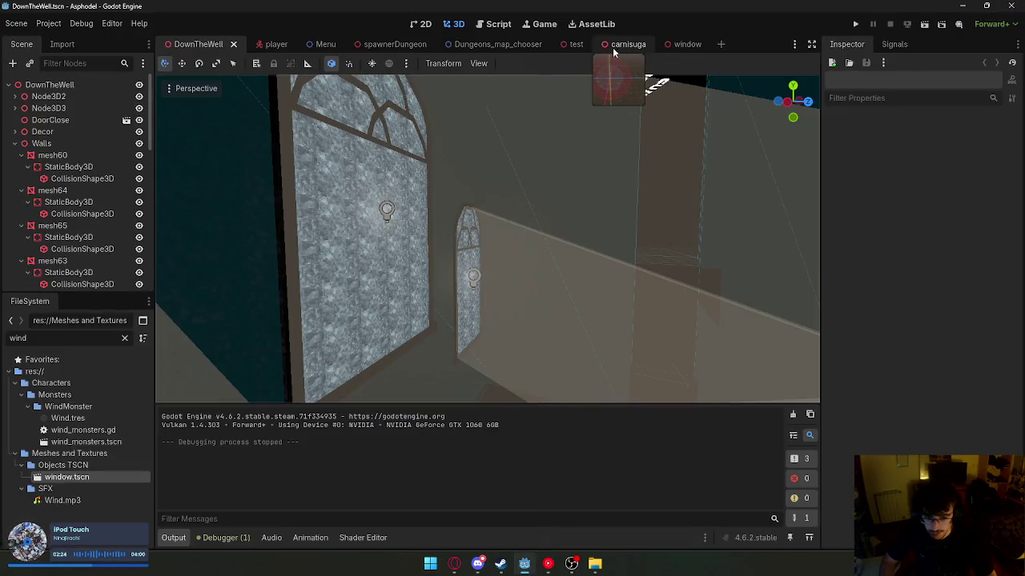
left_click(685, 48)
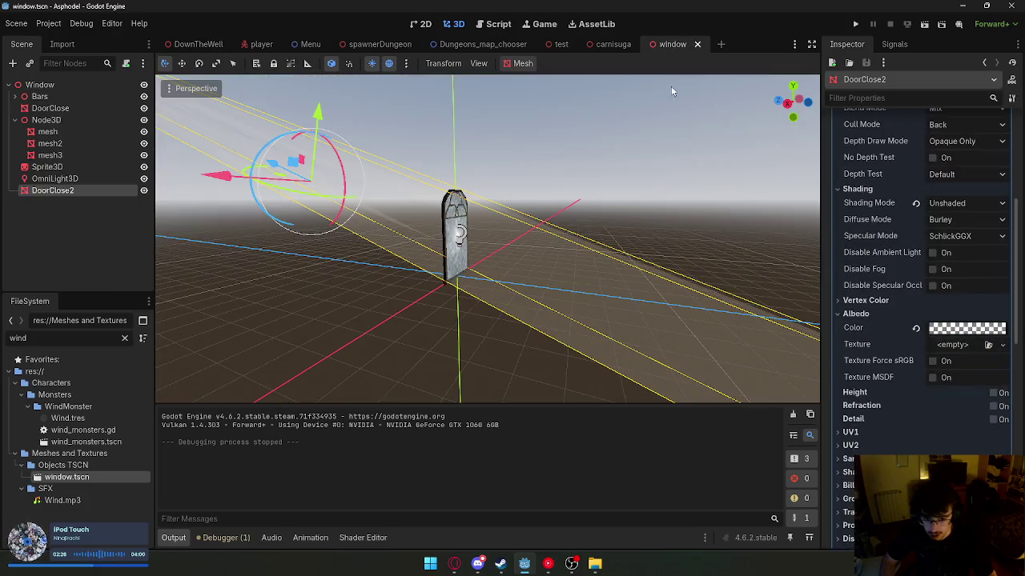
- Set the beam material's Cull Mode to Disabled
scroll(901, 268, "up", 4)
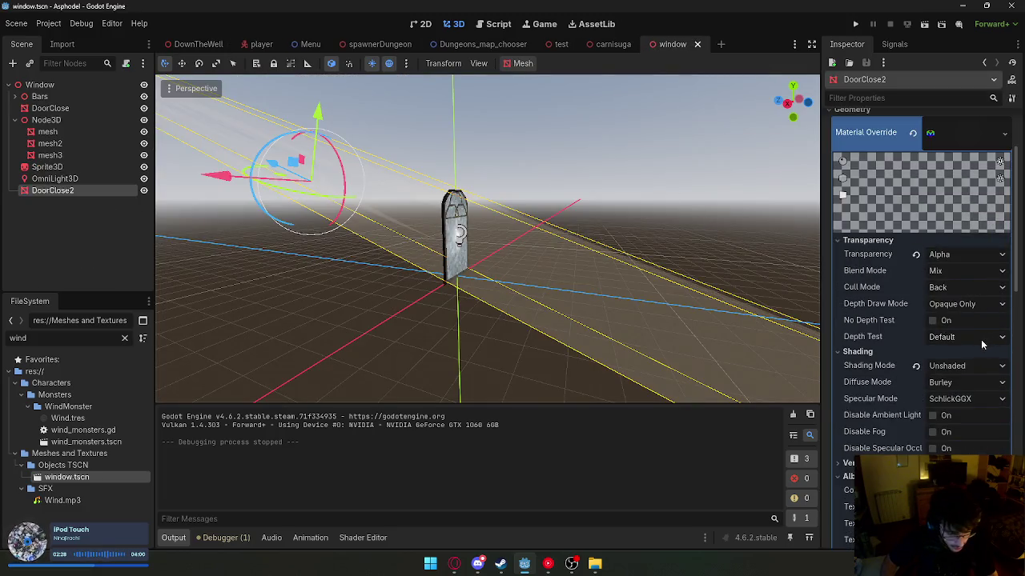
left_click(971, 293)
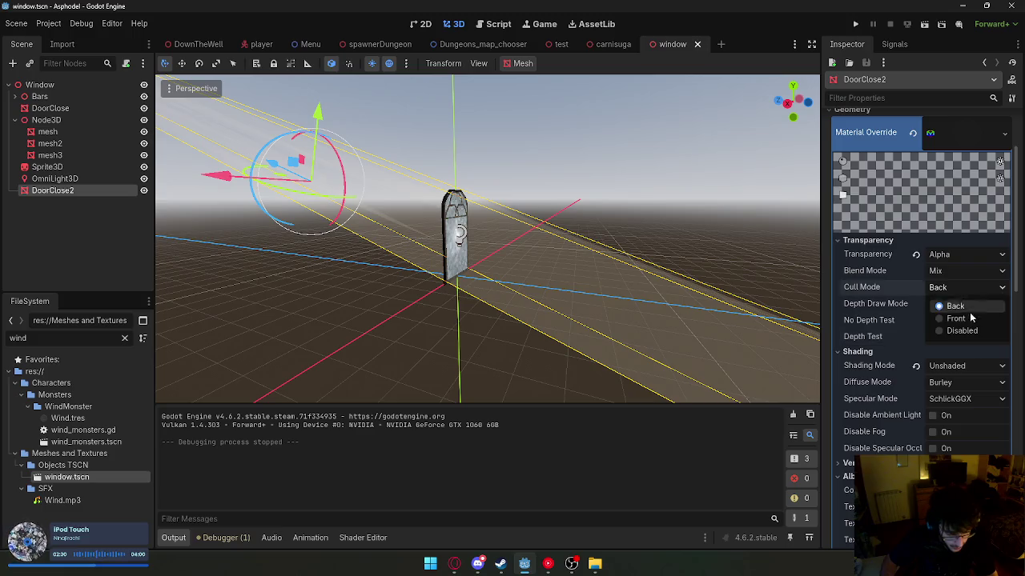
left_click(963, 330)
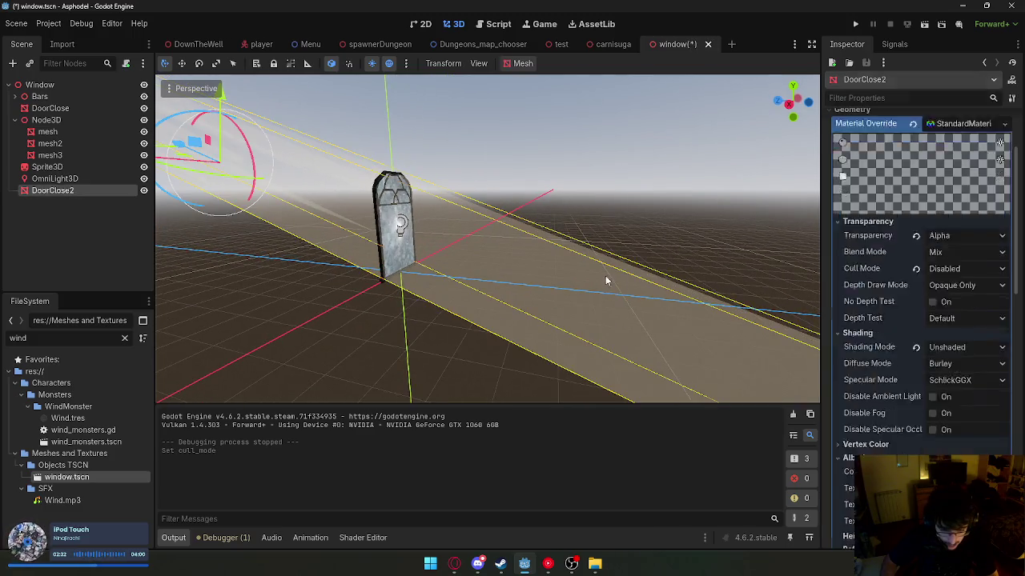
- Enter a new alpha value for the beam's albedo colour
scroll(921, 340, "down", 2)
left_click(956, 330)
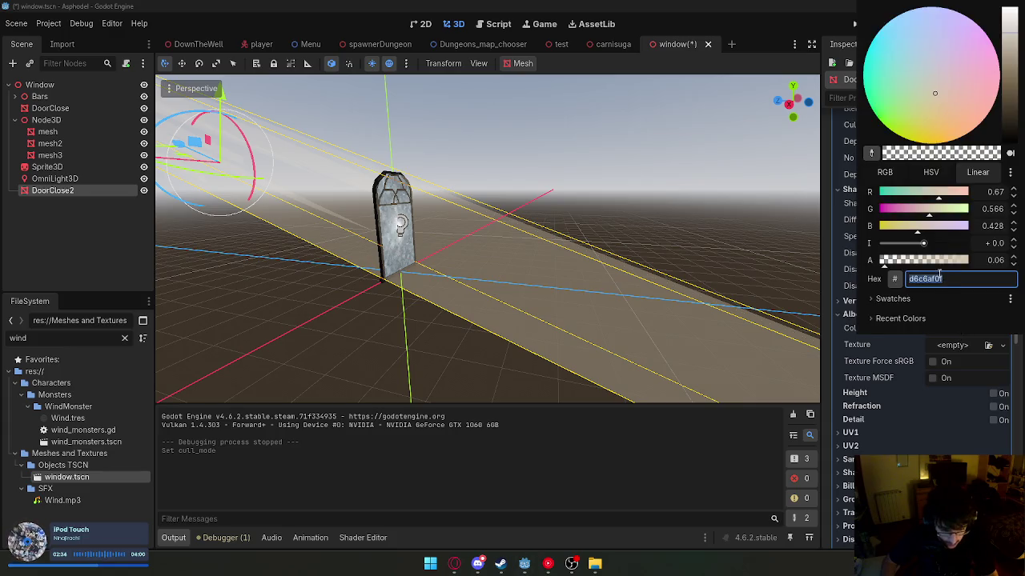
left_click(710, 256)
left_click(713, 255)
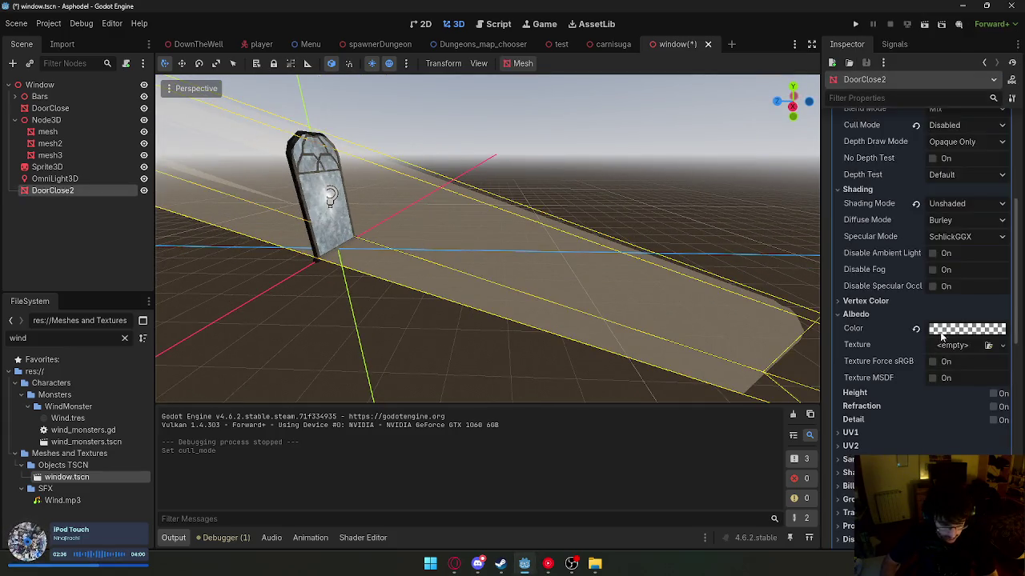
left_click(944, 331)
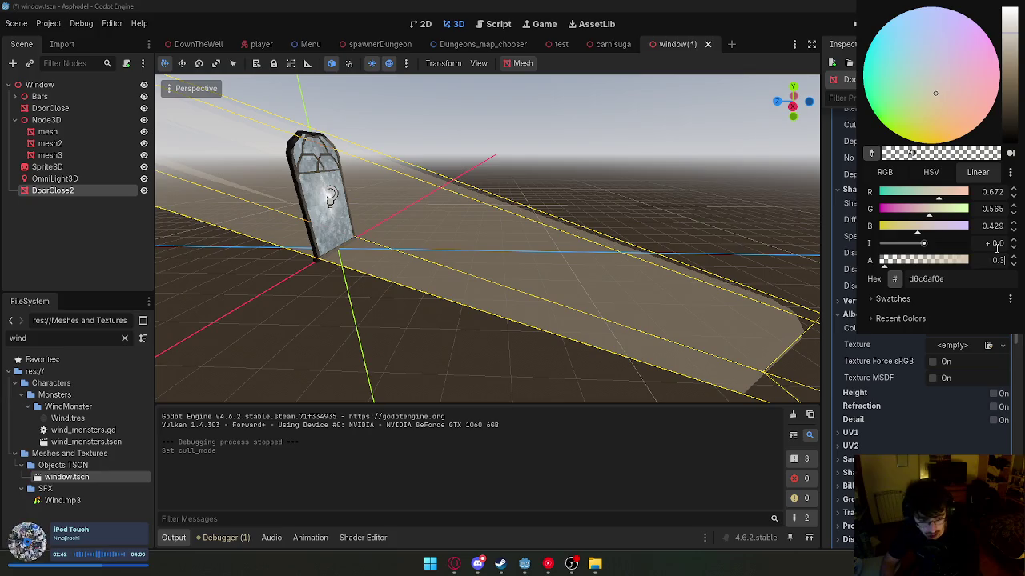
key("Return")
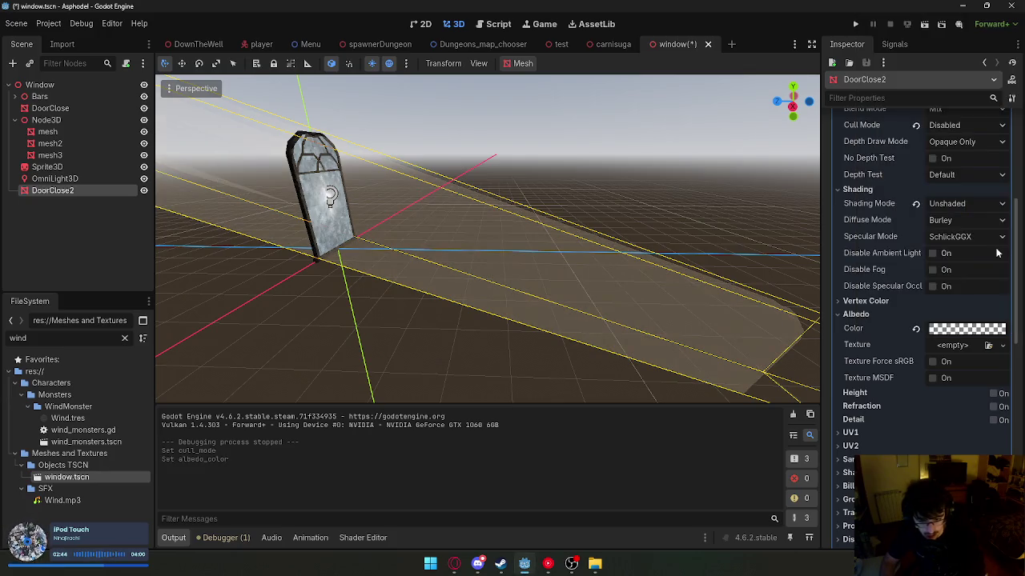
- Tilt the DoorClose2 beam about 18 degrees, then move it and resize its height and depth
mouse_move(750, 187)
left_mouse_down()
mouse_move(602, 281)
mouse_move(637, 250)
left_mouse_up()
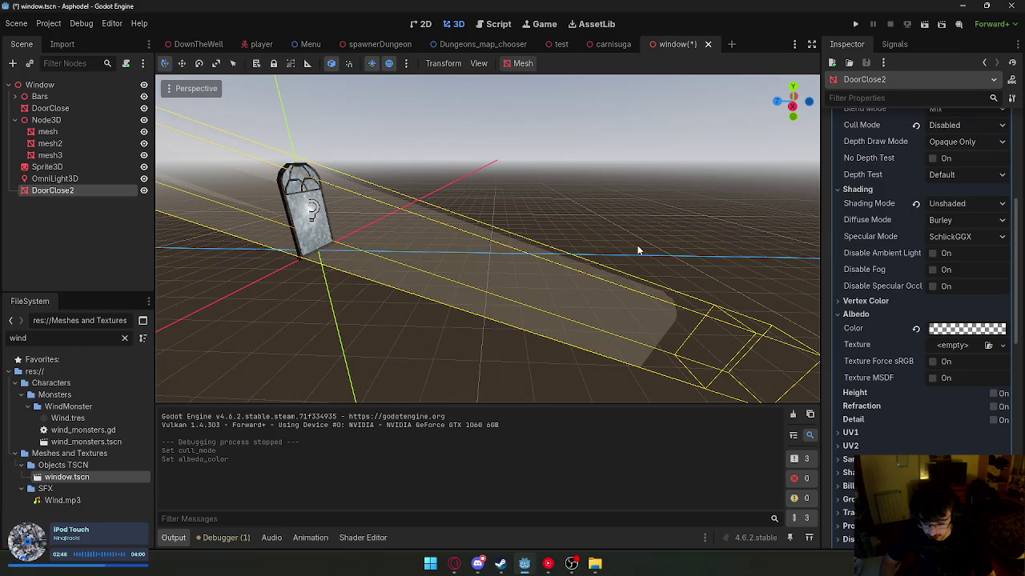
left_click(199, 63)
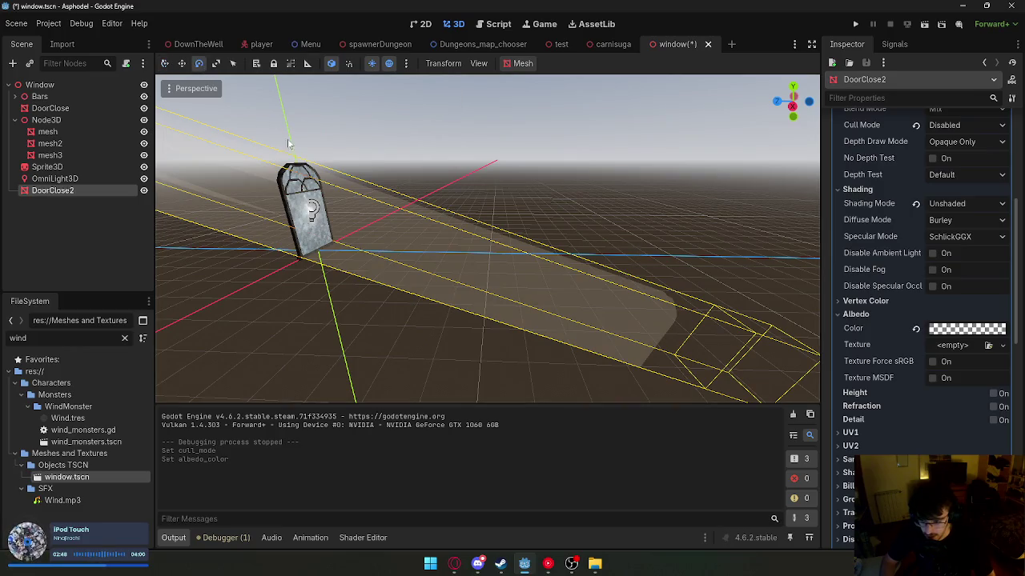
left_click_drag(364, 196, 368, 207)
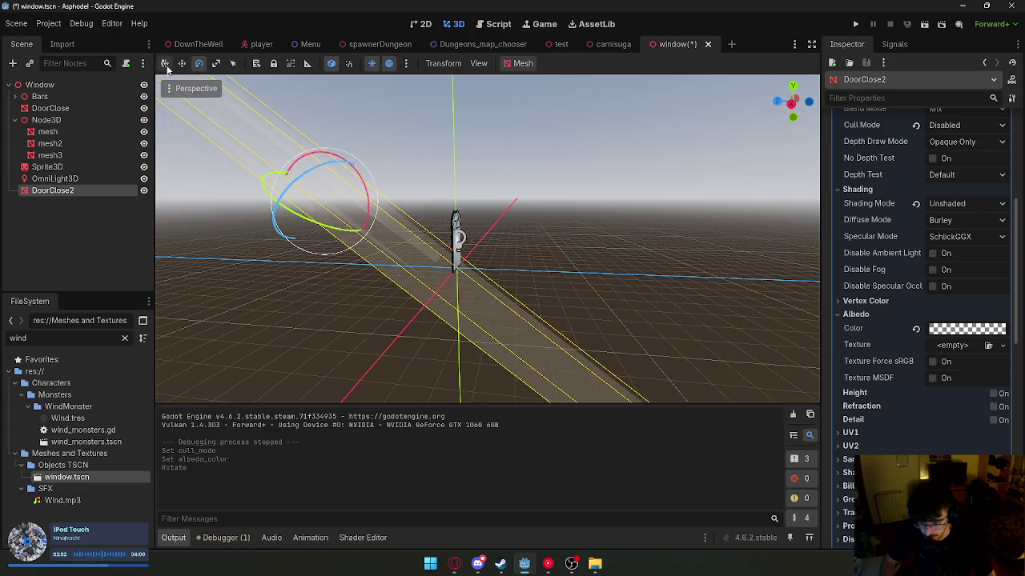
key("g")
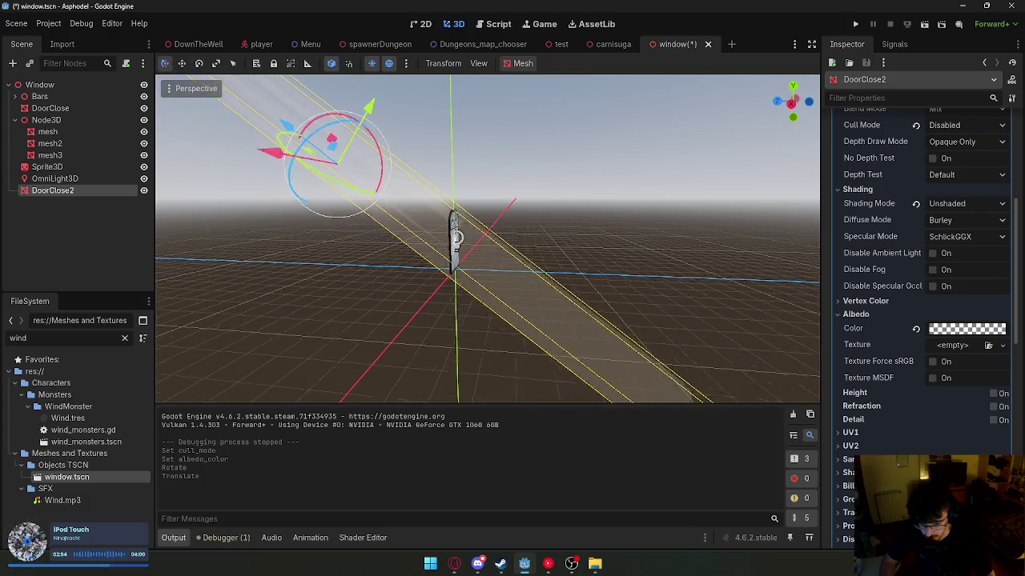
key("f")
left_click_drag(449, 200, 372, 116)
mouse_move(322, 79)
left_mouse_down()
mouse_move(319, 103)
mouse_move(336, 90)
left_mouse_up()
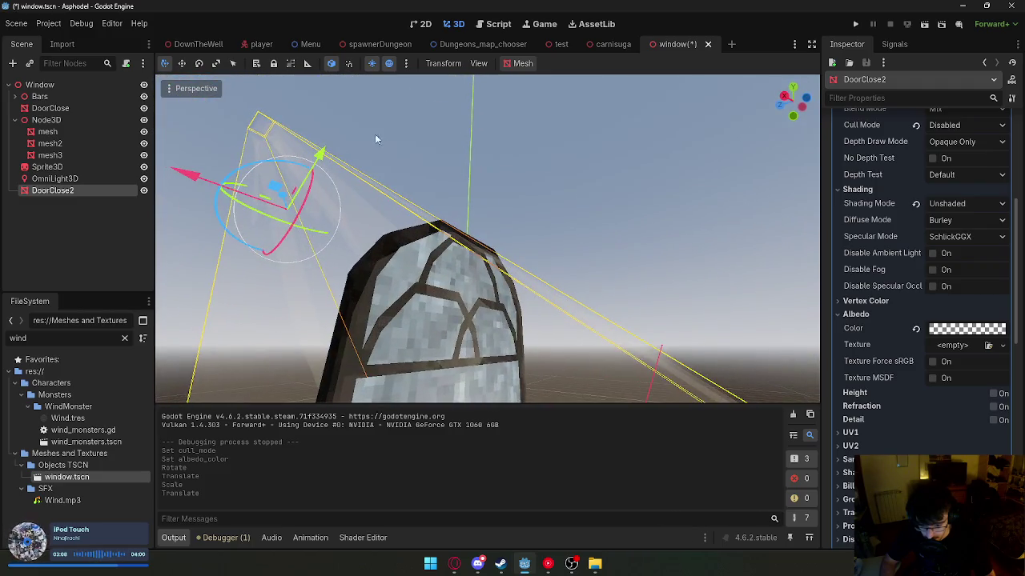
- Reposition and rescale the beam further, committing its new scale and position
left_click(320, 154)
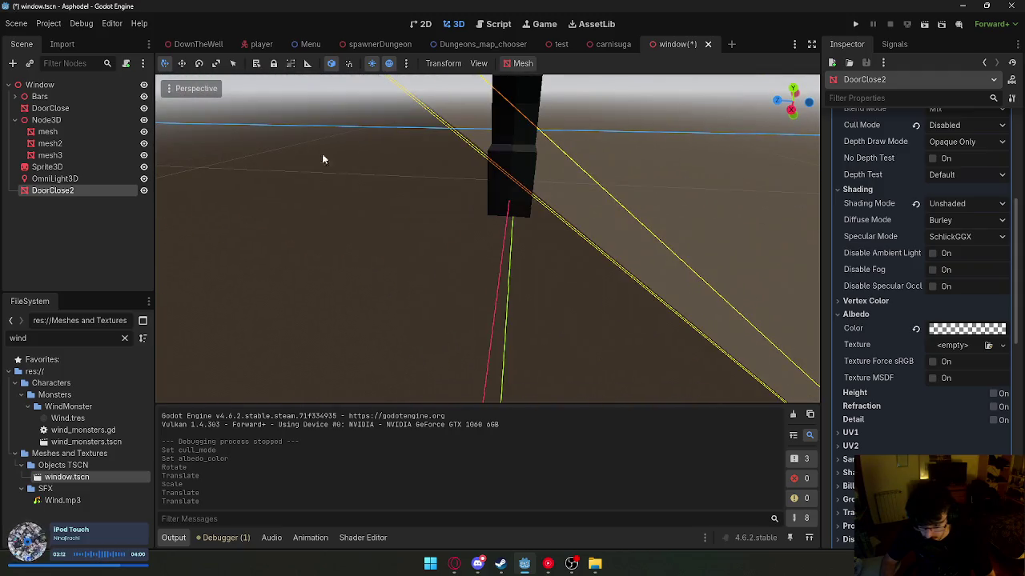
left_click(325, 157)
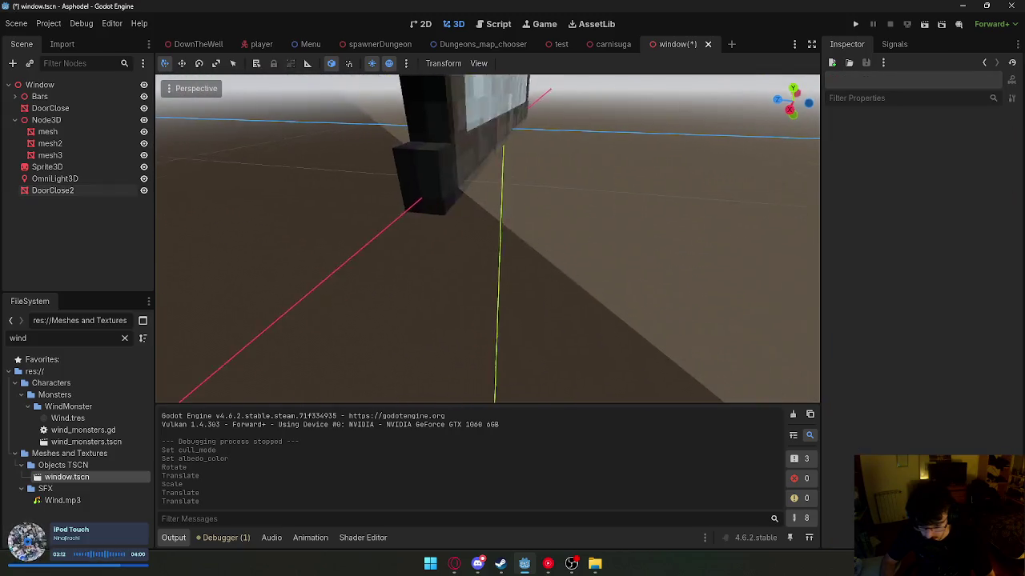
left_click(490, 275)
key("f")
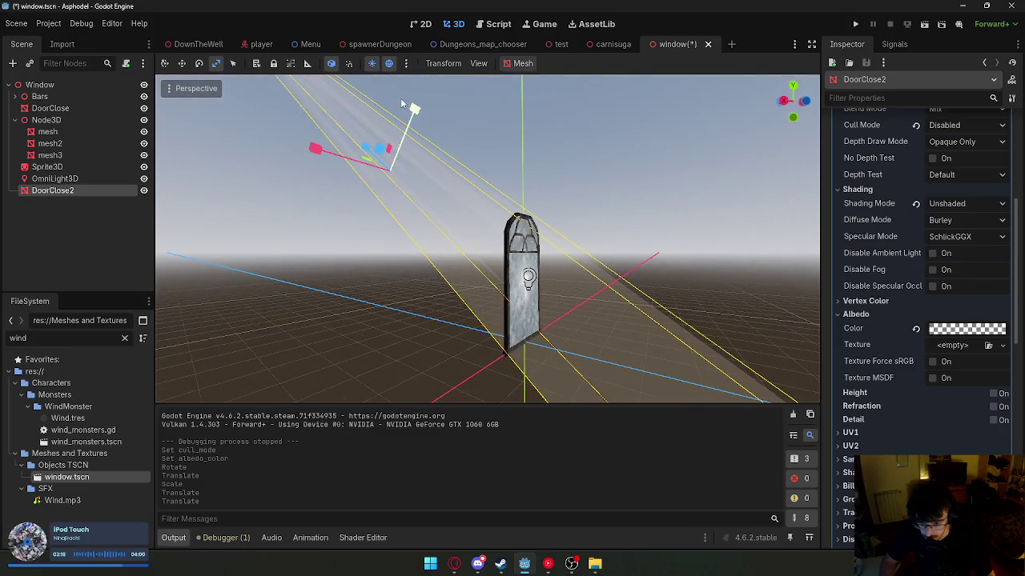
left_click(413, 110)
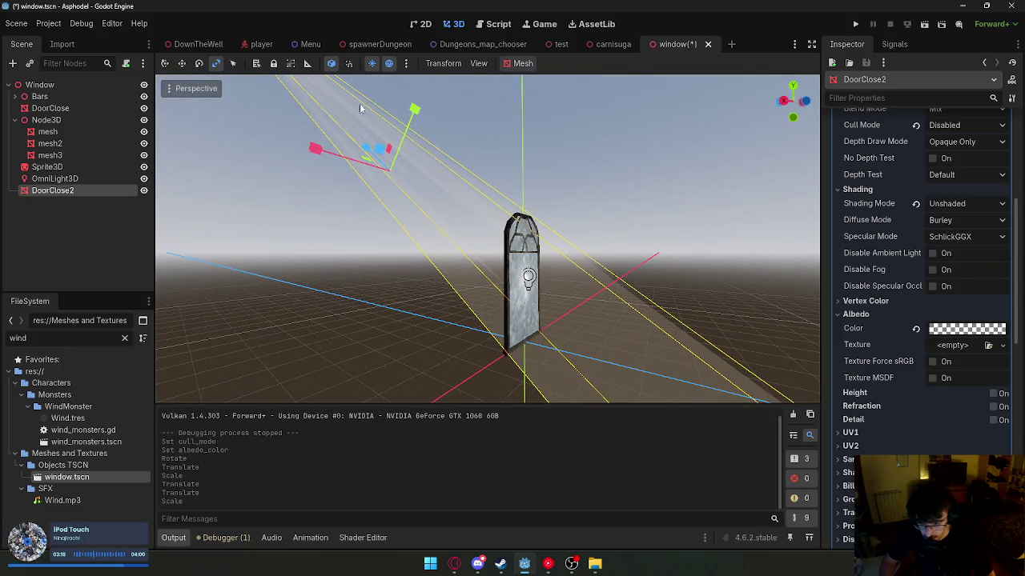
left_click(413, 110)
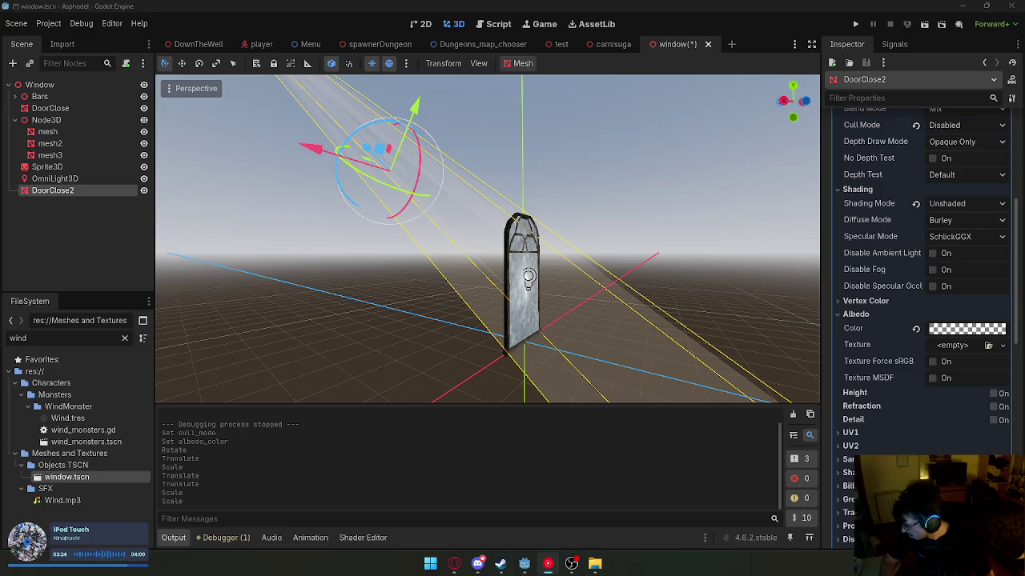
left_click(405, 98)
- Nudge the DoorClose2 door slightly down and back
mouse_move(488, 240)
left_mouse_down()
mouse_move(416, 240)
mouse_move(488, 208)
mouse_move(481, 273)
mouse_move(464, 272)
mouse_move(449, 200)
left_mouse_up()
left_click(464, 302)
left_click_drag(420, 138, 481, 248)
left_click(420, 131)
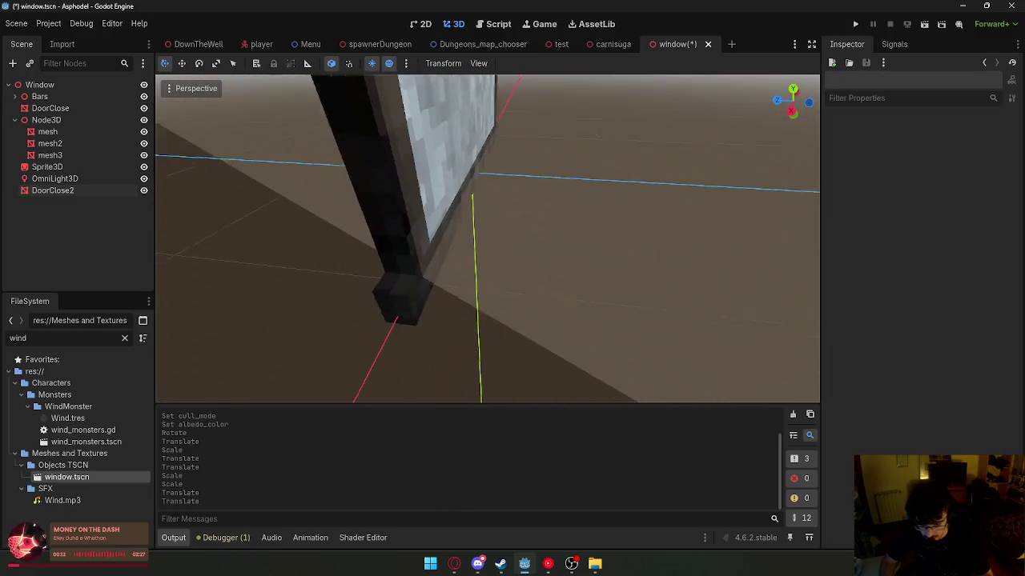
- Save the window scene from its tab's context menu
scroll(480, 240, "down", 5)
right_click(693, 44)
left_click(726, 62)
- Look over the DownTheWell room from above, then return to the window scene
left_click(199, 44)
mouse_move(422, 352)
left_mouse_down()
mouse_move(343, 275)
mouse_move(483, 318)
mouse_move(494, 304)
mouse_move(493, 219)
left_mouse_up()
scroll(488, 240, "up", 1)
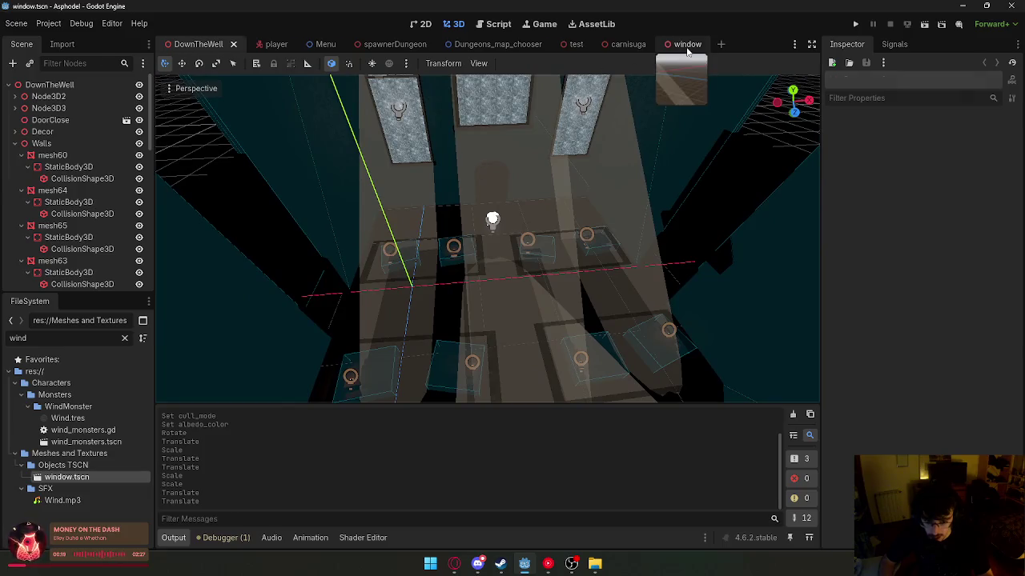
left_click(687, 45)
left_click(518, 148)
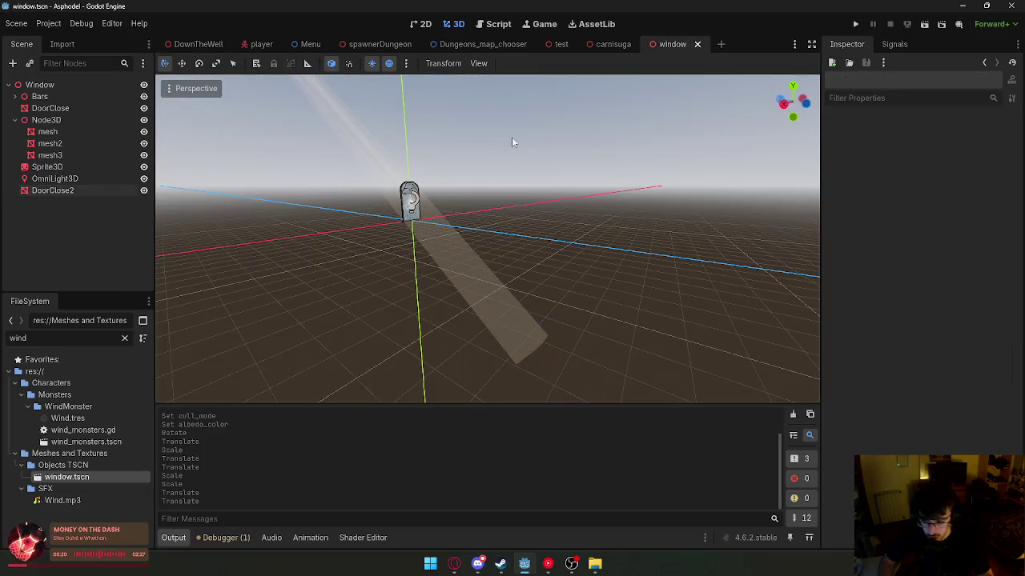
- Inspect the OmniLight3D and DoorClose2 nodes in the window scene
left_click(110, 177)
left_click(104, 192)
left_click(103, 181)
left_click(258, 247)
scroll(258, 246, "down", 3)
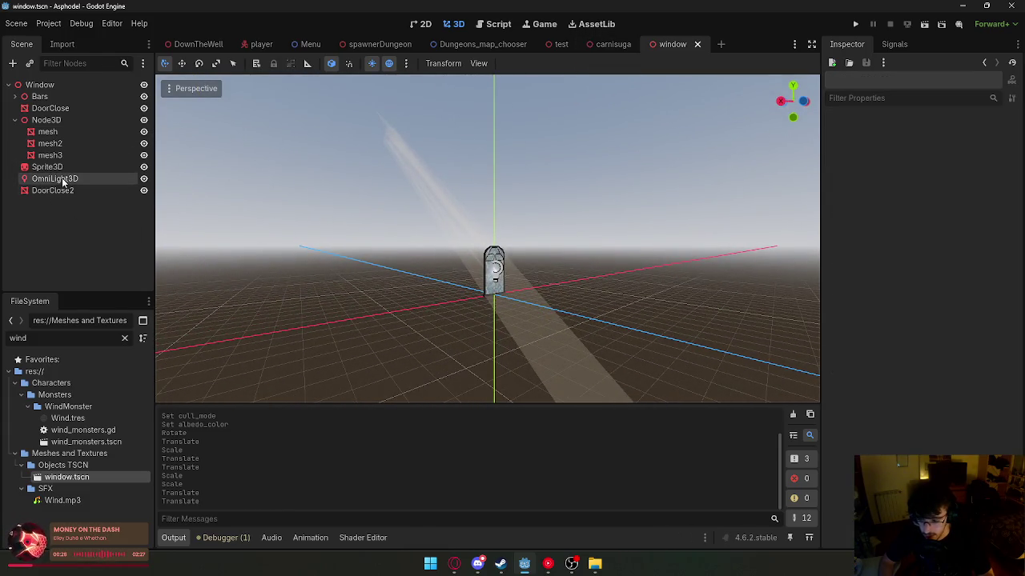
left_click(64, 179)
left_click(496, 24)
left_click(458, 25)
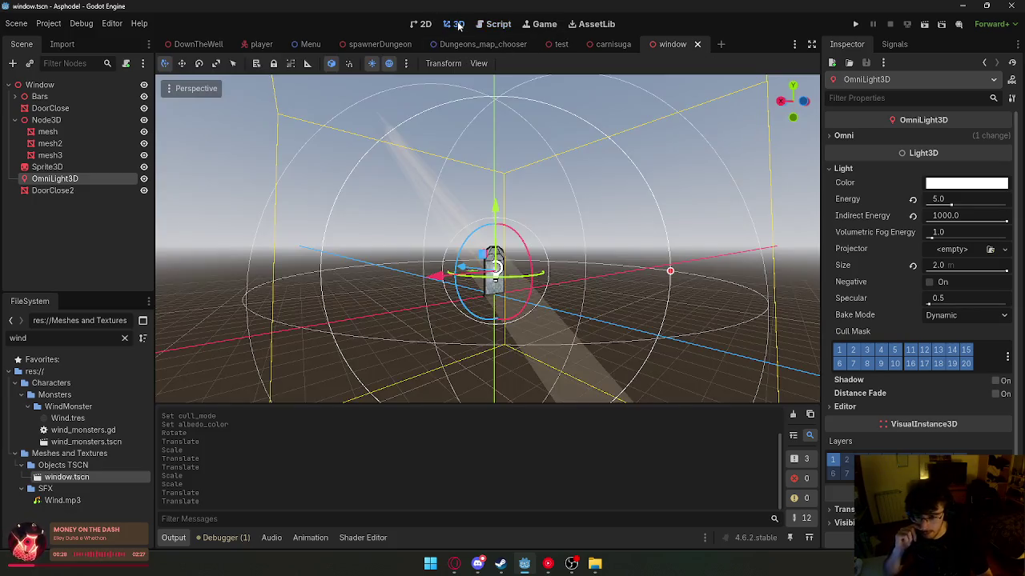
- Raise the Window instance in DownTheWell along Y, then filter FileSystem for 'sa'
left_click(198, 44)
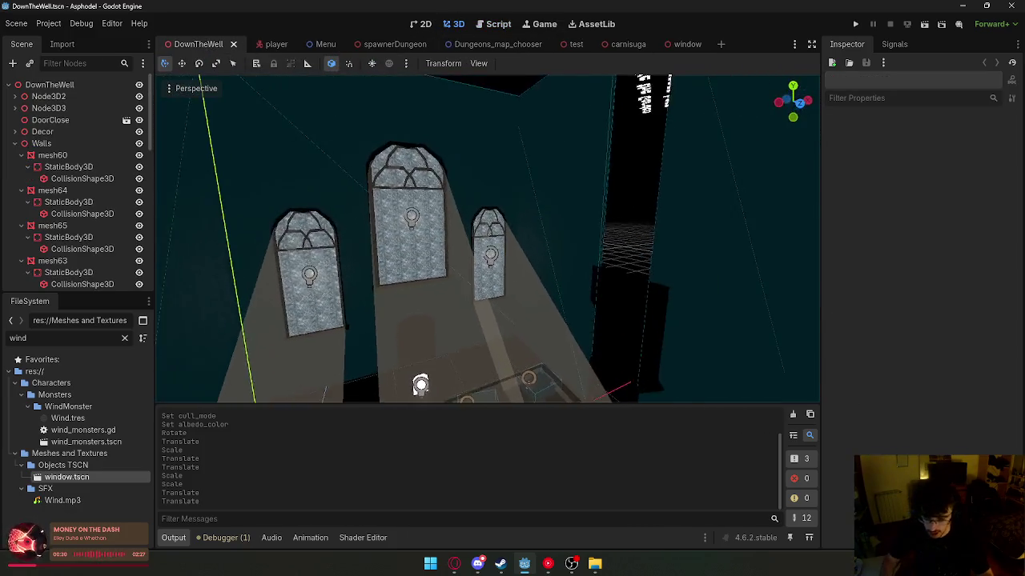
left_click_drag(536, 222, 536, 223)
left_click(536, 223)
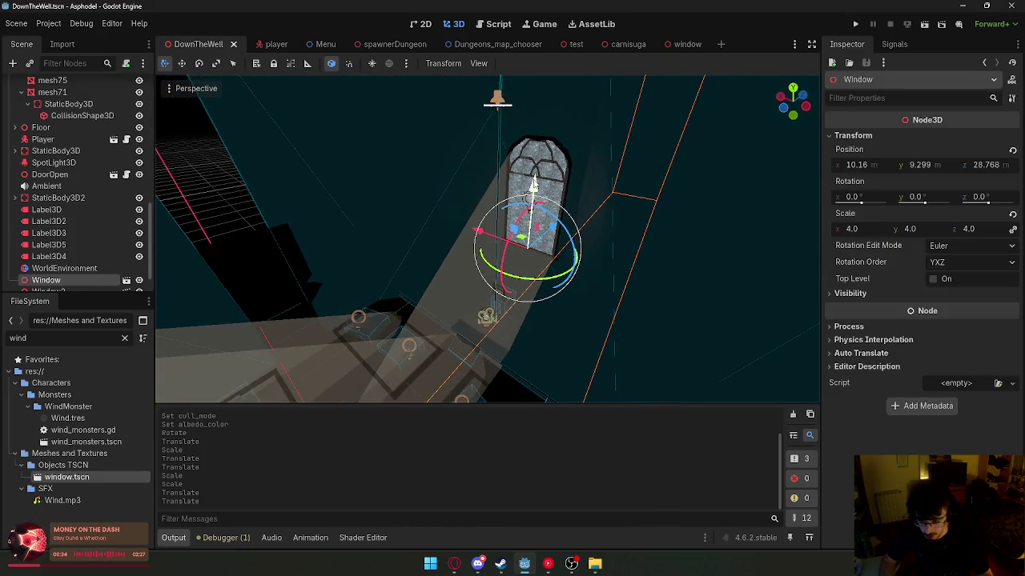
mouse_move(532, 186)
left_mouse_down()
mouse_move(532, 212)
mouse_move(509, 122)
mouse_move(367, 396)
left_mouse_up()
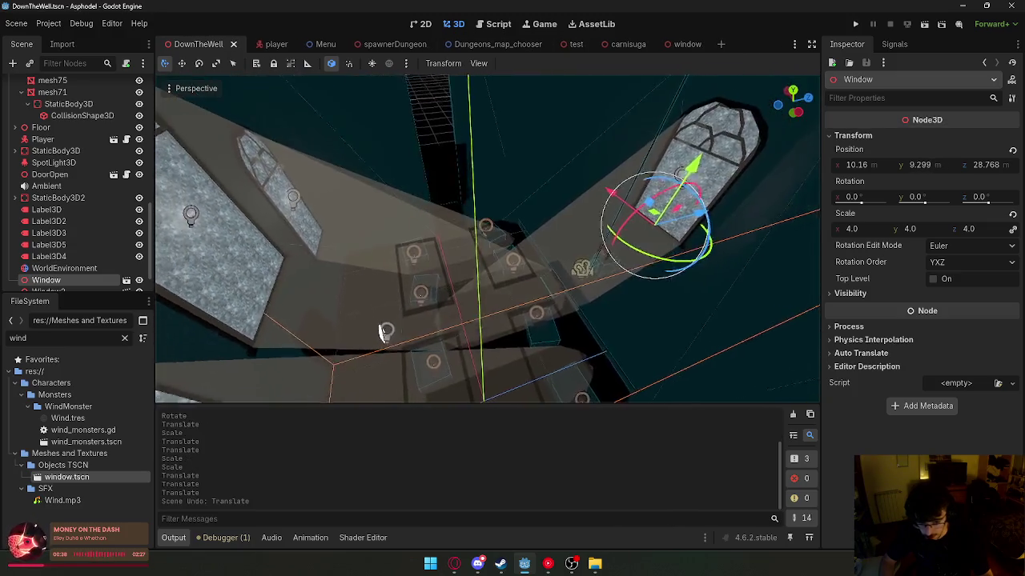
left_click(683, 317)
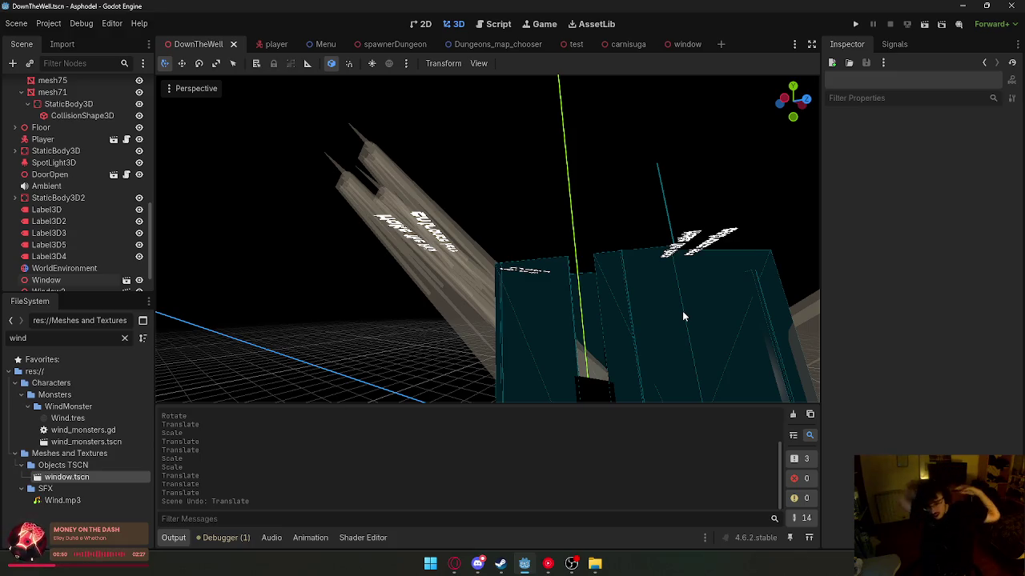
key("ctrl+a")
type("sa")
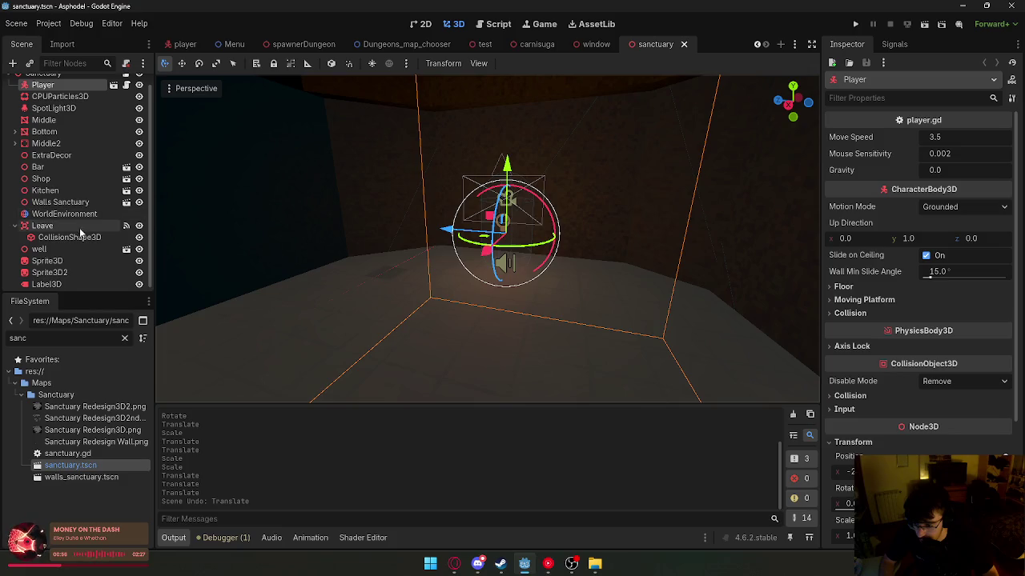
- Select Walls Sanctuary and its SpotLight3D, then switch to the window and DownTheWell tabs
scroll(79, 233, "down", 1)
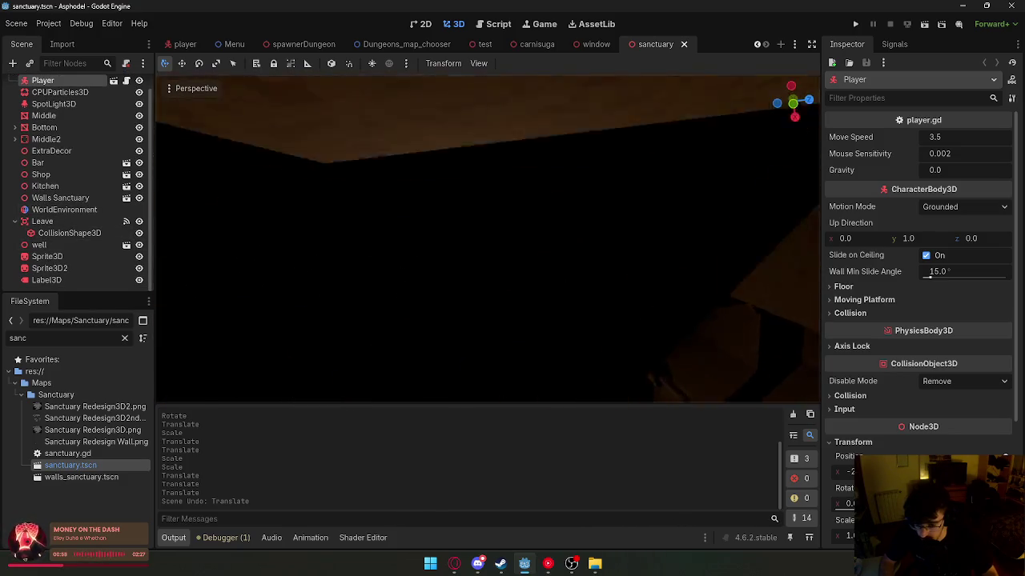
left_click(469, 198)
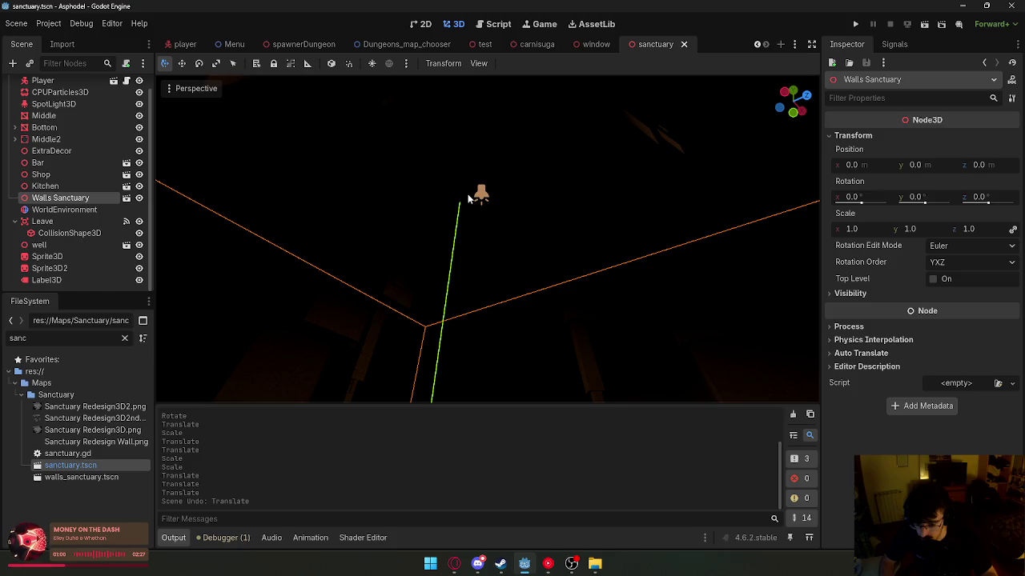
left_click(485, 197)
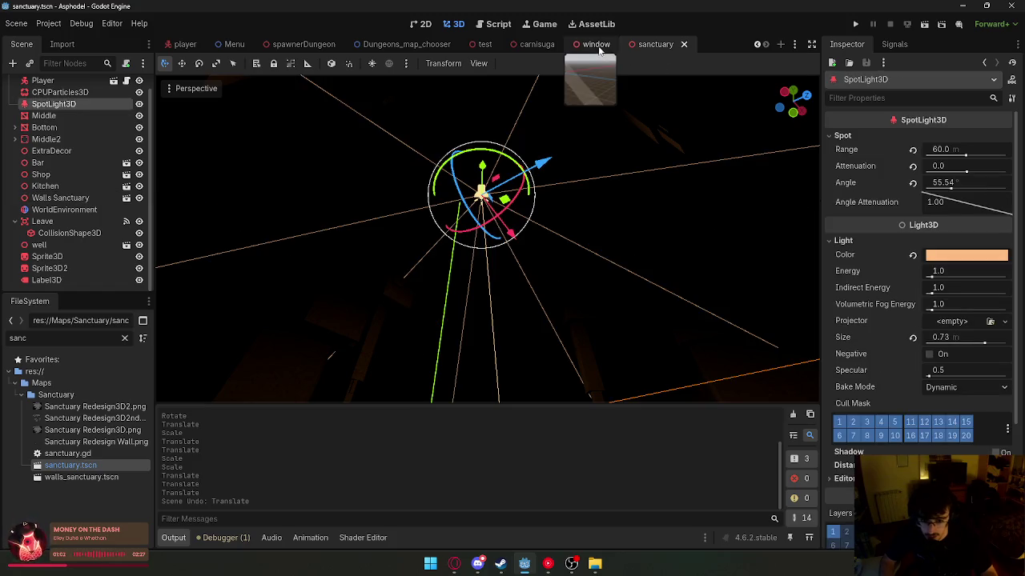
left_click(598, 47)
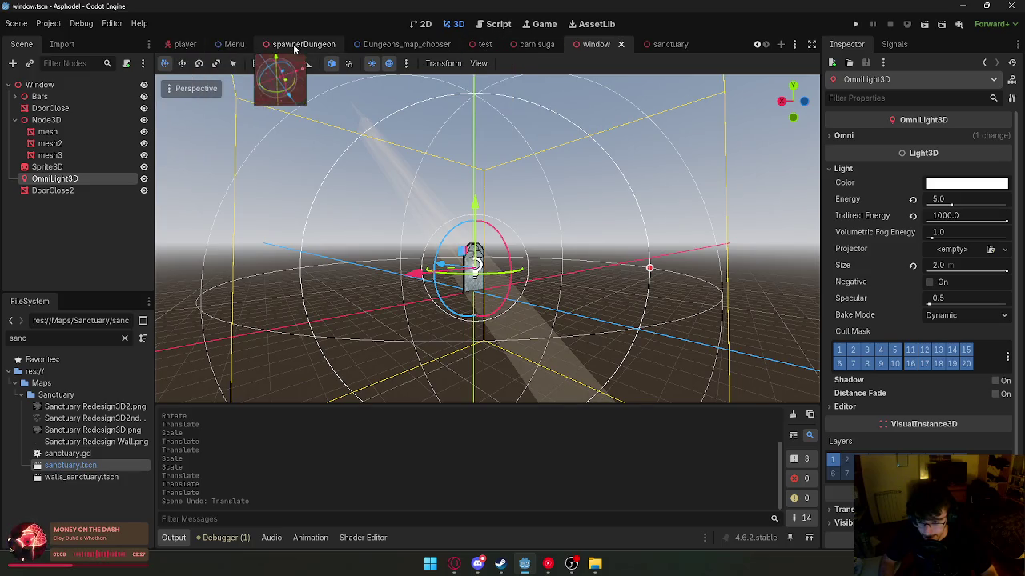
scroll(647, 46, "up", 1)
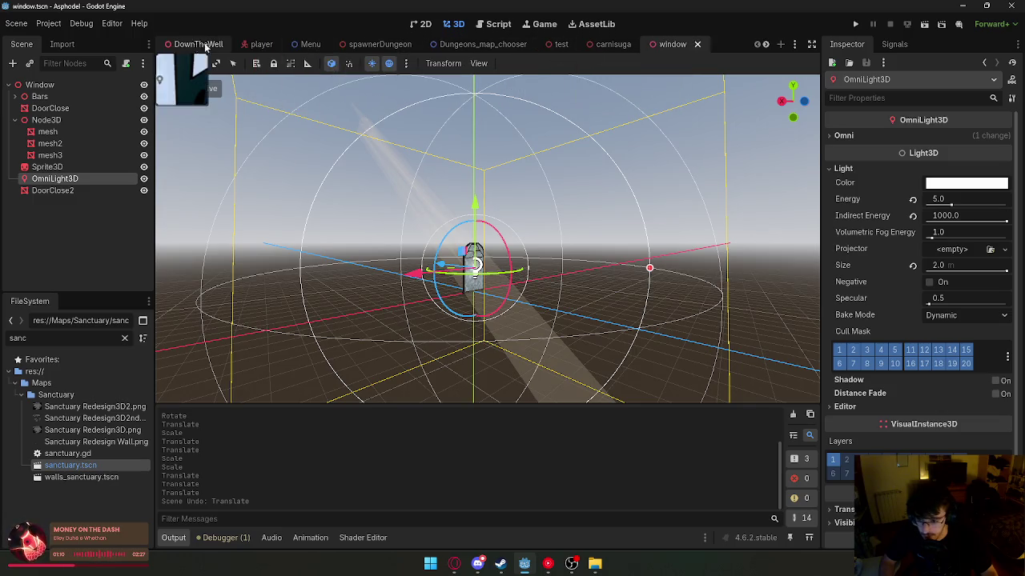
left_click(198, 44)
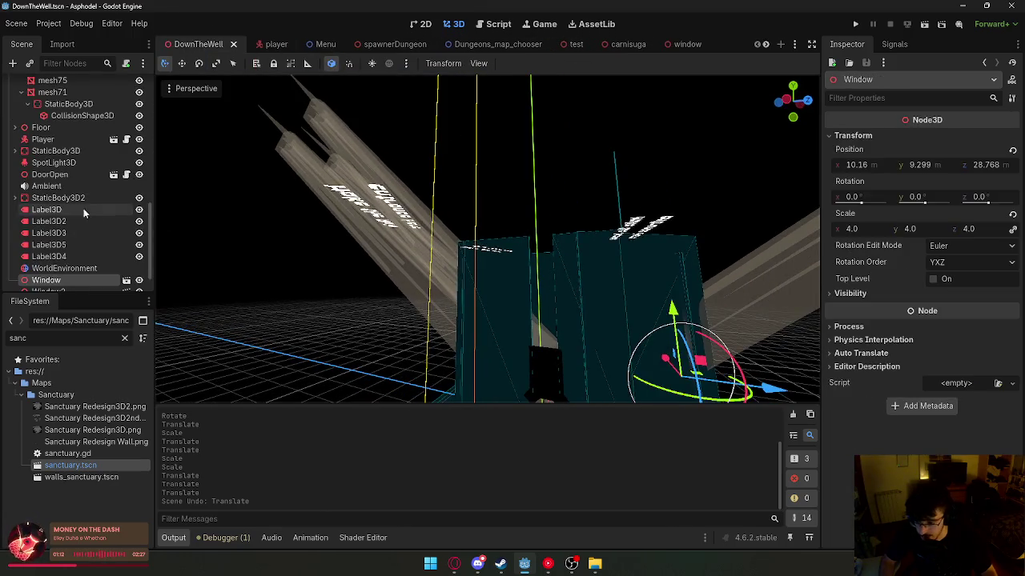
- Select and frame the SpotLight3D, mesh60, String2 and cylinder2 lamp nodes
double_click(52, 162)
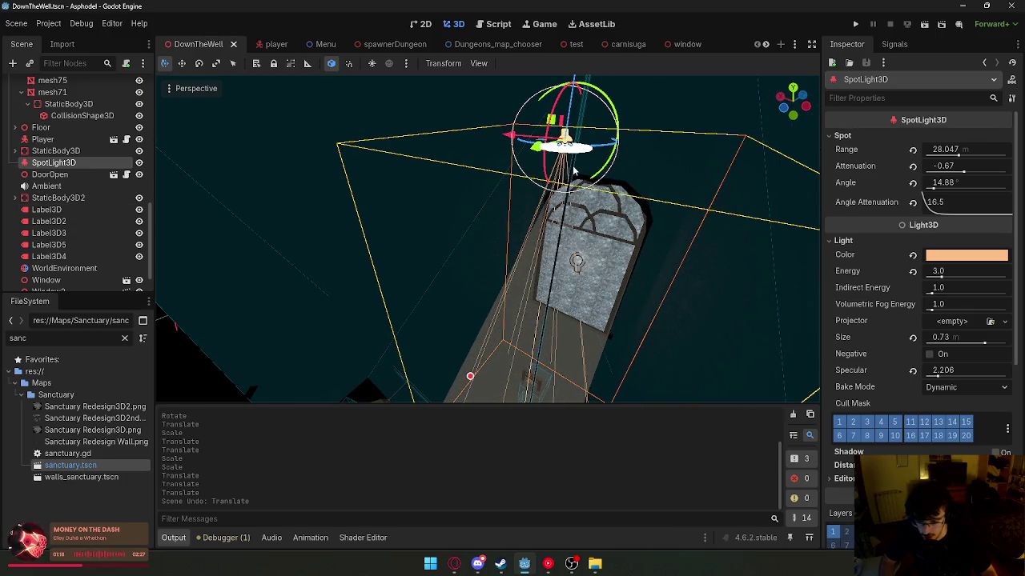
left_click(577, 160)
left_click(576, 149)
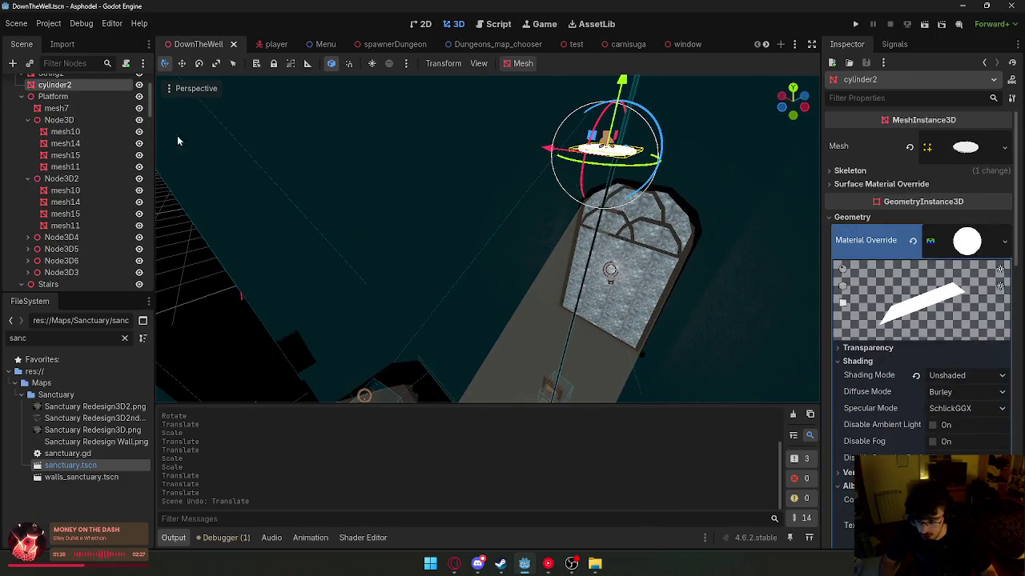
double_click(51, 143)
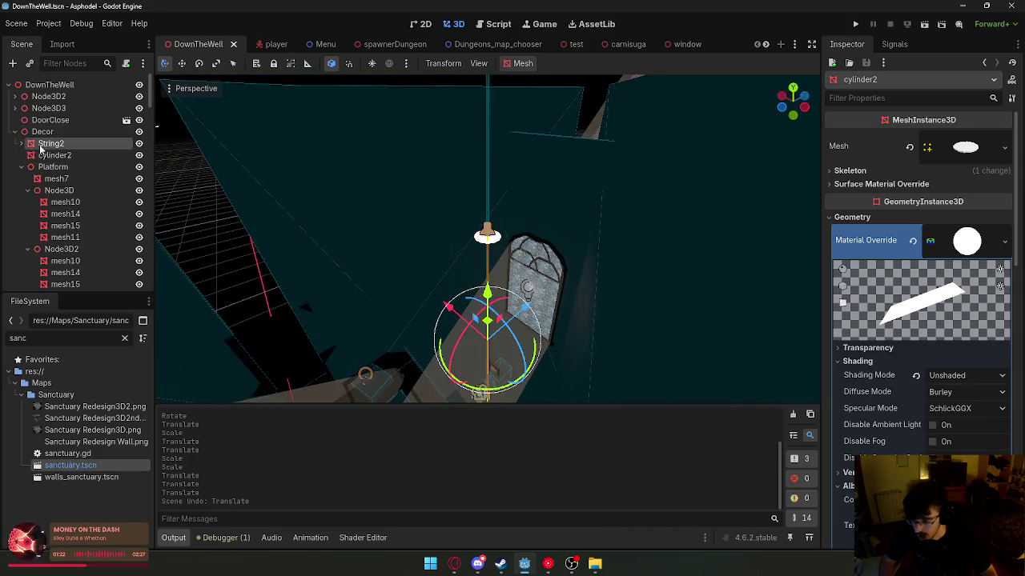
double_click(72, 156)
left_click(51, 143)
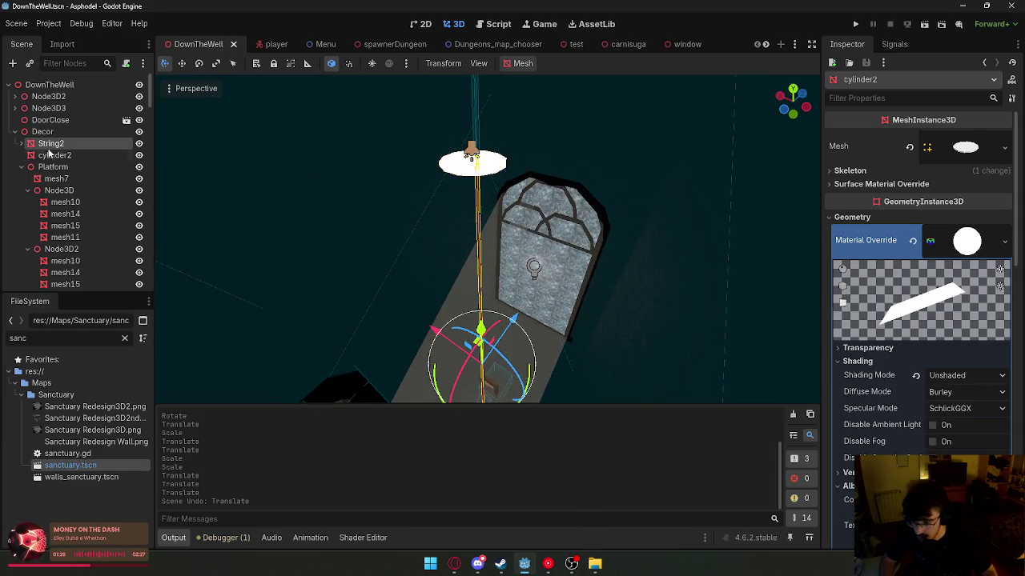
- Add a Node3D and group String2 and cylinder2 under it, then start a new scene
left_click(13, 63)
type("node")
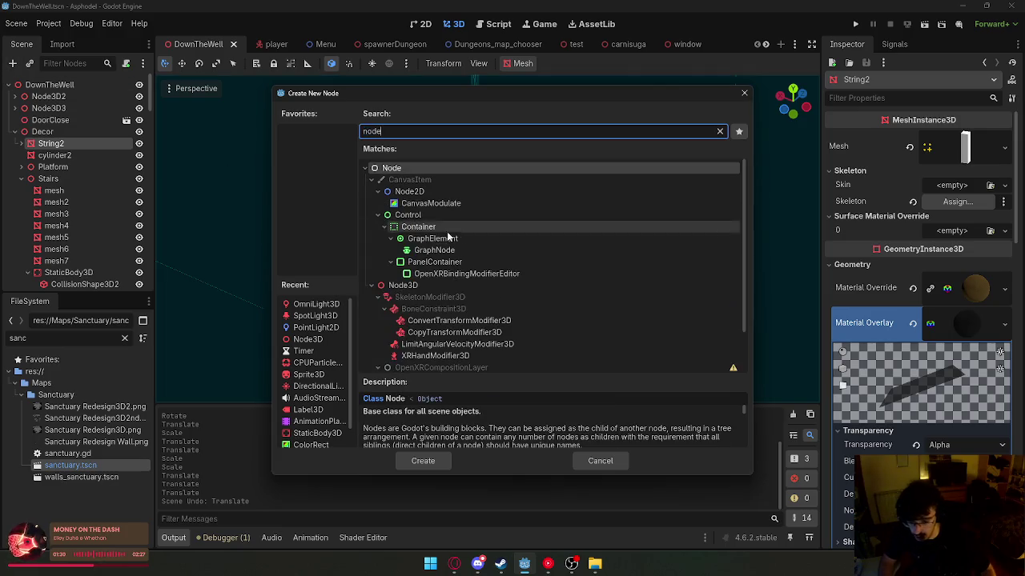
left_click(437, 286)
left_click(434, 461)
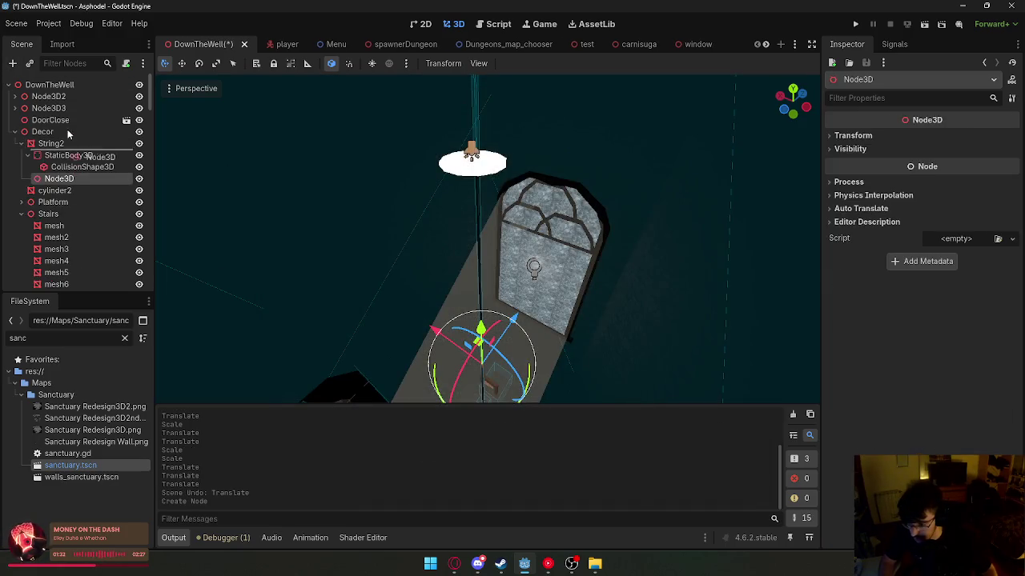
left_click(61, 157)
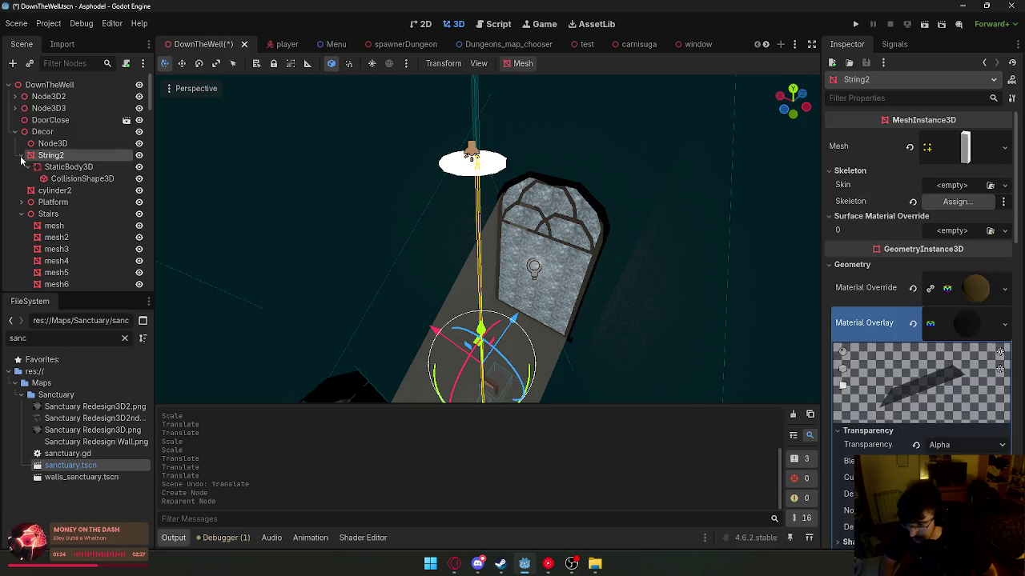
left_click(47, 167, "ctrl")
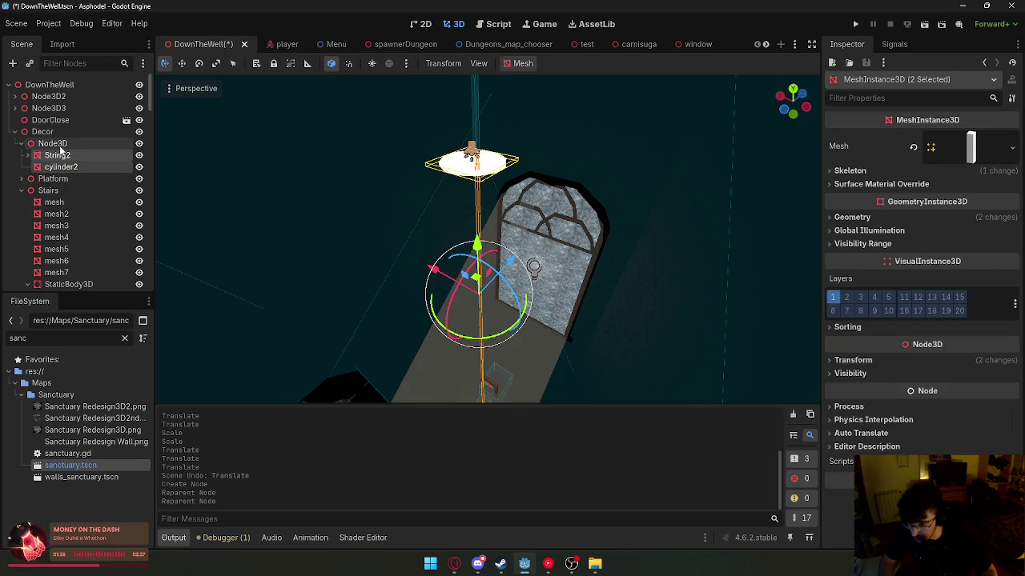
left_click(50, 144)
left_click(780, 44)
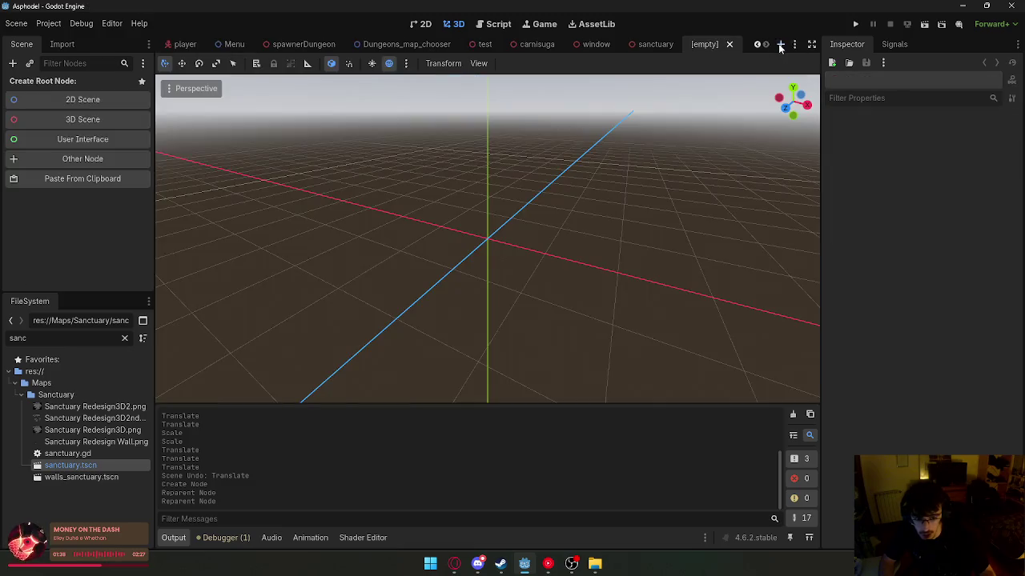
- Create a 3D Scene root node and rename it Well
left_click(115, 120)
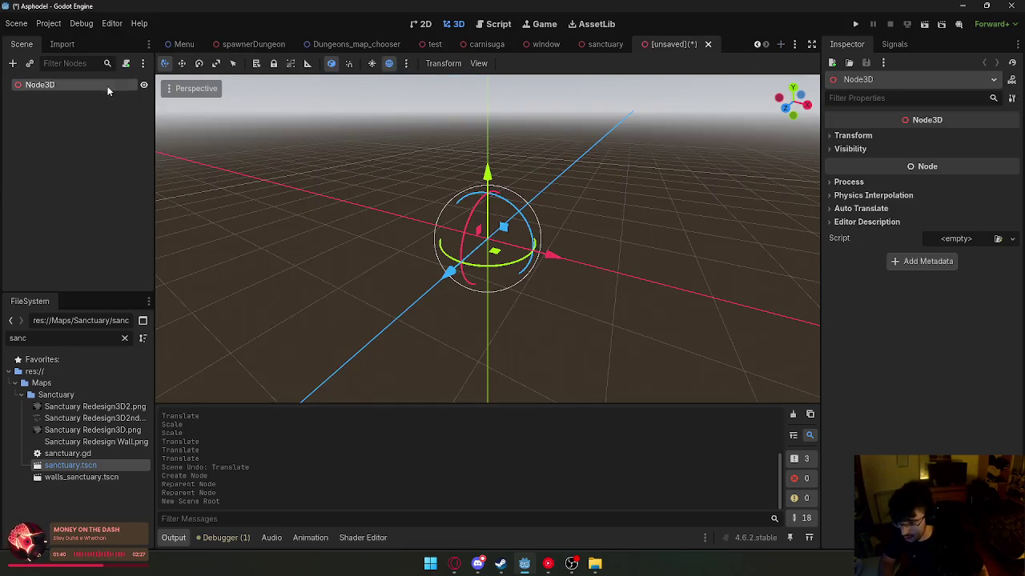
double_click(108, 86)
type("Wh")
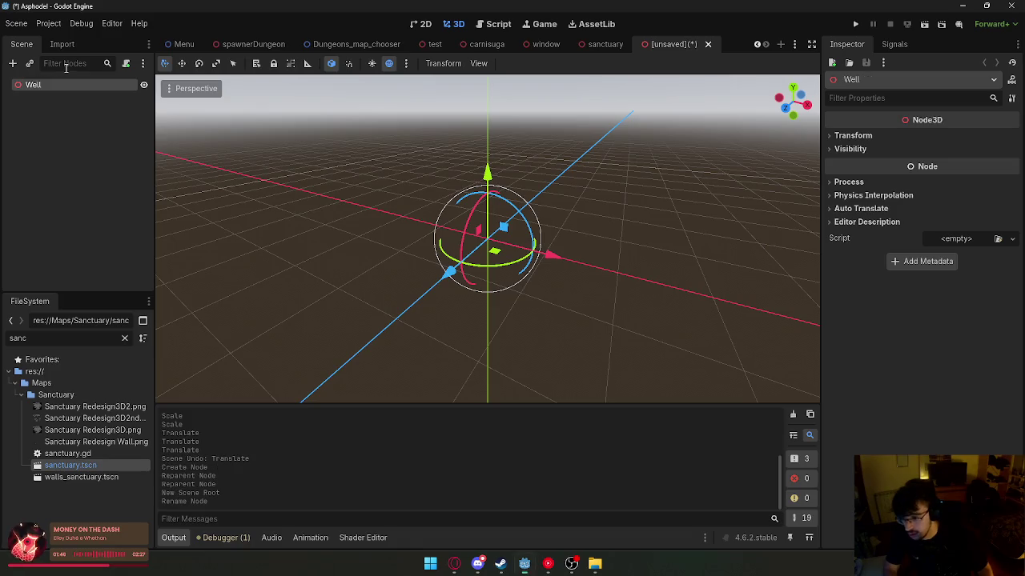
- Close the player, Menu, spawnerDungeon and Dungeons_map_chooser scene tabs
scroll(240, 44, "up", 2)
left_click(299, 46)
middle_click(299, 45)
left_click(298, 45)
middle_click(298, 45)
left_click(334, 44)
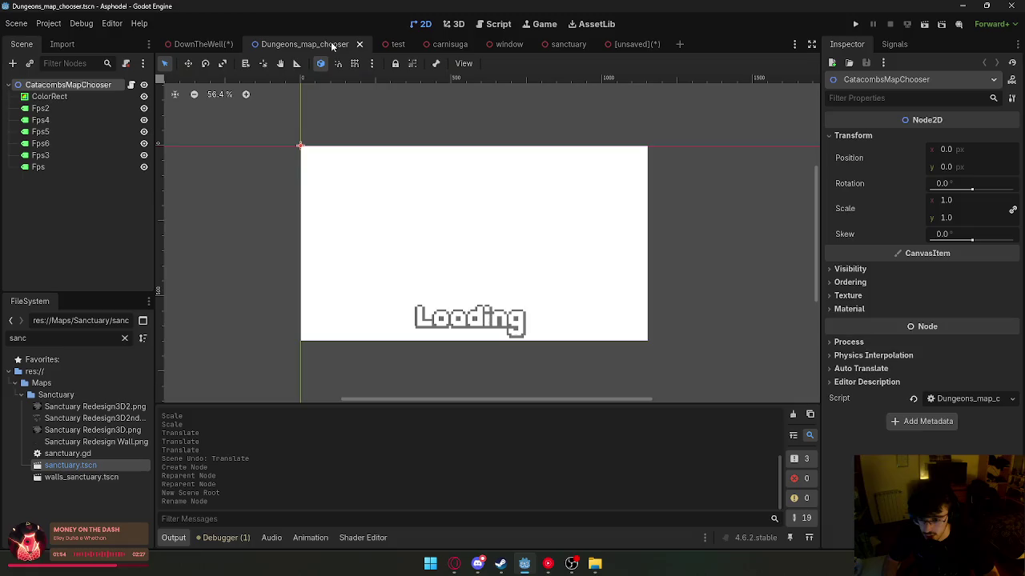
left_click(359, 45)
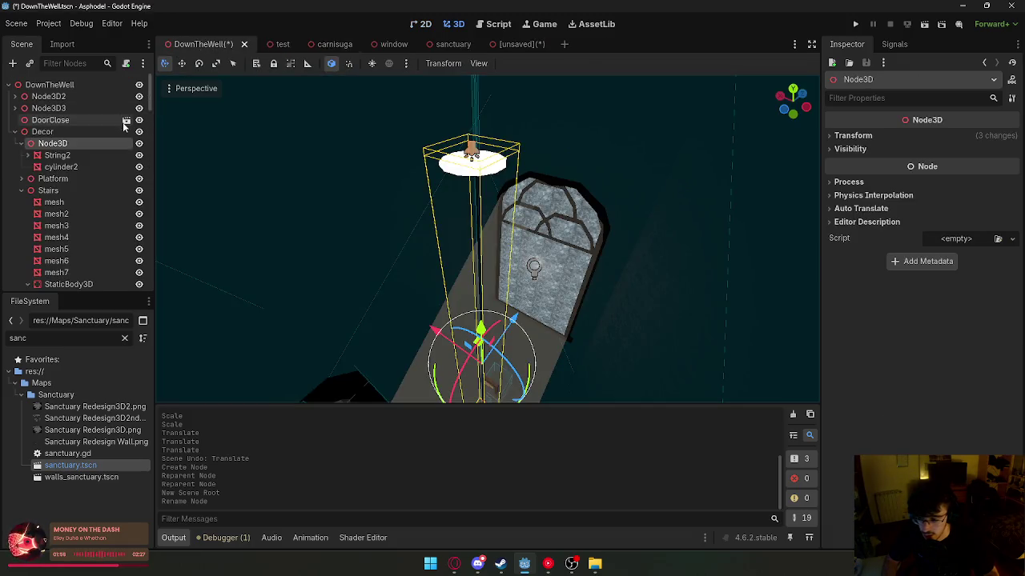
- Paste the copied lamp Node3D group under Well and frame it
left_click(513, 48)
key("ctrl+v")
left_click(389, 63)
key("f")
key("f")
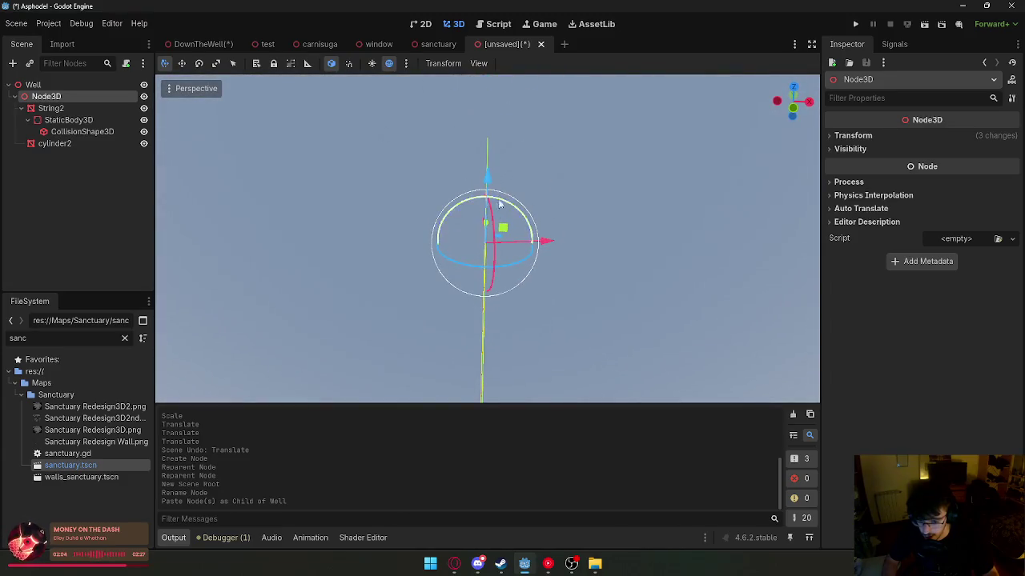
- Finish raising Node3D vertically and pull the view back out wide
left_click(492, 354)
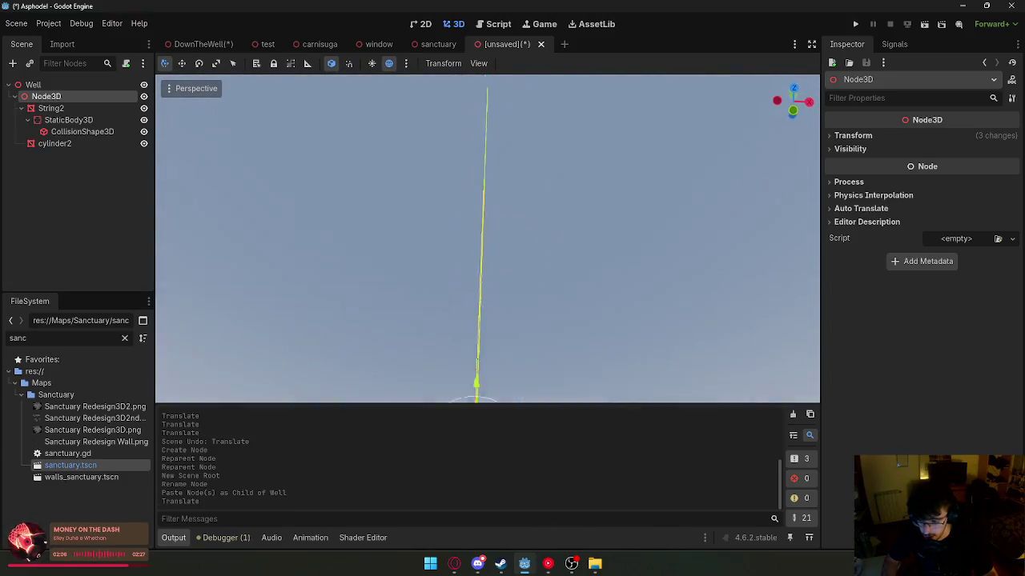
key("f")
key("f")
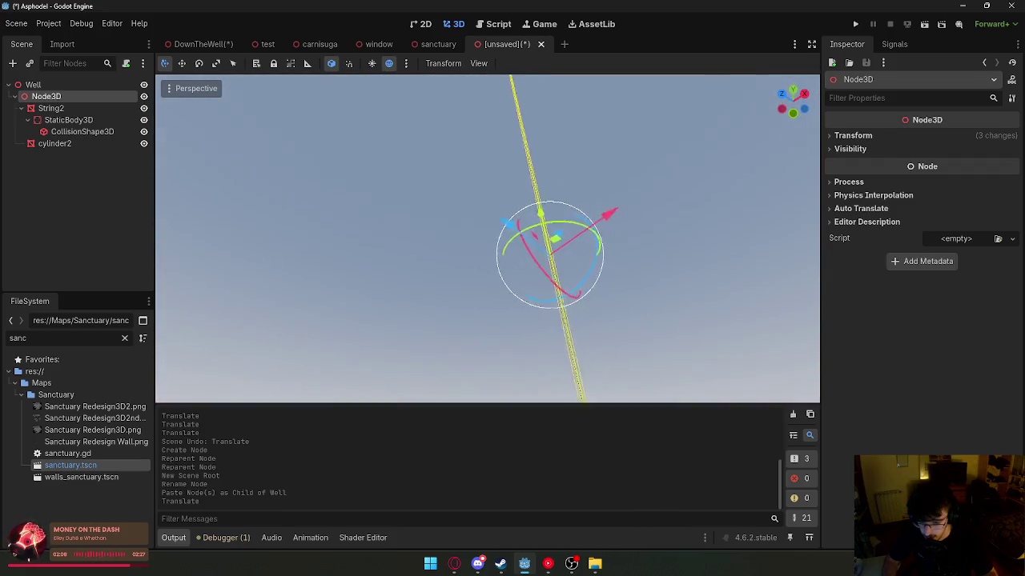
left_click(545, 486)
key("f")
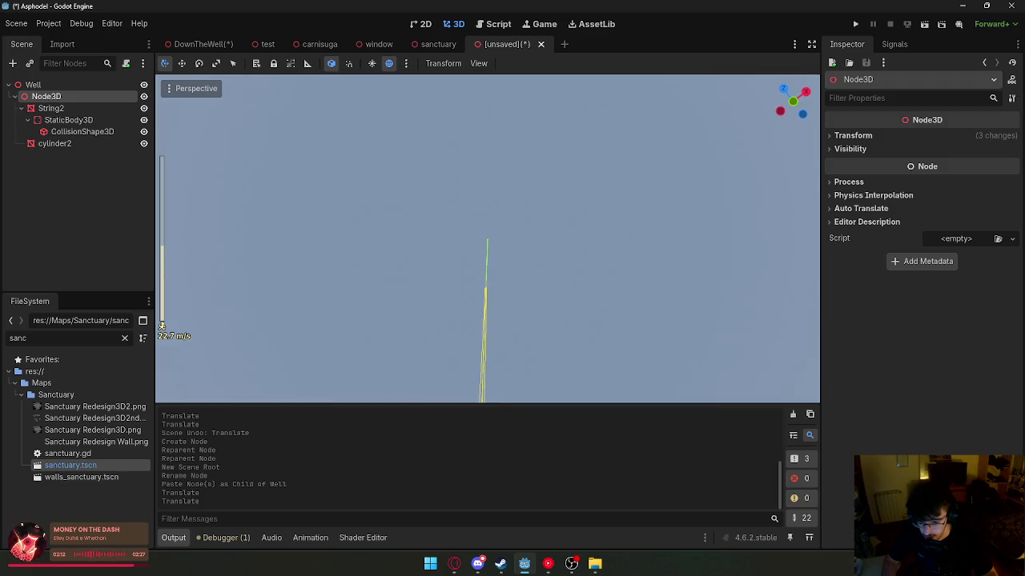
key("s")
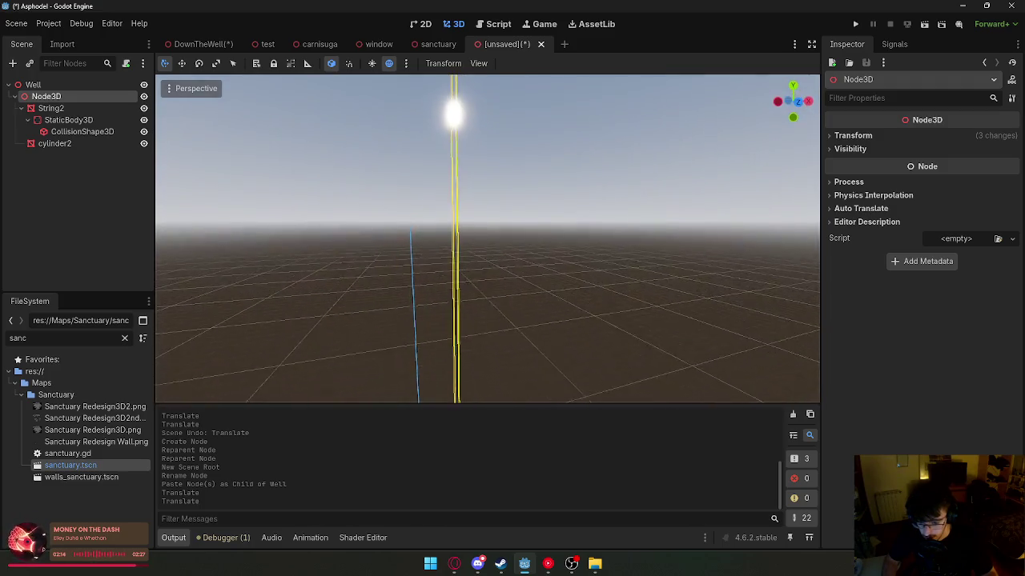
- Select cylinder2 and undo its test sideways move and scale change
left_click(48, 109)
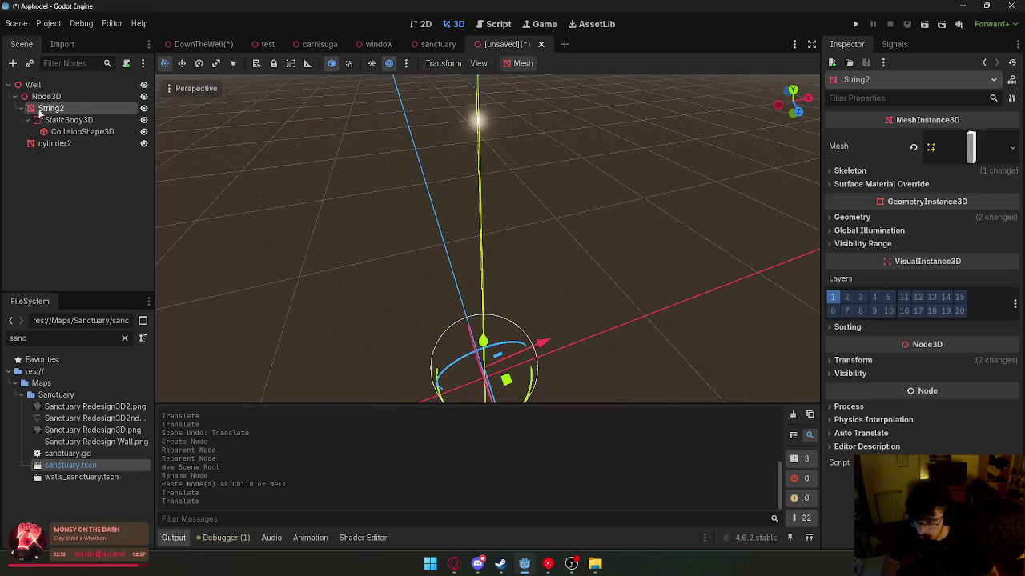
double_click(47, 120)
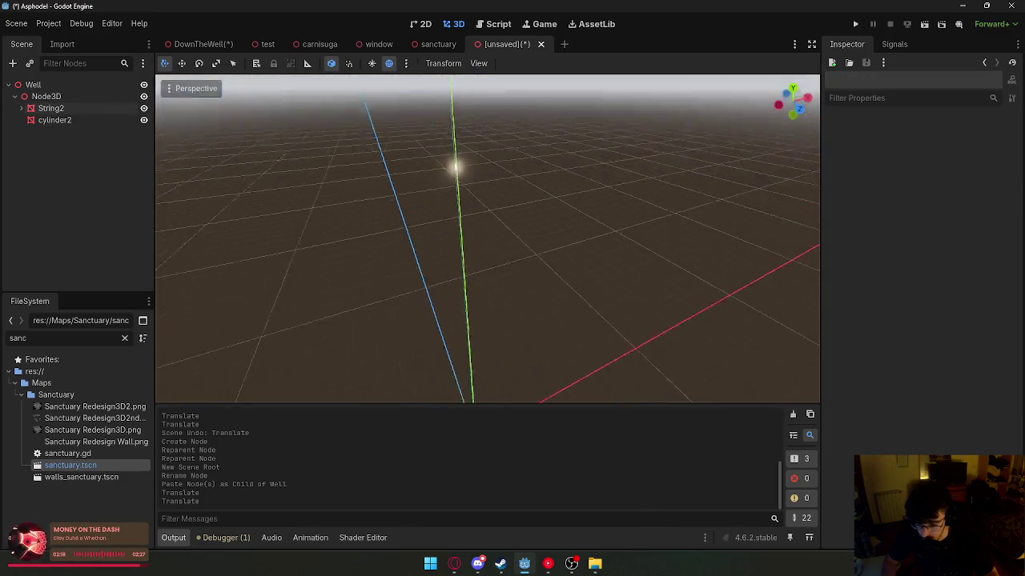
mouse_move(278, 159)
left_mouse_down()
mouse_move(277, 208)
mouse_move(296, 233)
mouse_move(272, 240)
left_mouse_up()
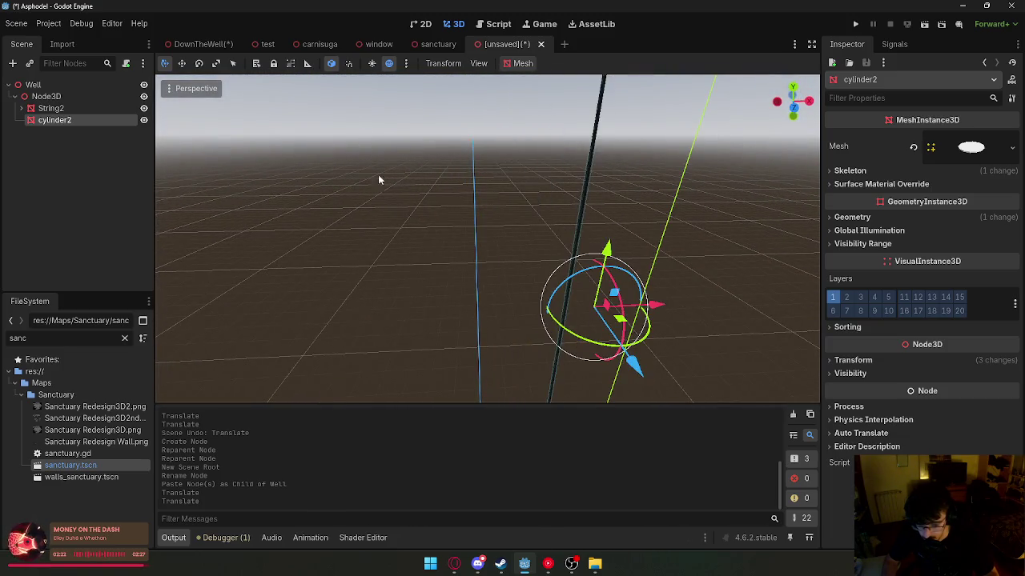
mouse_move(573, 297)
left_mouse_down()
mouse_move(531, 306)
mouse_move(393, 251)
left_mouse_up()
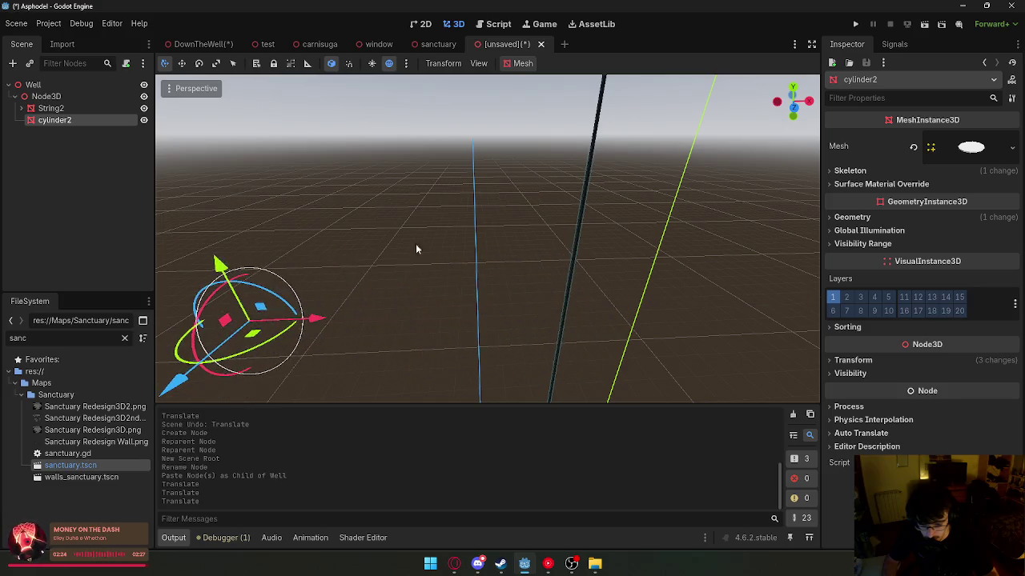
key("ctrl+z")
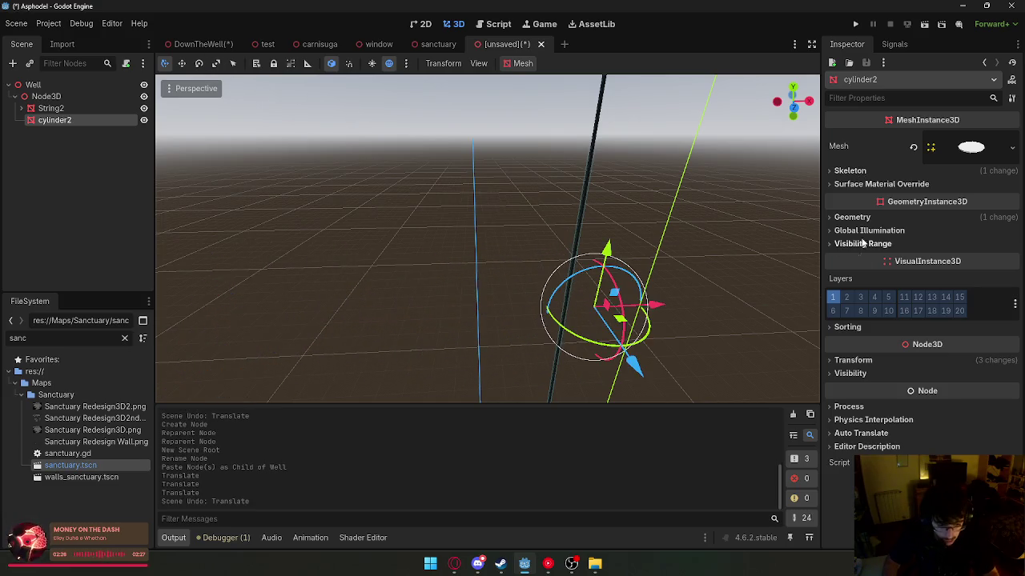
left_click(854, 361)
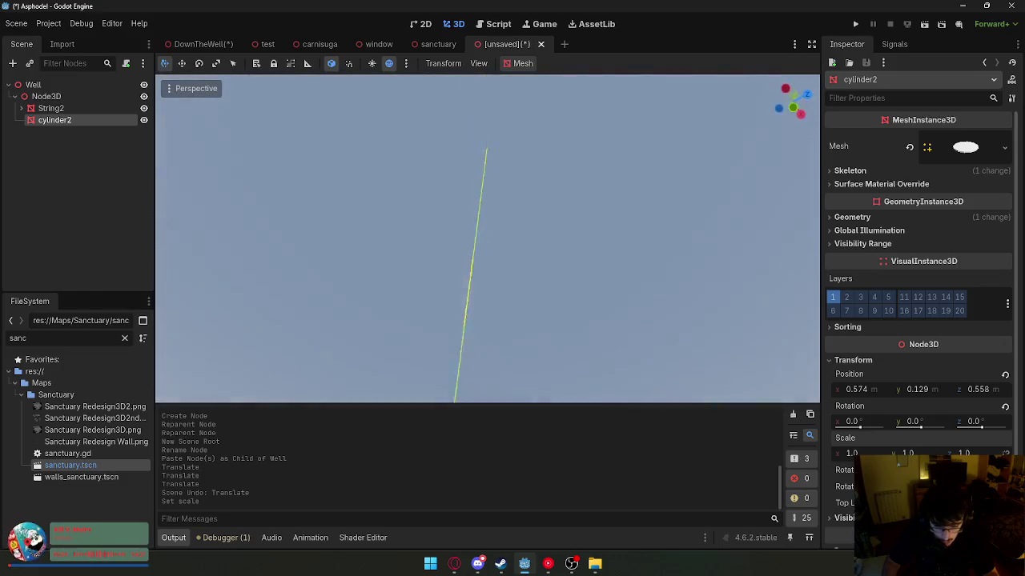
key("ctrl+z")
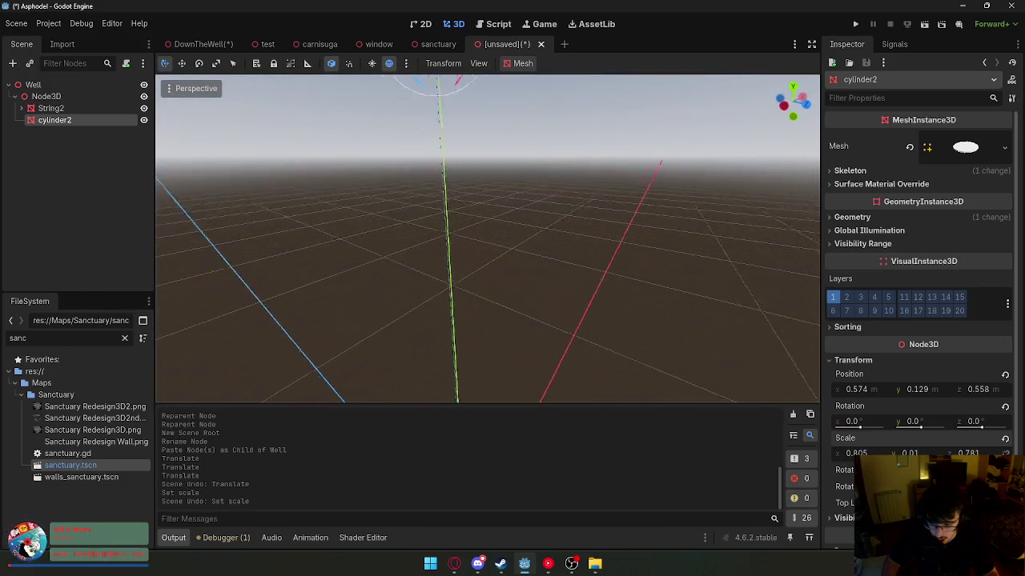
key("f")
- Close the unsaved scratch scene with Don't Save and view the sanctuary room
left_click(540, 45)
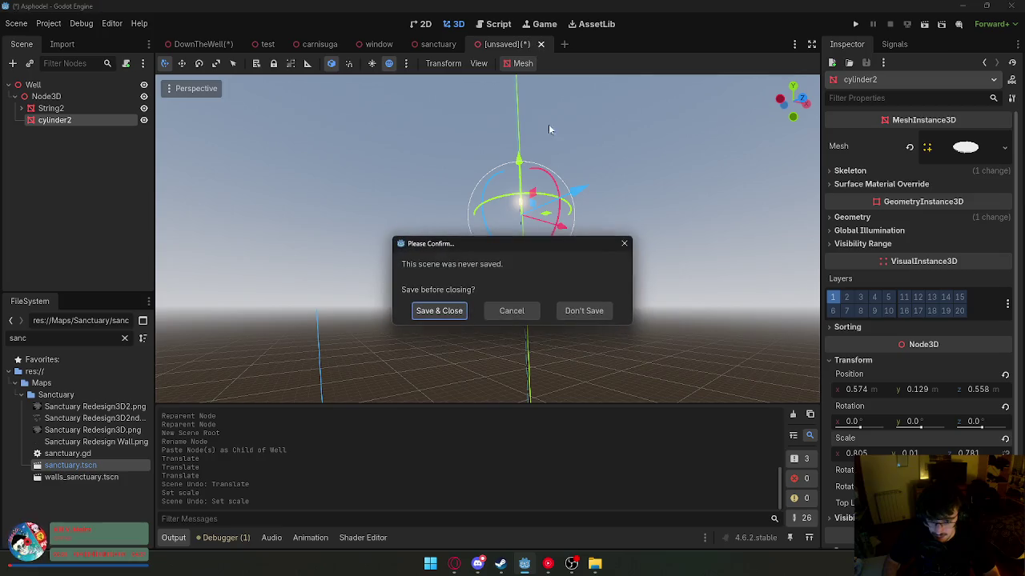
left_click(584, 312)
left_click_drag(320, 200, 377, 164)
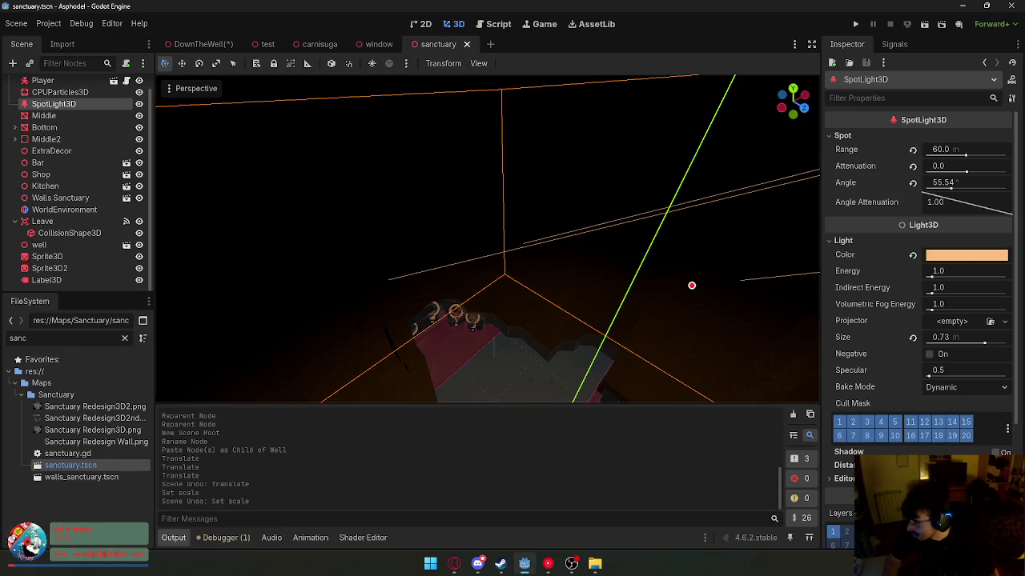
- Paste the copied spotlight under the DownTheWell root as SpotLight3D2
left_click(379, 44)
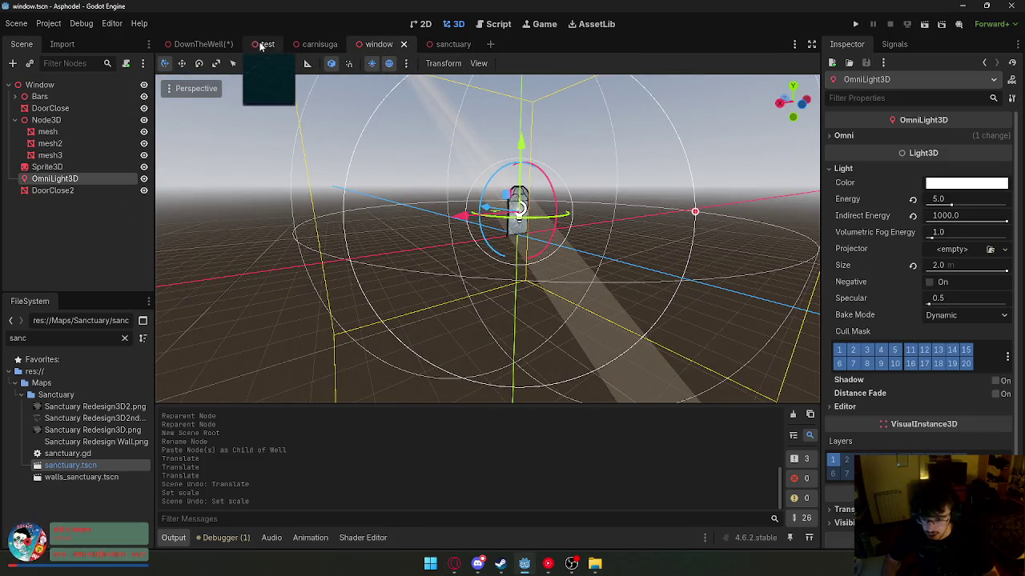
left_click(213, 45)
left_click(14, 133)
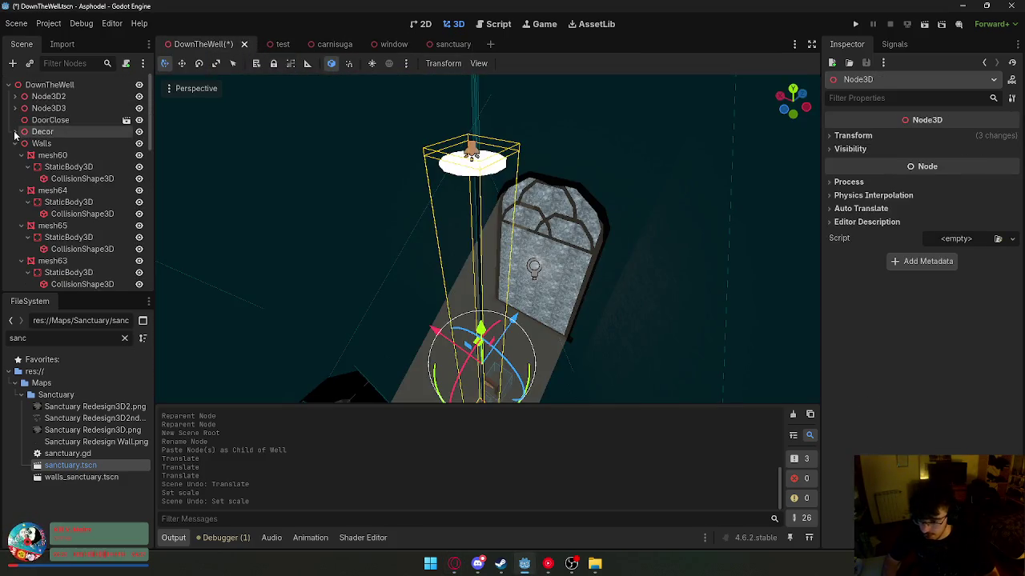
left_click(49, 85)
key("ctrl+v")
key("f")
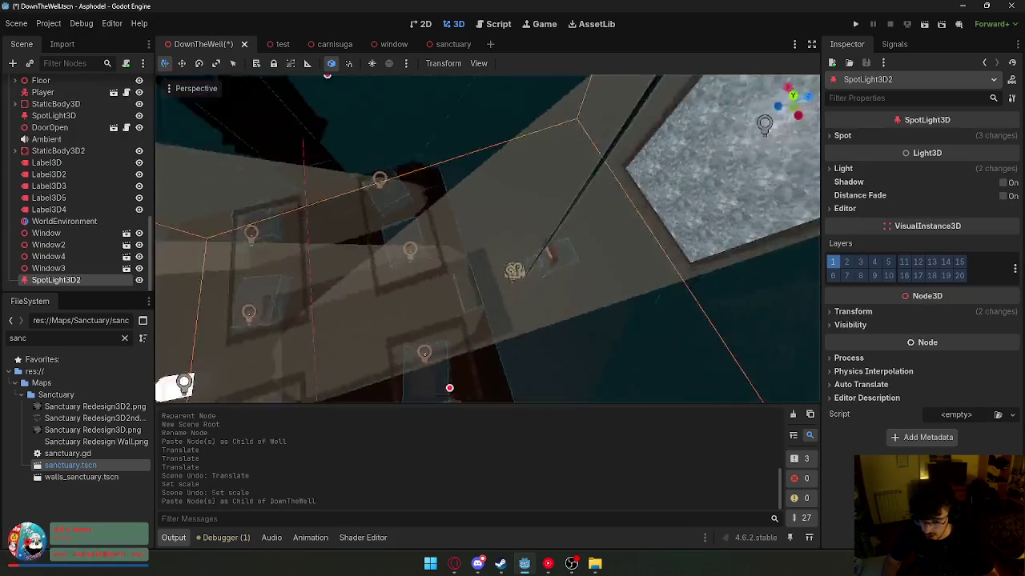
- Move SpotLight3D2 down toward the floor area, then save and launch a playtest
mouse_move(788, 291)
left_mouse_down()
mouse_move(469, 327)
mouse_move(749, 350)
mouse_move(640, 280)
mouse_move(475, 135)
mouse_move(632, 148)
mouse_move(577, 160)
mouse_move(513, 224)
mouse_move(533, 140)
left_mouse_up()
mouse_move(420, 144)
left_mouse_down()
mouse_move(481, 313)
mouse_move(436, 325)
mouse_move(454, 274)
left_mouse_up()
left_click(859, 22)
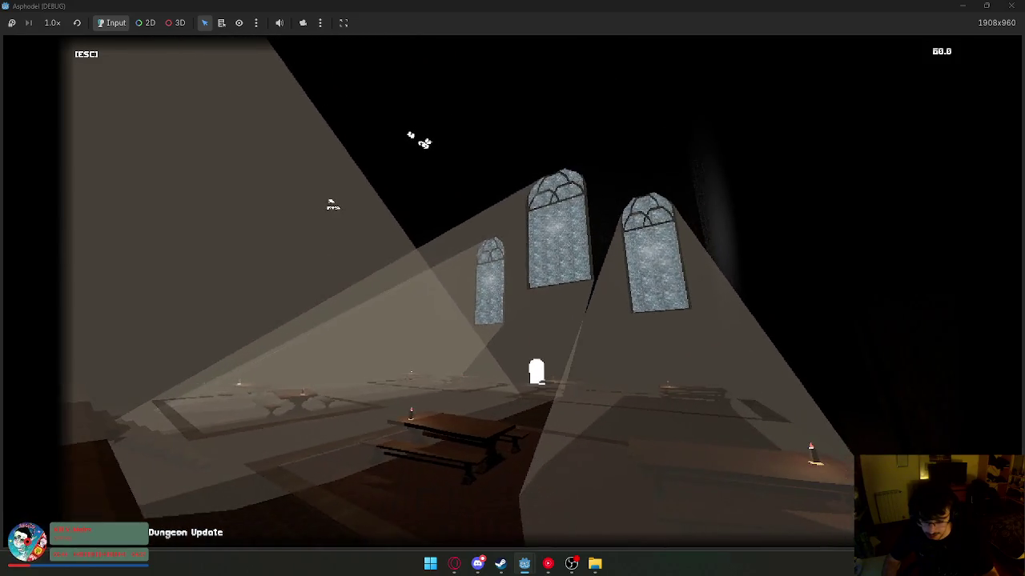
- Leave the game, nudge SpotLight3D2 slightly upward, and relaunch the playtest
key("super")
key("super")
key("super")
key("super")
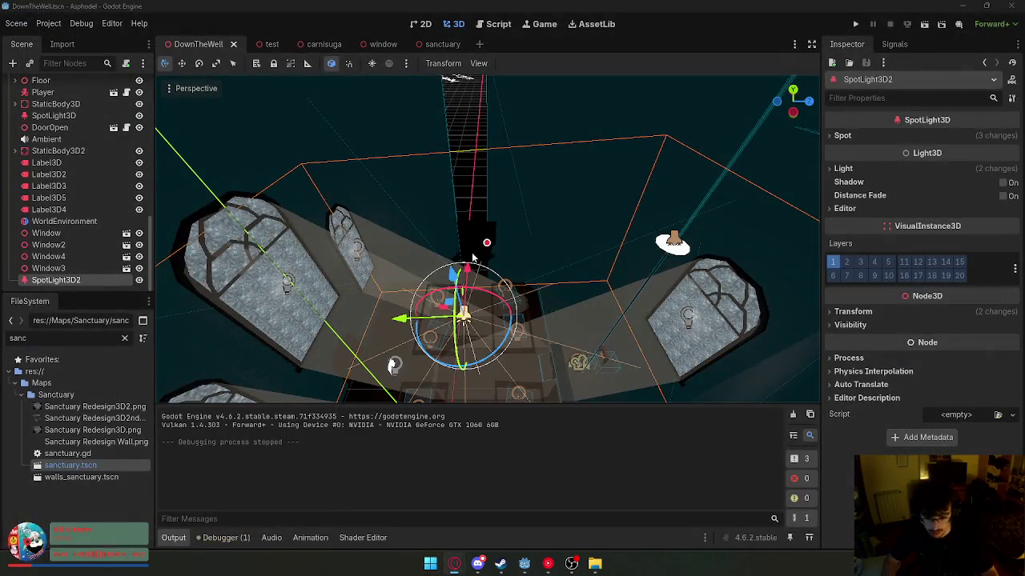
mouse_move(472, 257)
left_mouse_down()
mouse_move(445, 233)
mouse_move(426, 126)
left_mouse_up()
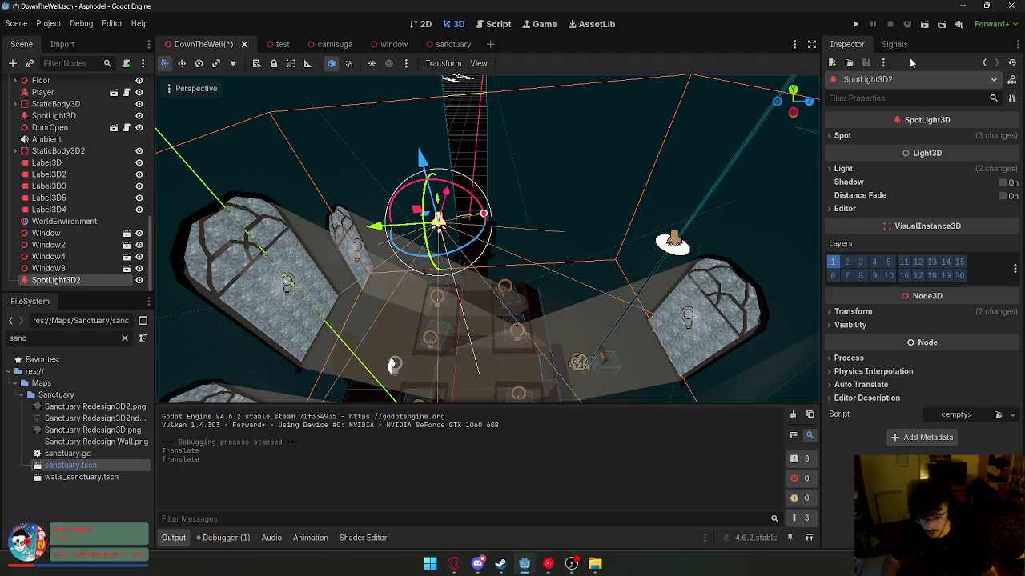
left_click(912, 28)
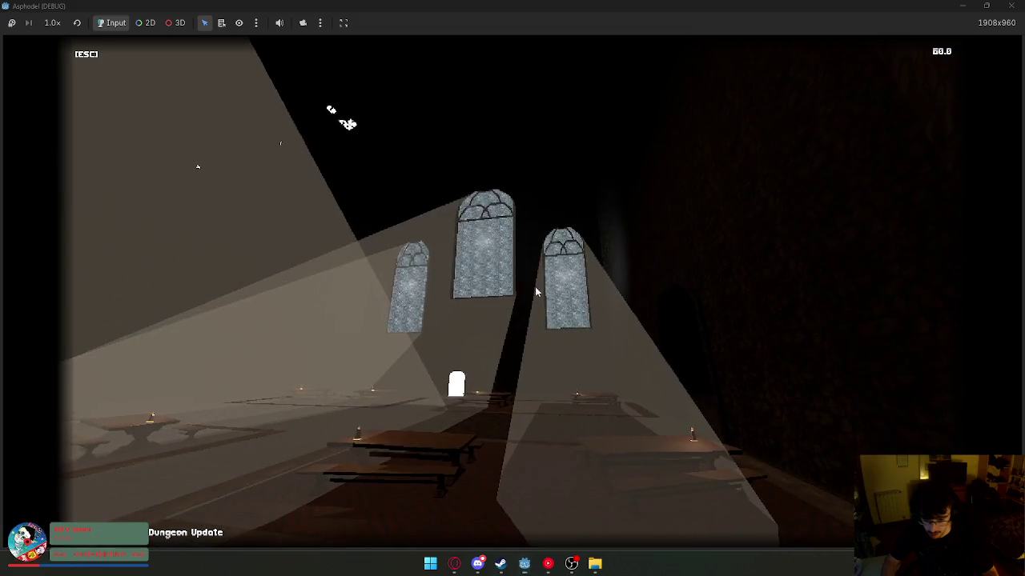
- Stop the game, raise SpotLight3D2 high above the room, and playtest again
key("super")
left_click(1012, 5)
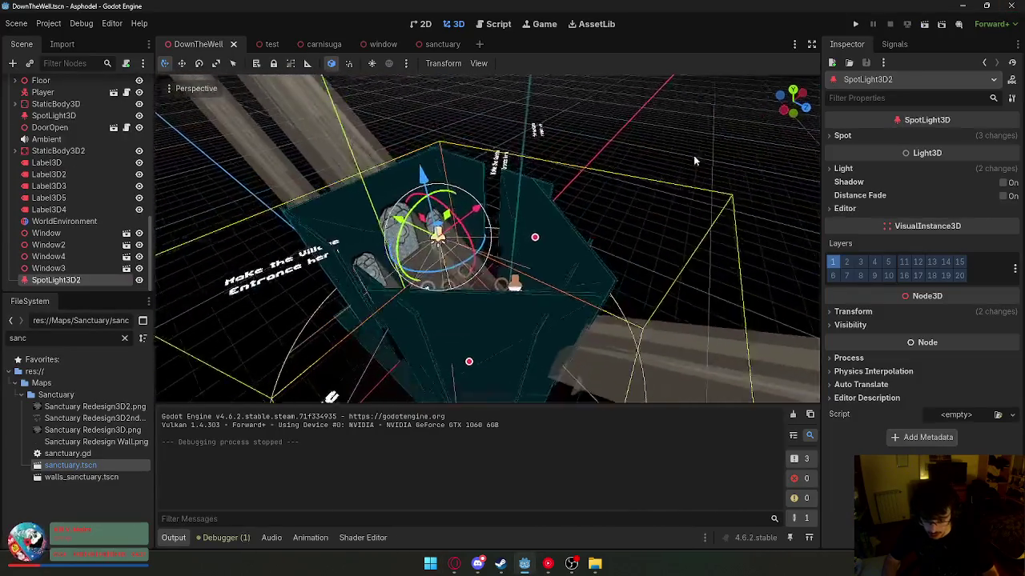
left_click_drag(445, 169, 442, 46)
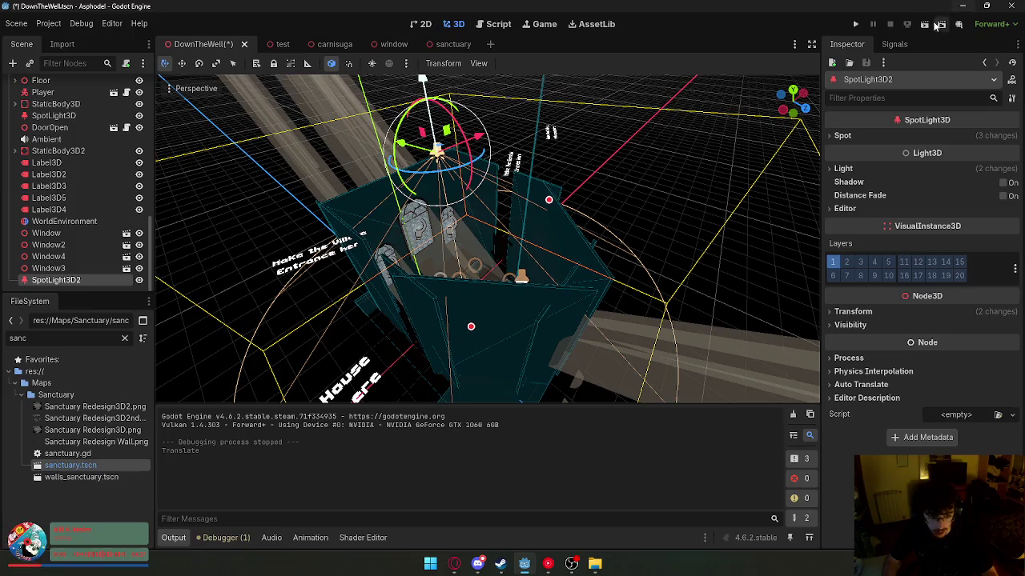
left_click(938, 25)
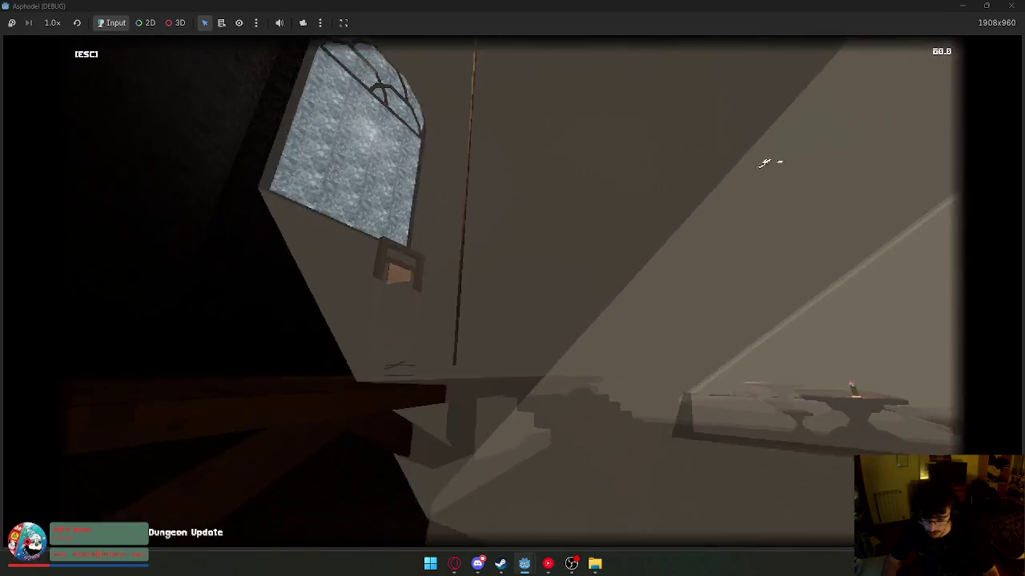
key("super")
left_click(864, 52)
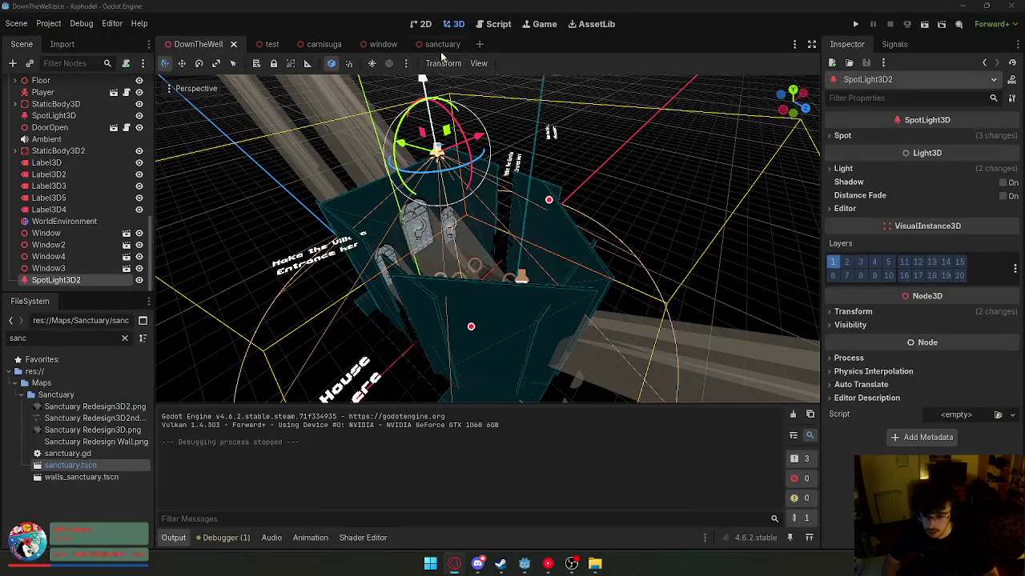
- Lower the DoorClose2 beam's albedo alpha to near zero (d6c6af00) in the window scene
left_click(368, 49)
left_click(93, 192)
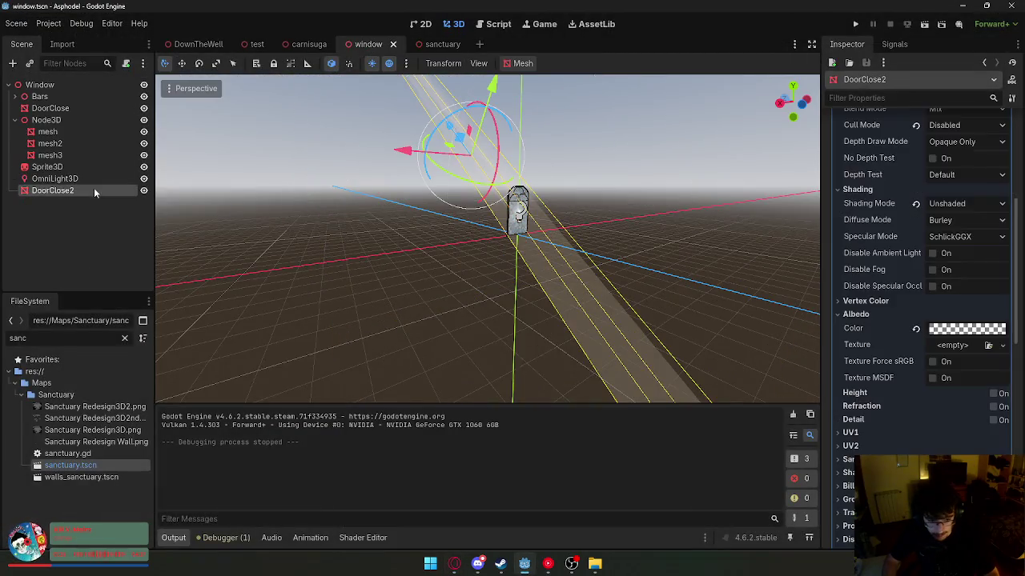
left_click(958, 329)
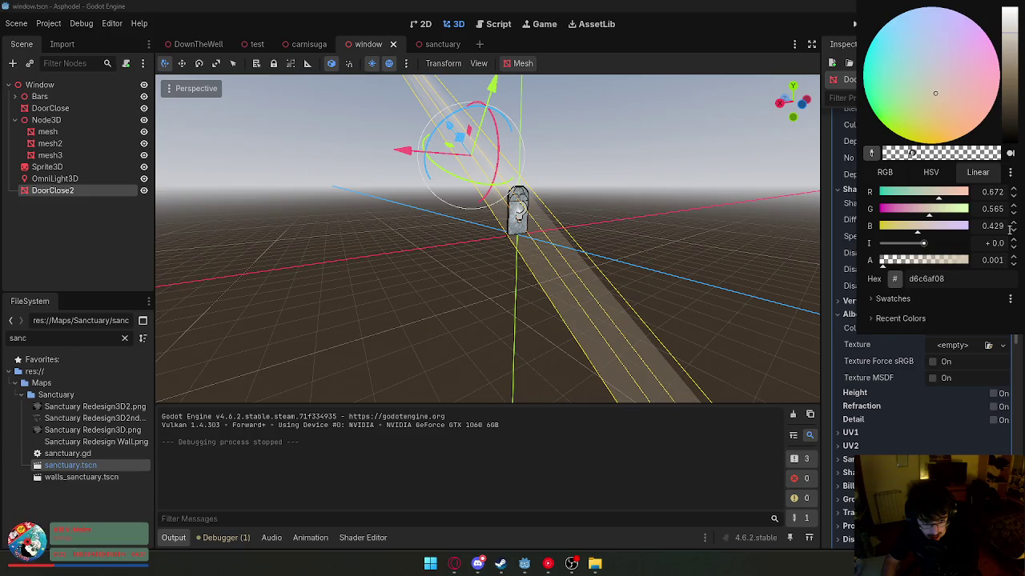
key("Escape")
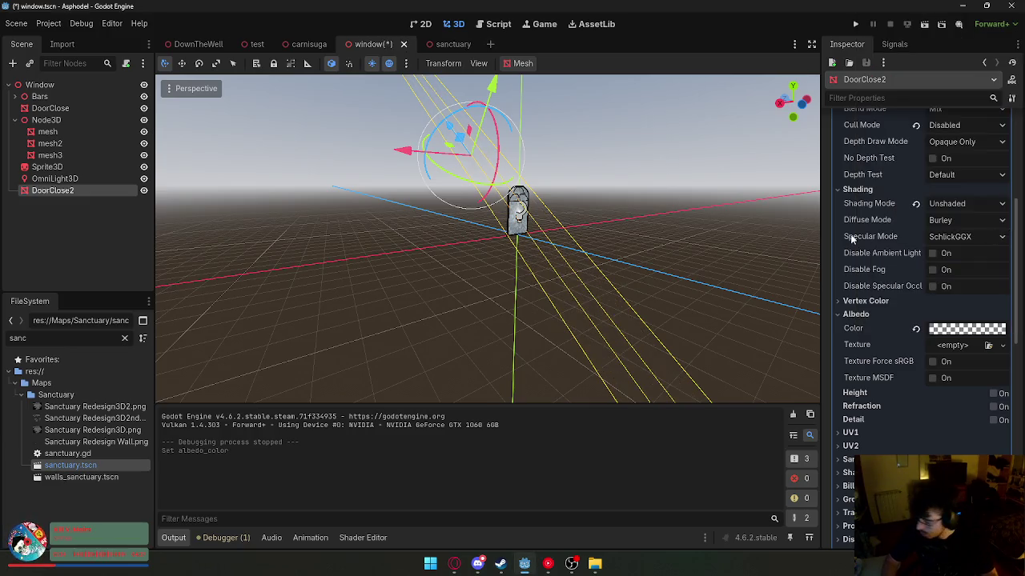
mouse_move(853, 238)
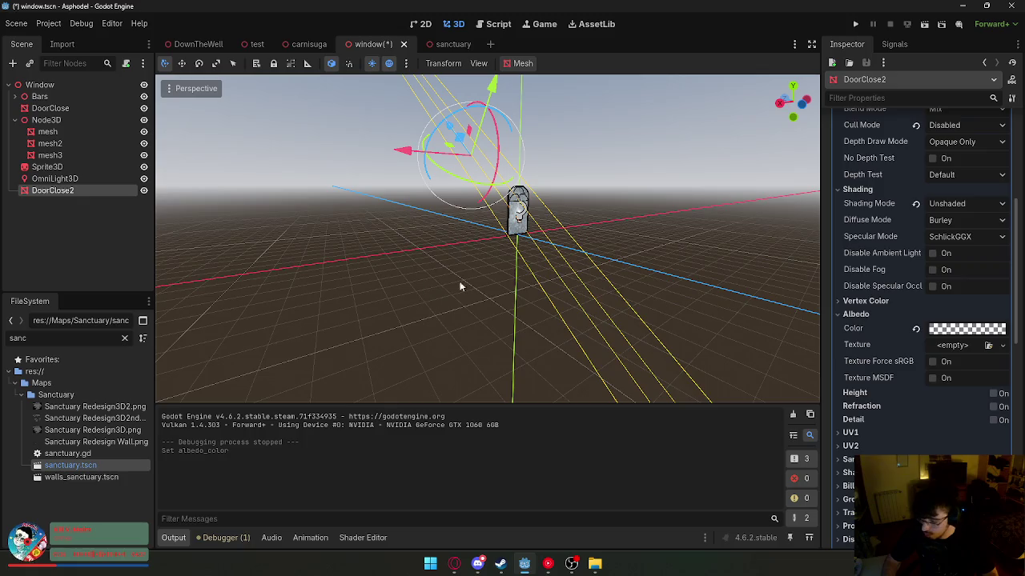
left_click(960, 332)
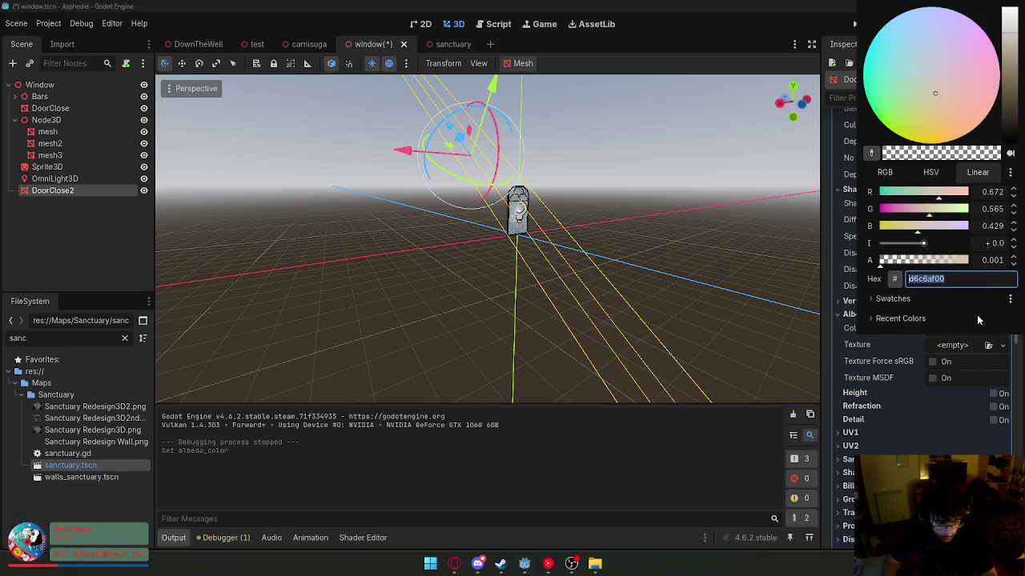
left_click(570, 181)
- Save the window scene and switch back to DownTheWell
left_click(621, 179)
scroll(621, 178, "up", 5)
scroll(488, 239, "down", 5)
right_click(388, 44)
left_click(412, 60)
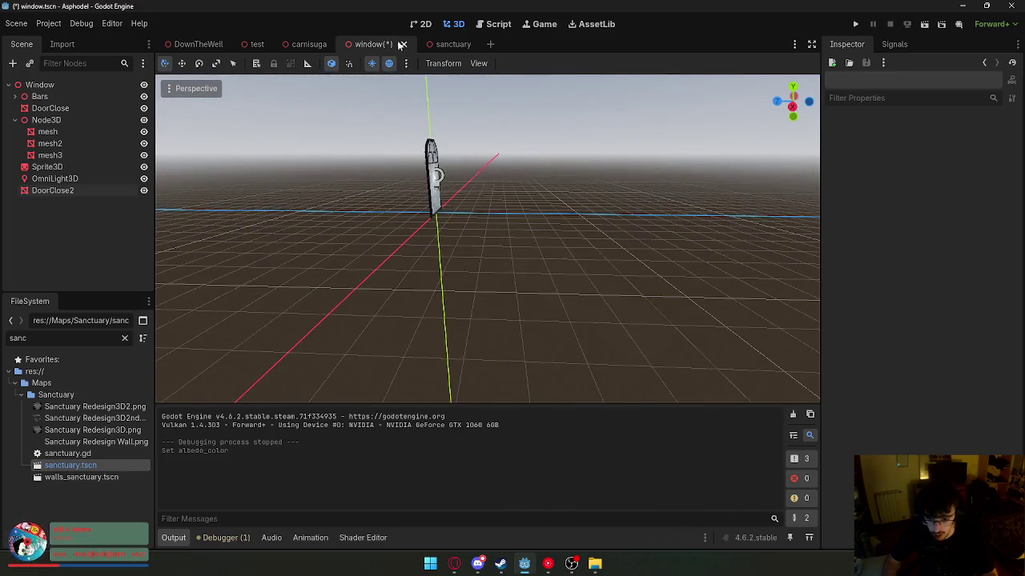
left_click(193, 44)
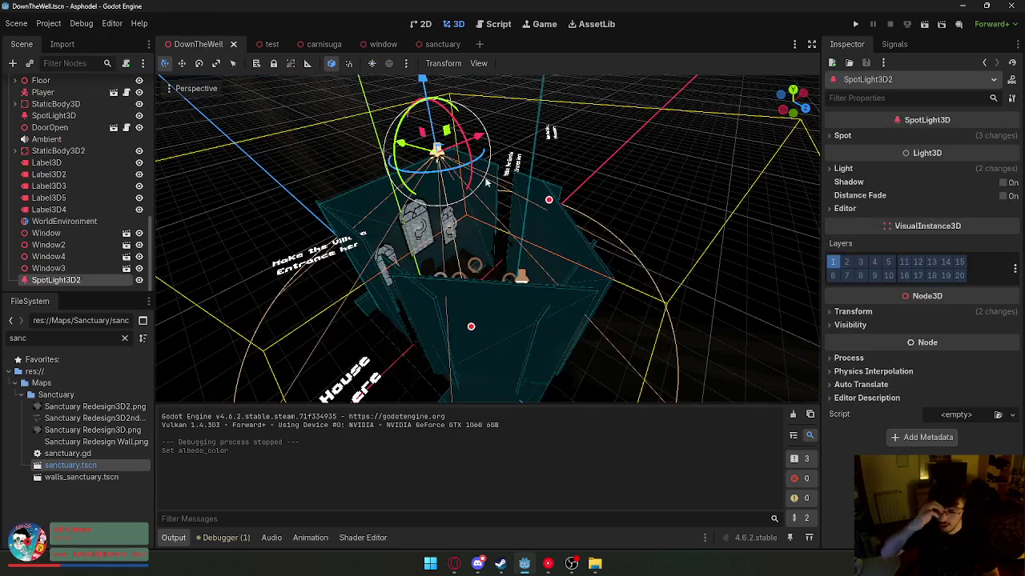
- Playtest once more, then delete the Window node from DownTheWell
left_click(924, 25)
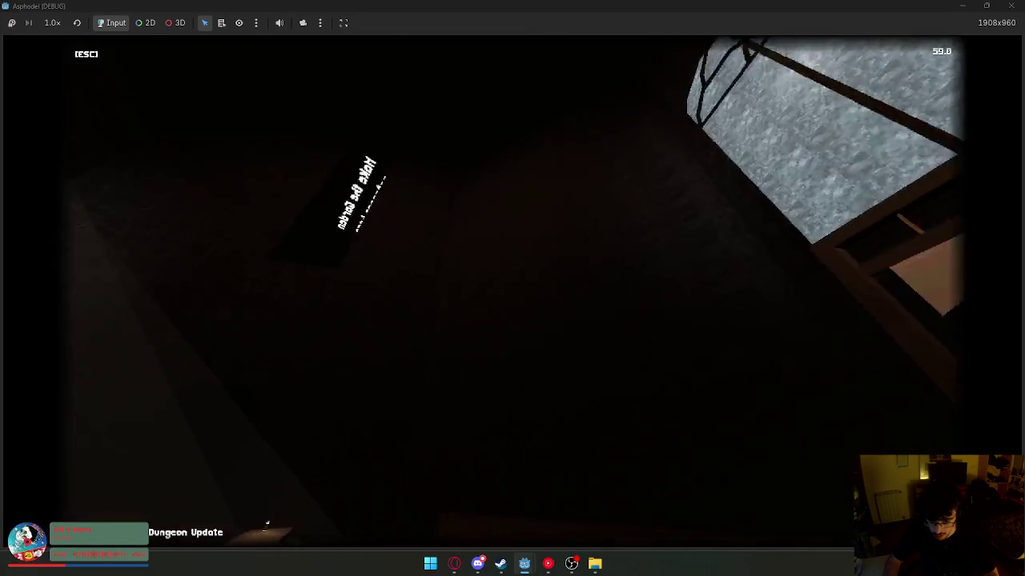
key("super")
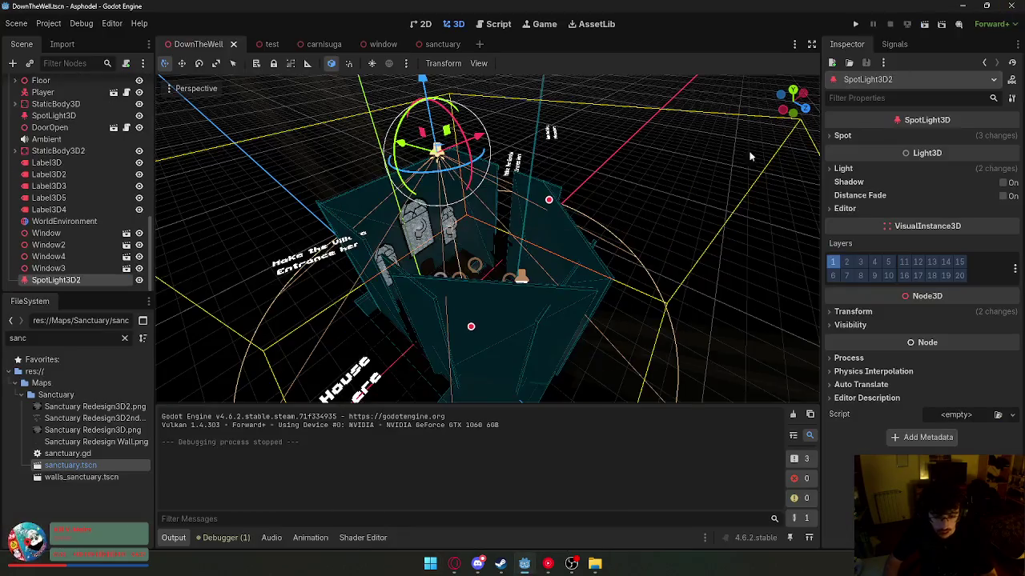
left_click(480, 257)
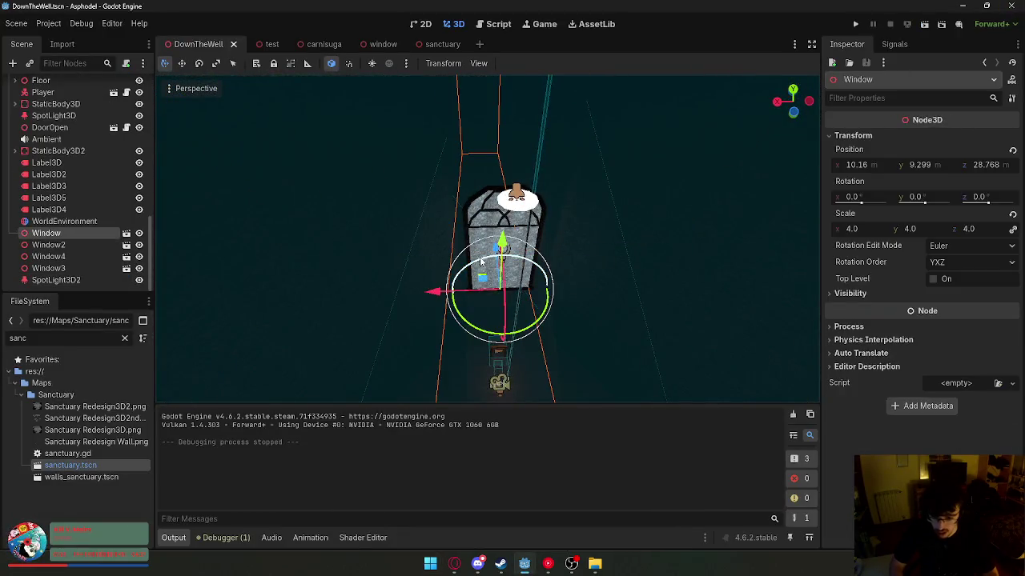
key("Delete")
- Playtest the sanctuary without the window and return to the editor
left_click(932, 30)
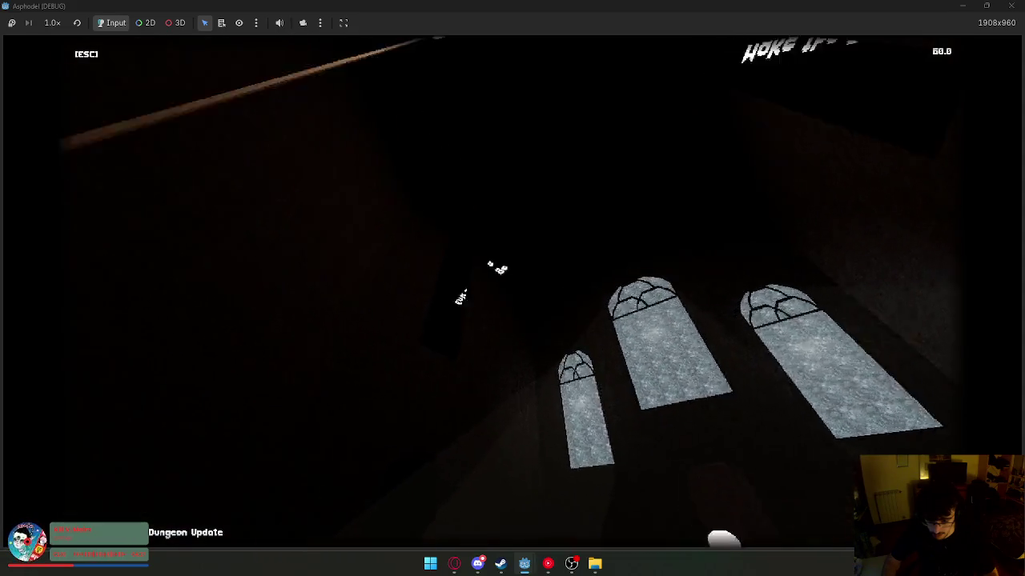
key("super")
left_click(716, 226)
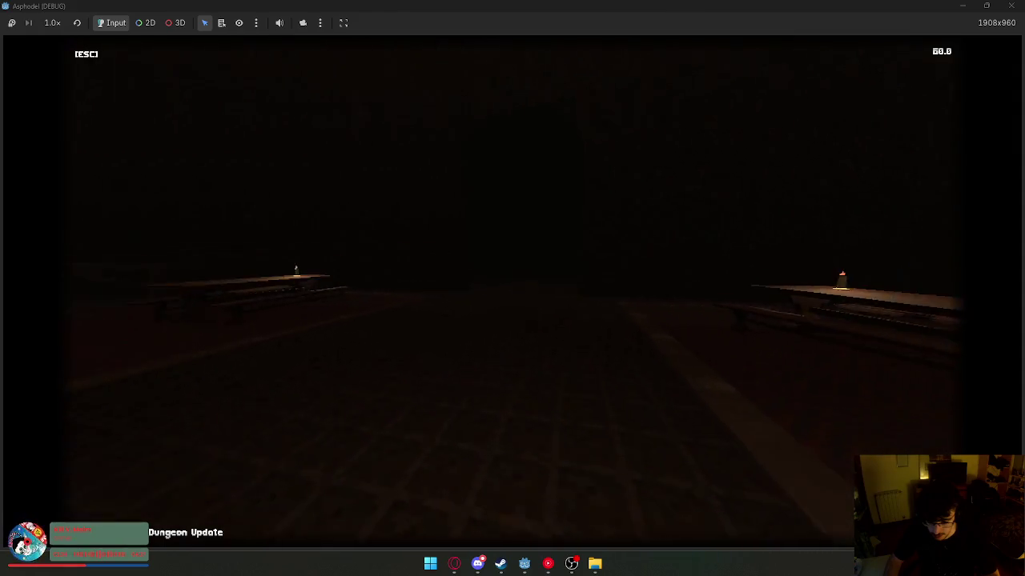
key("super")
key("Escape")
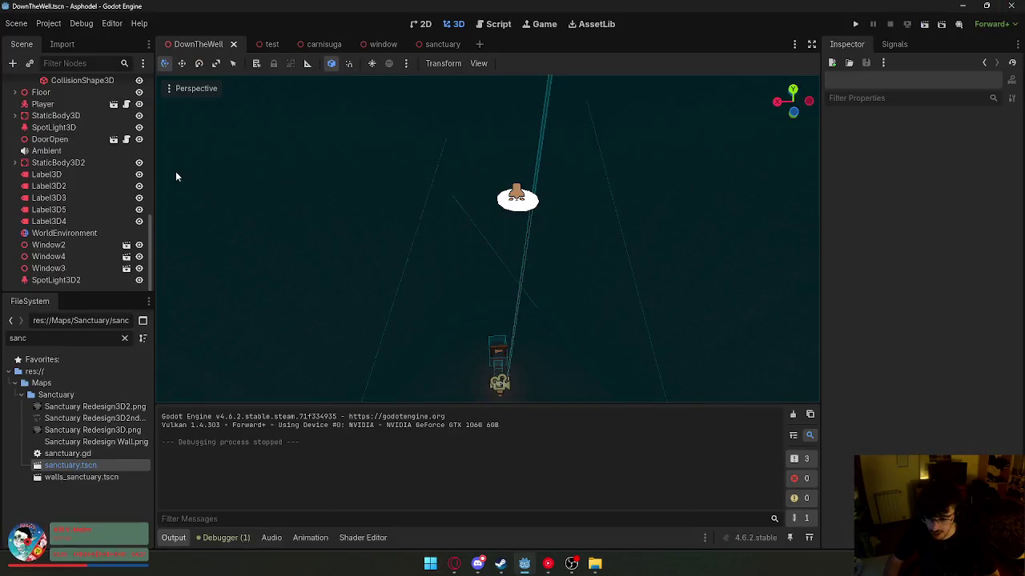
- Set the DoorClose2 beam's albedo alpha to 0.0001 in the window scene
left_click(443, 45)
left_click(355, 46)
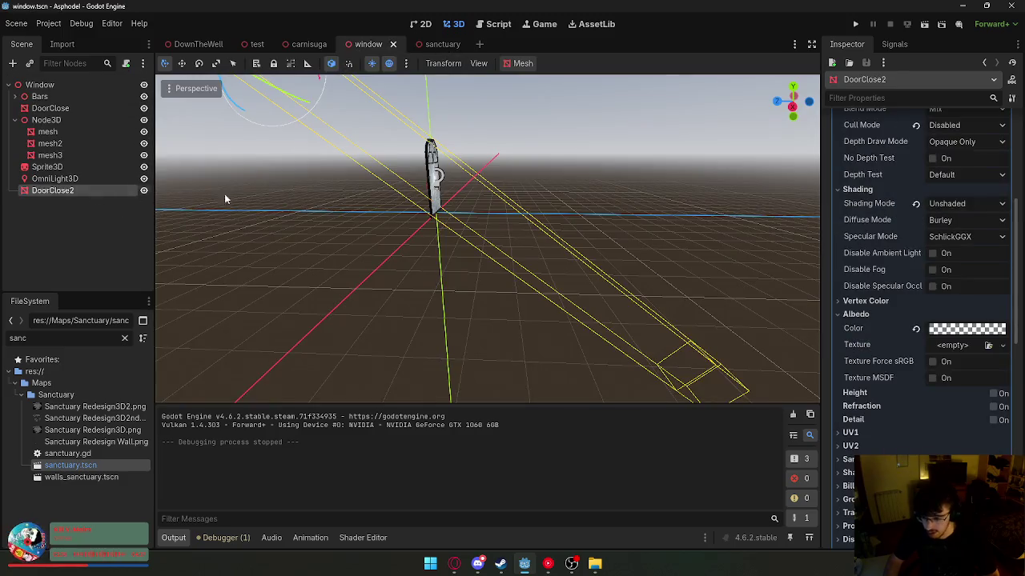
left_click(965, 329)
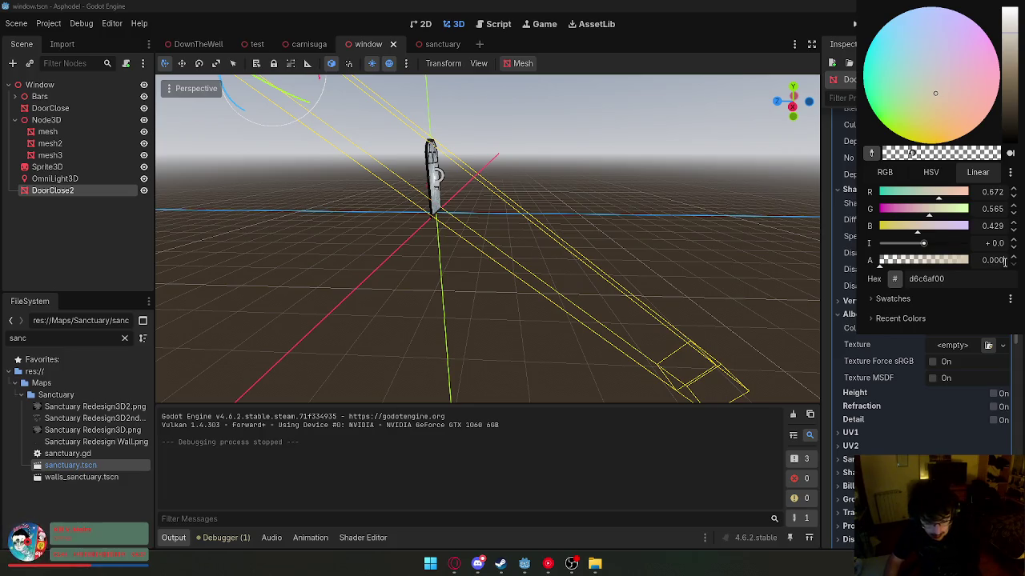
key("Return")
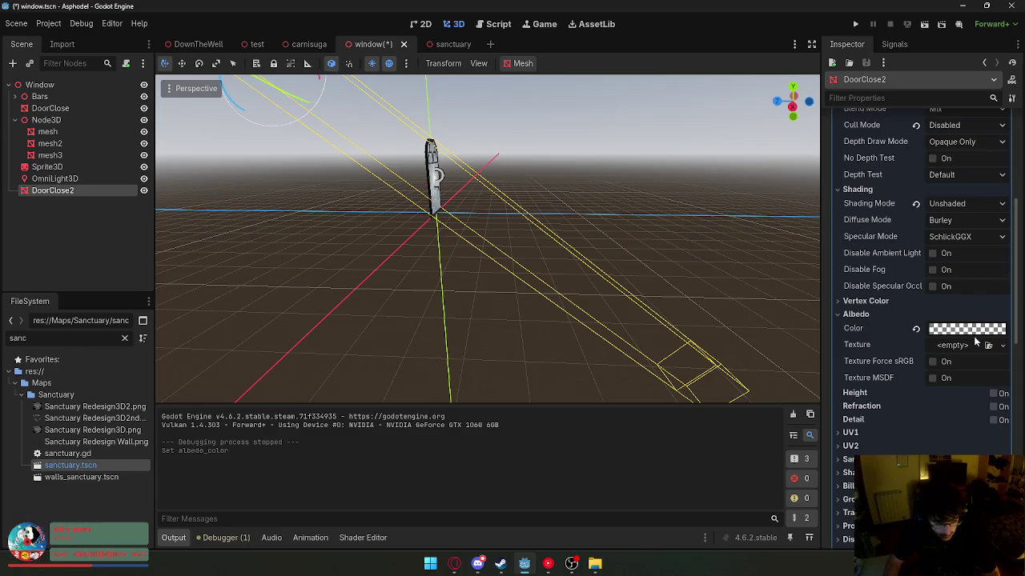
left_click(975, 330)
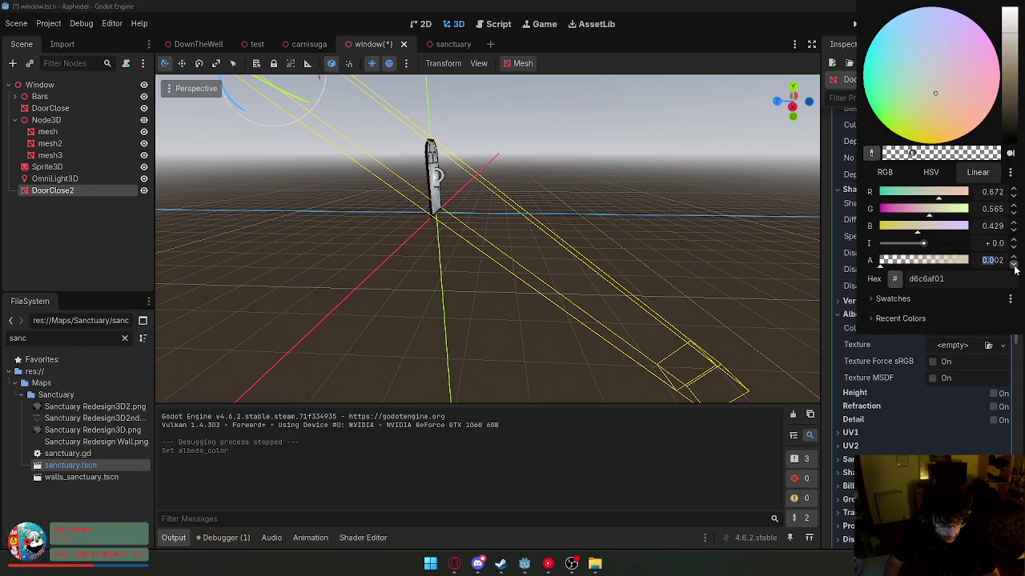
type("0.0001")
left_click(712, 336)
left_click(964, 328)
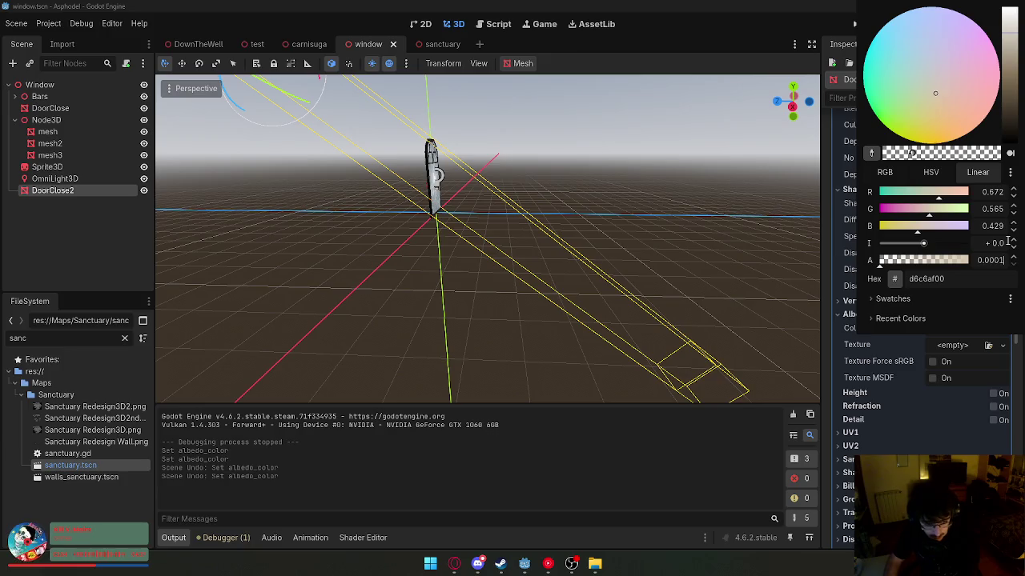
key("Return")
left_click(661, 207)
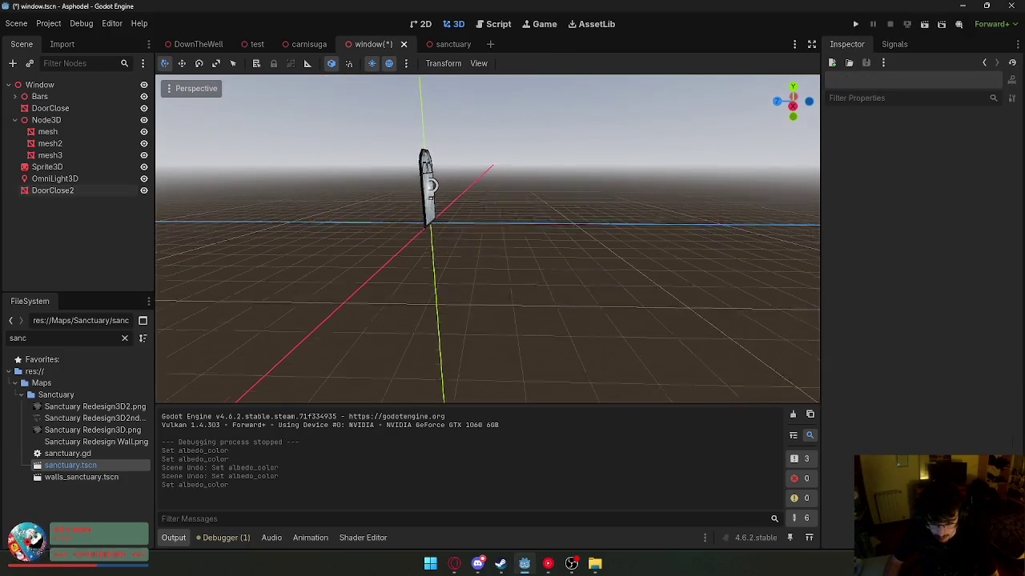
- Save the window scene and return to DownTheWell
right_click(400, 40)
left_click(436, 59)
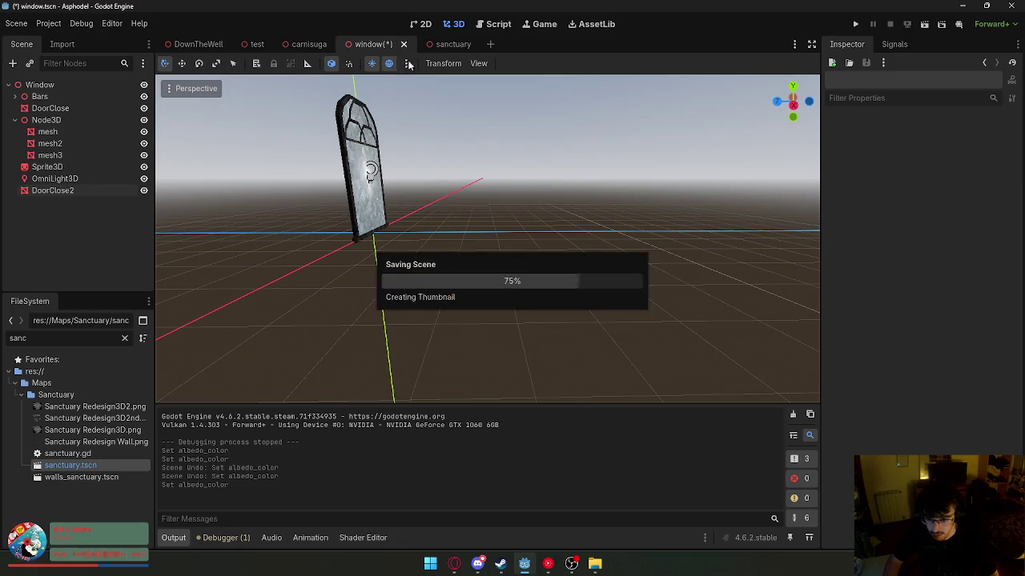
left_click(196, 44)
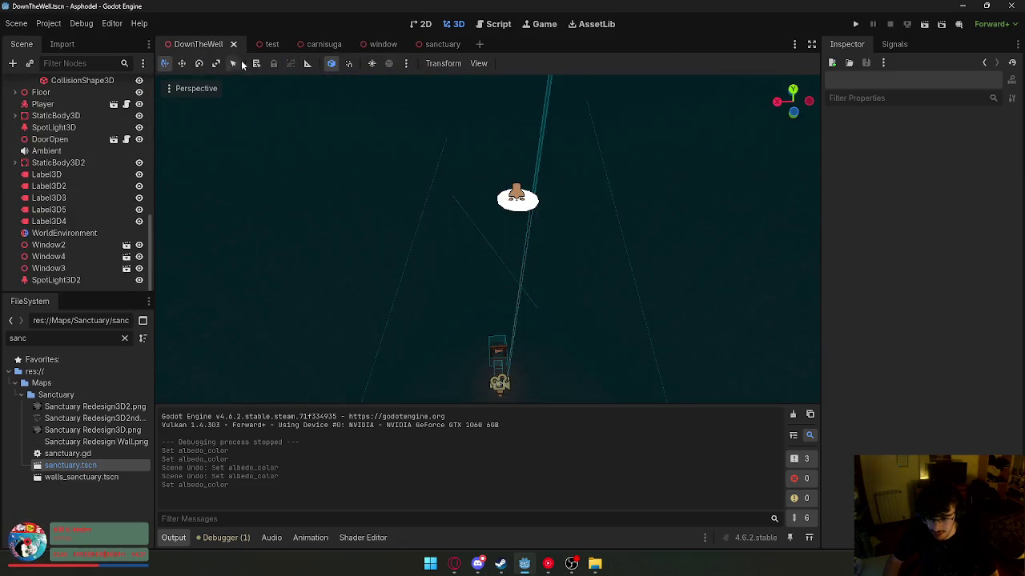
left_click(372, 45)
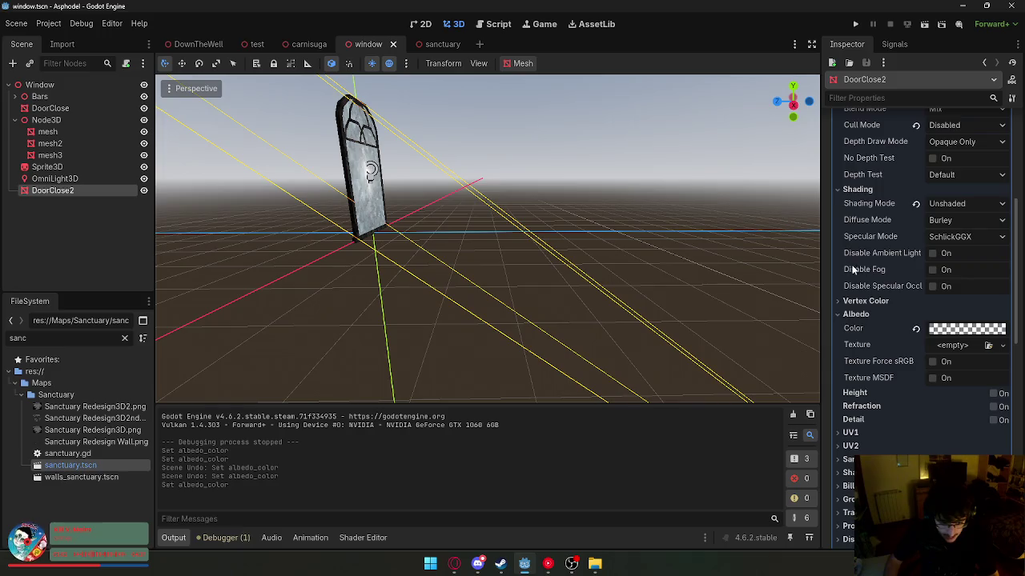
left_click(192, 45)
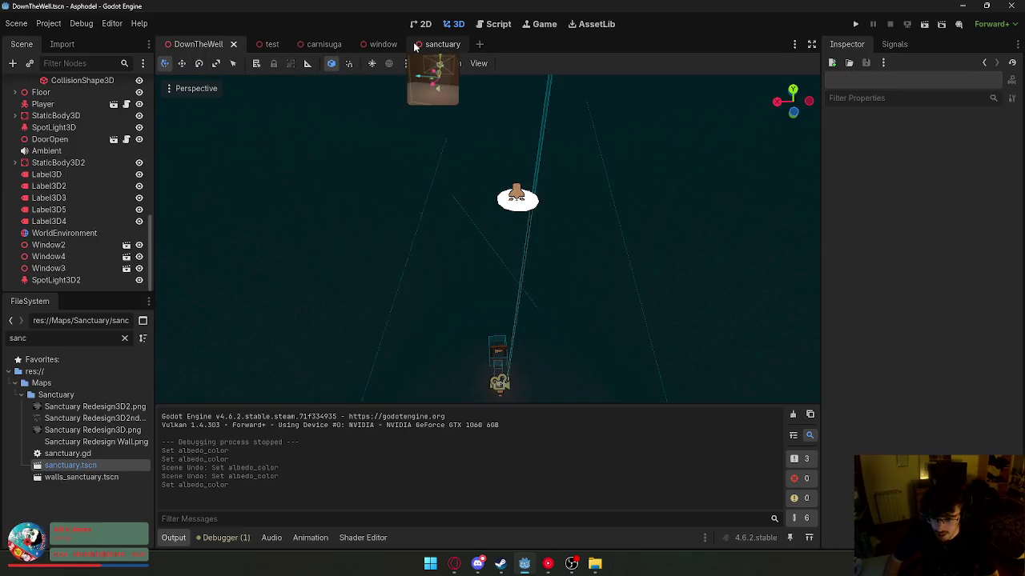
- Playtest the sanctuary with the near-transparent beam, then close the game
left_click(424, 44)
left_click(192, 45)
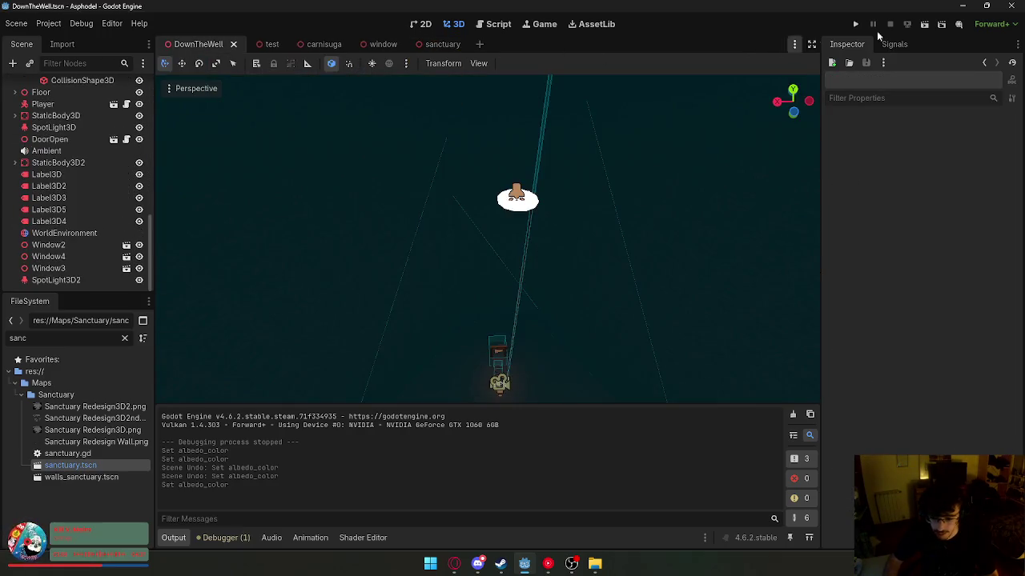
left_click(923, 25)
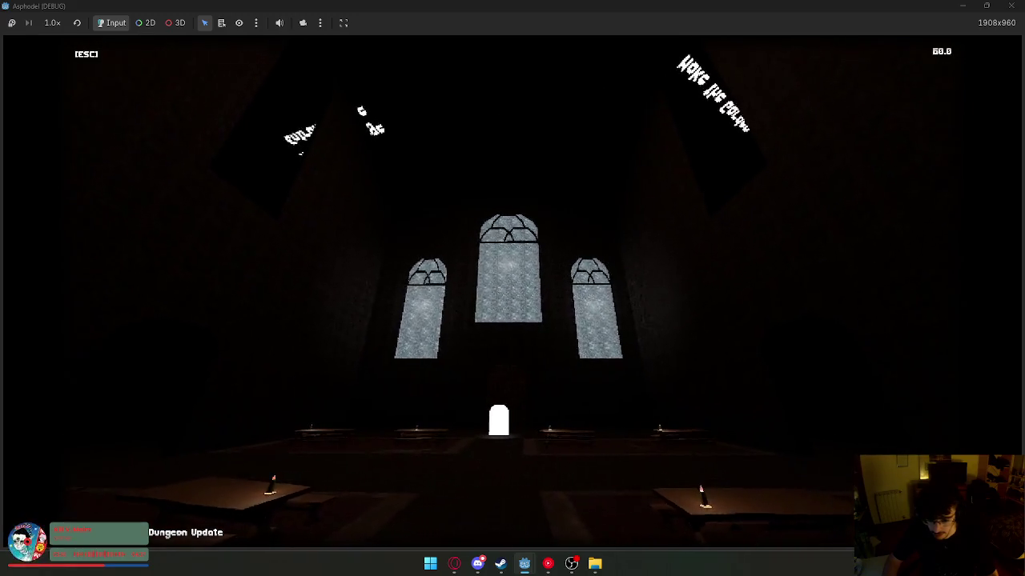
key("super")
key("Escape")
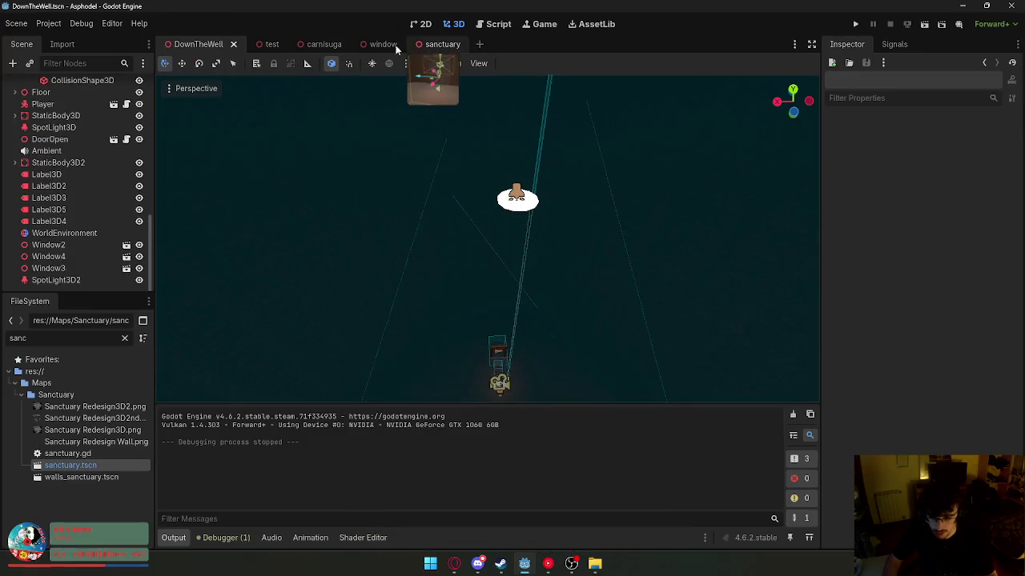
- Raise the beam's albedo alpha to 0.031 (d6c6af08) and save the window scene
key("ctrl+z")
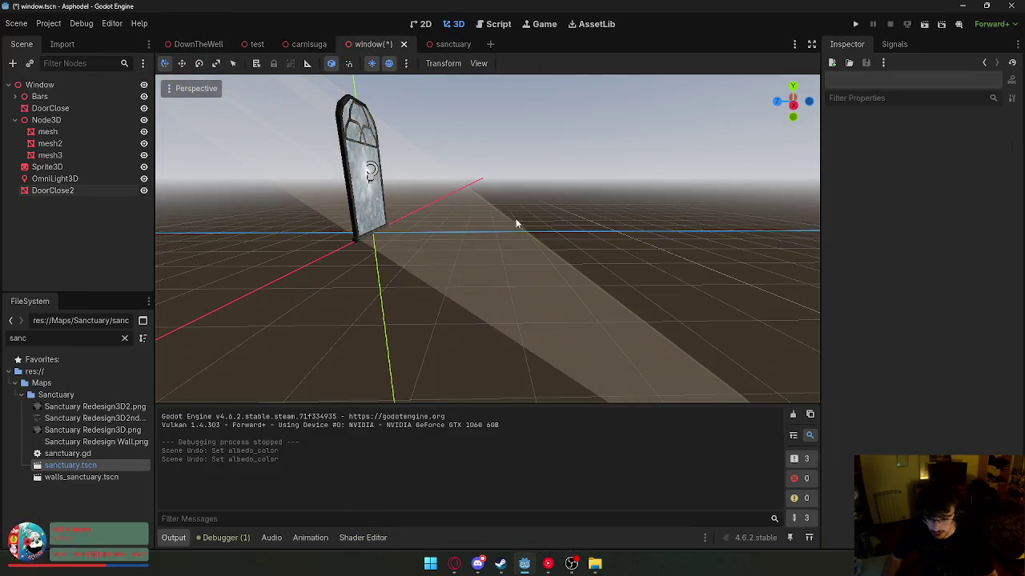
left_click(935, 314)
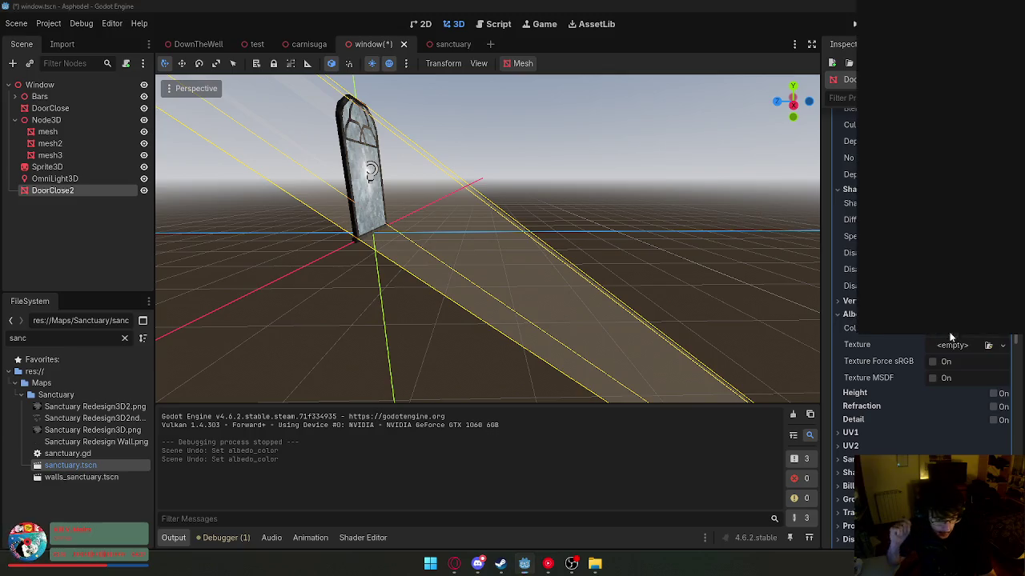
left_click(950, 330)
left_click(985, 279)
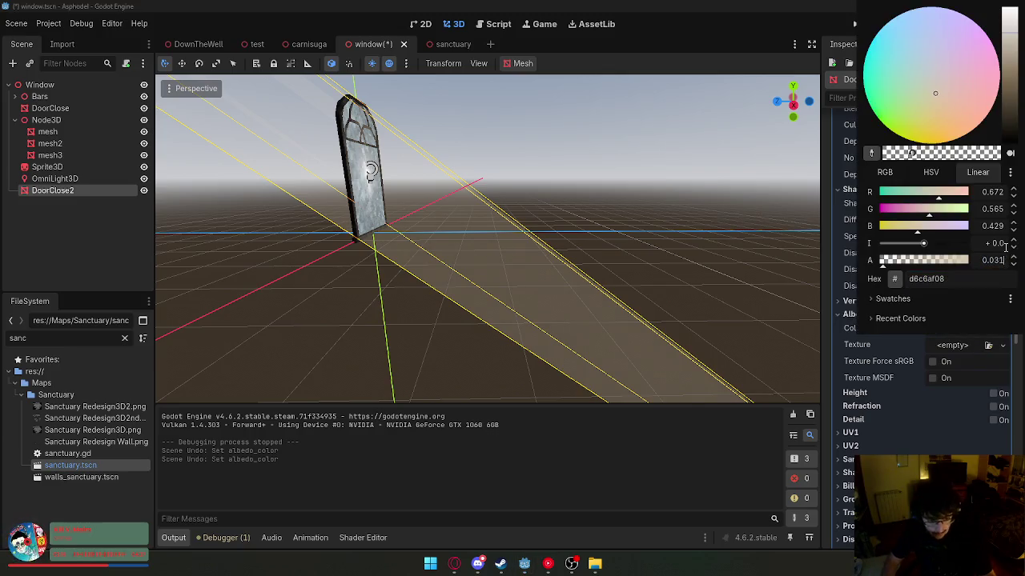
left_click(945, 351)
key("ctrl+s")
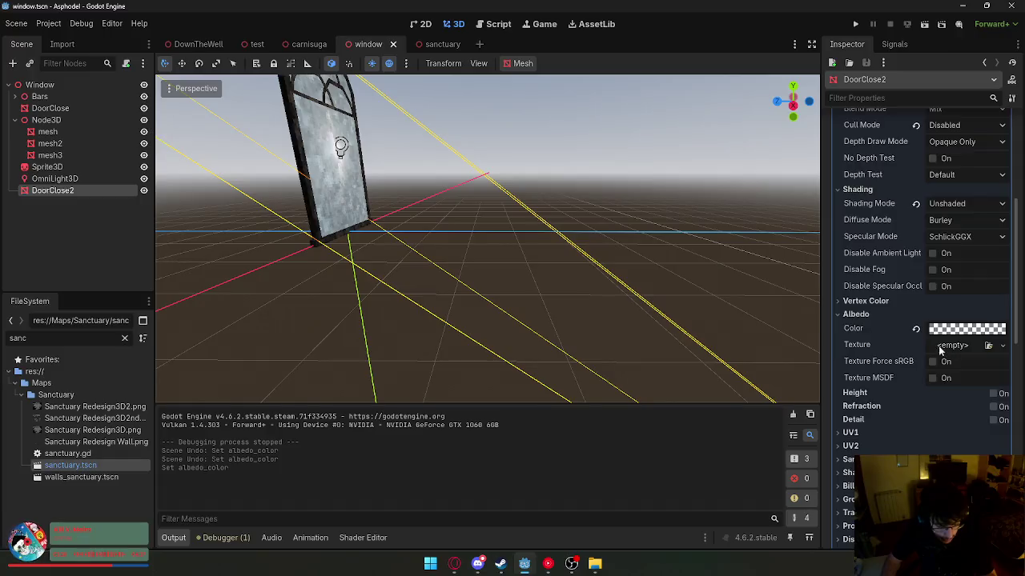
- Check the beam's shading mode options, then playtest DownTheWell again
scroll(863, 279, "up", 3)
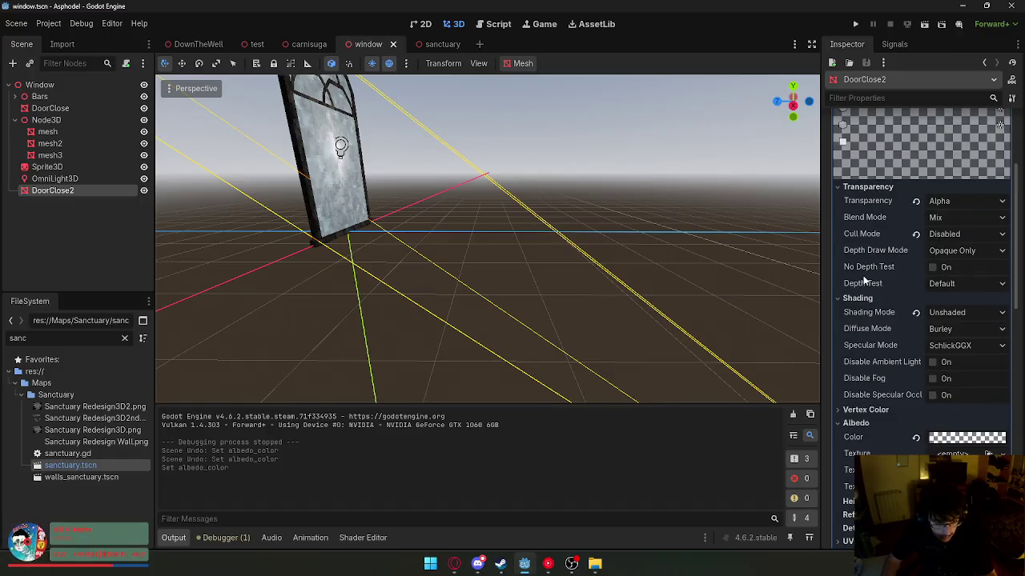
left_click(953, 315)
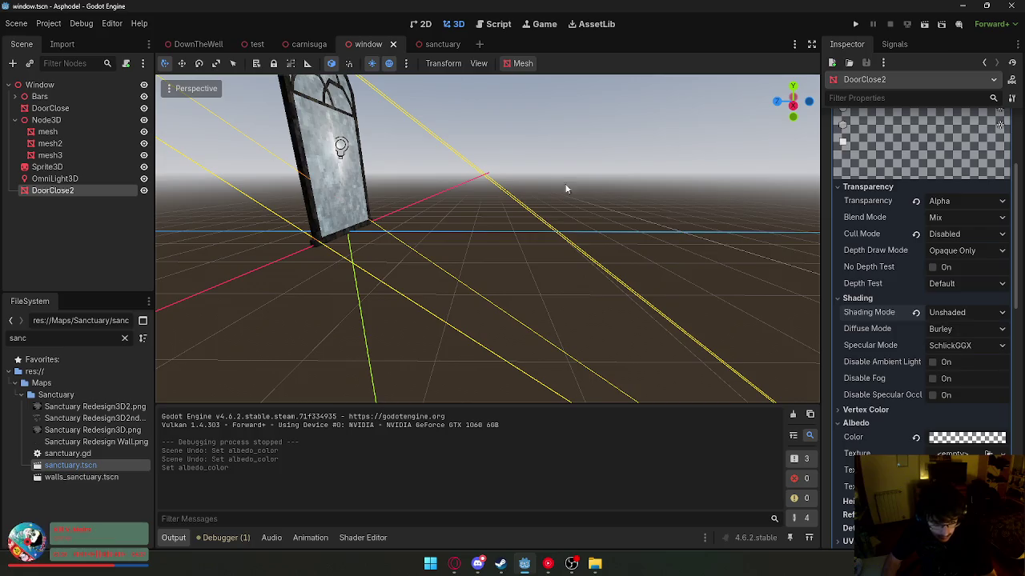
left_click(210, 45)
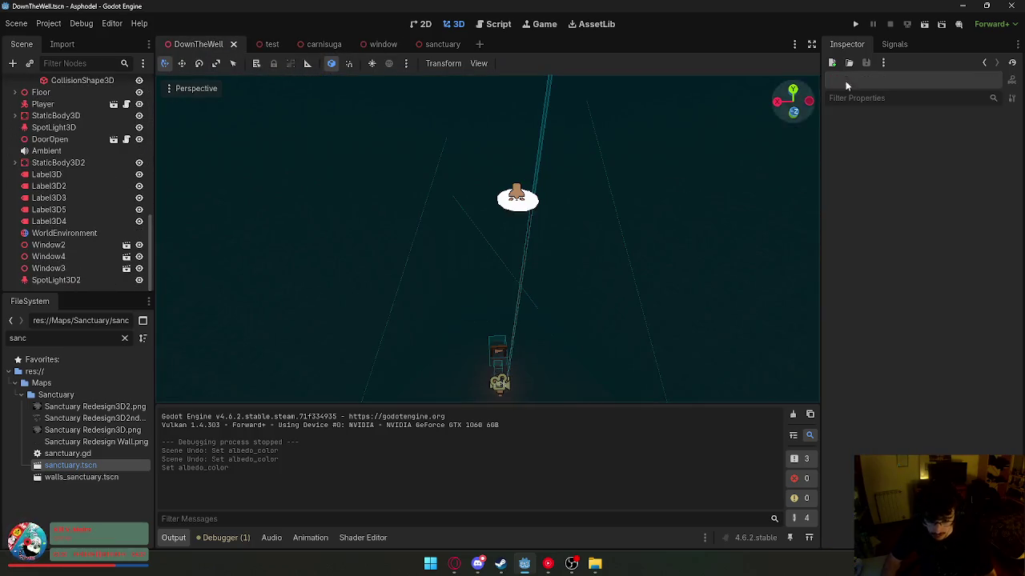
left_click(924, 25)
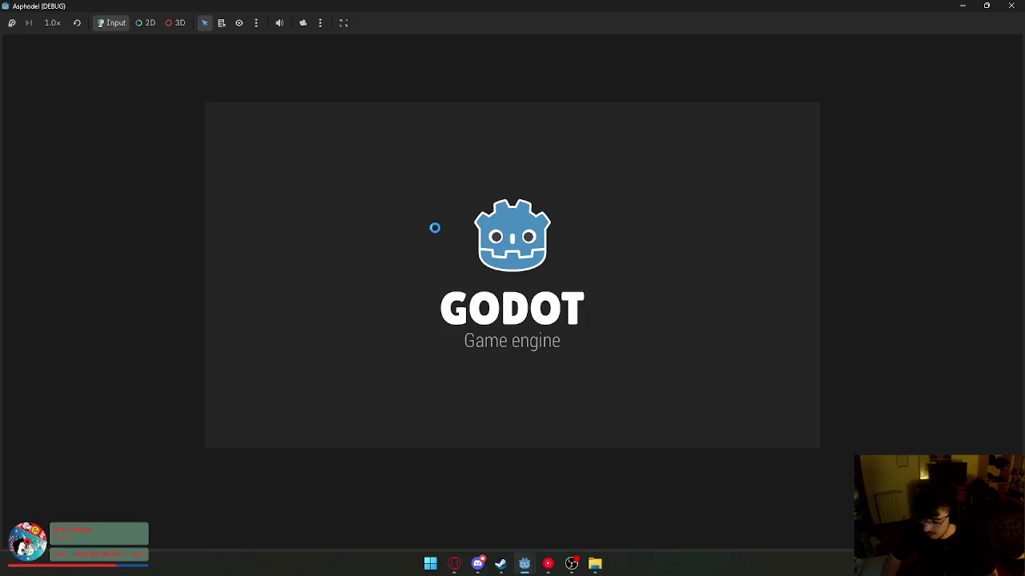
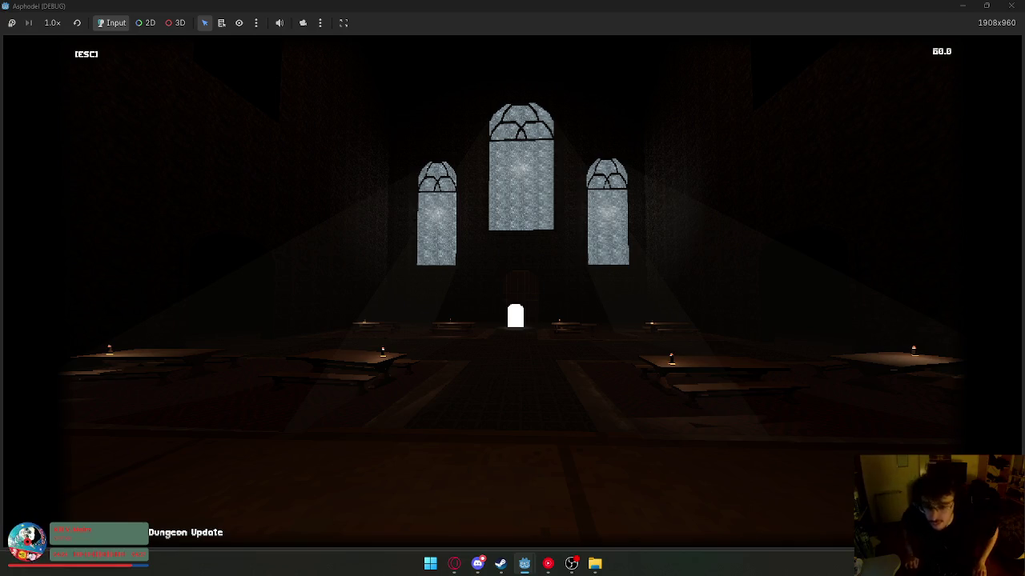
- Stop the playtest and select the DoorClose pane in the window scene
key("super")
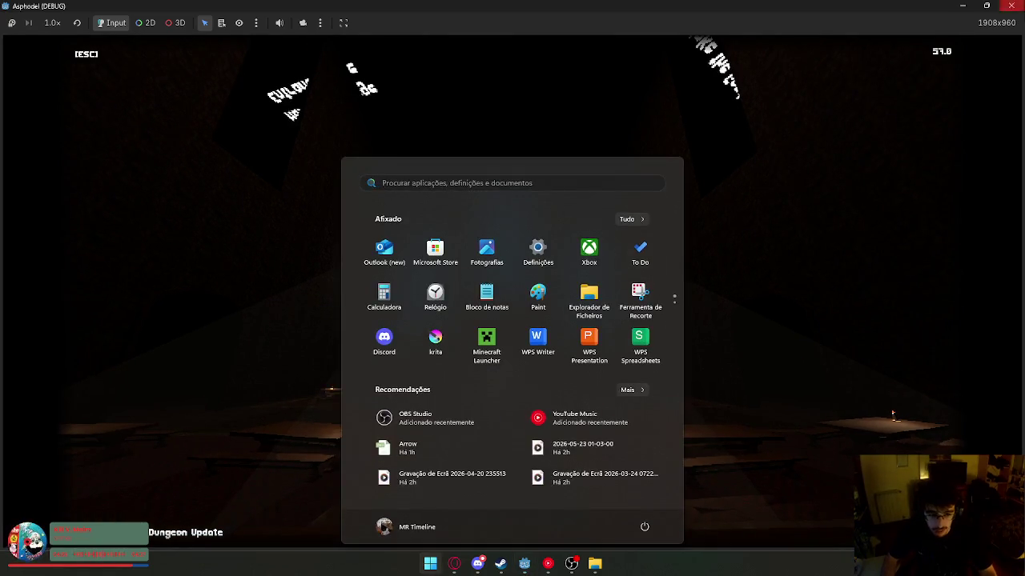
left_click(521, 175)
left_click(396, 45)
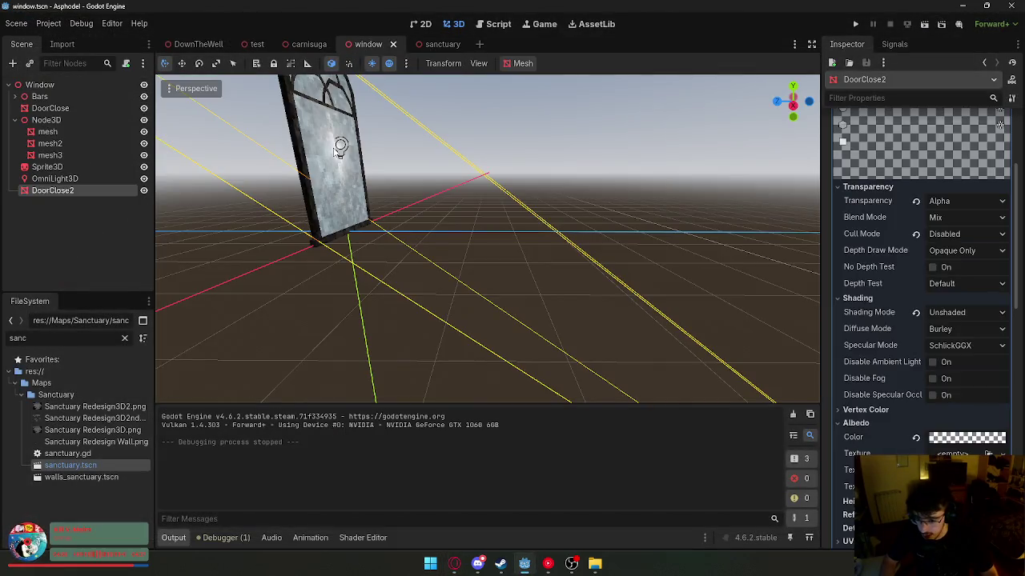
left_click(72, 141)
left_click(71, 106)
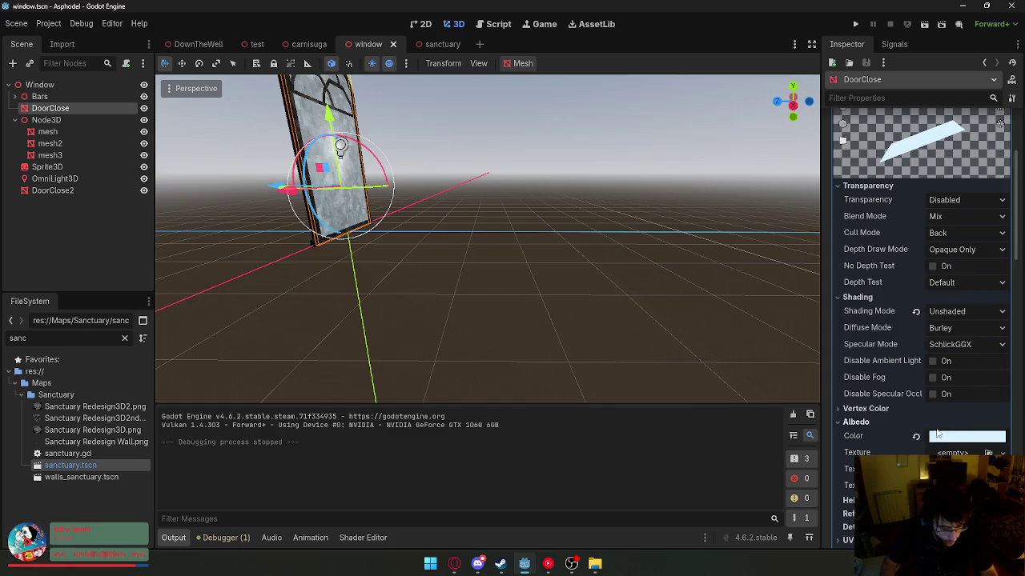
- Browse DoorClose's Transparency and overlay material settings and resource options
scroll(954, 431, "down", 3)
scroll(954, 416, "up", 3)
left_click(914, 185)
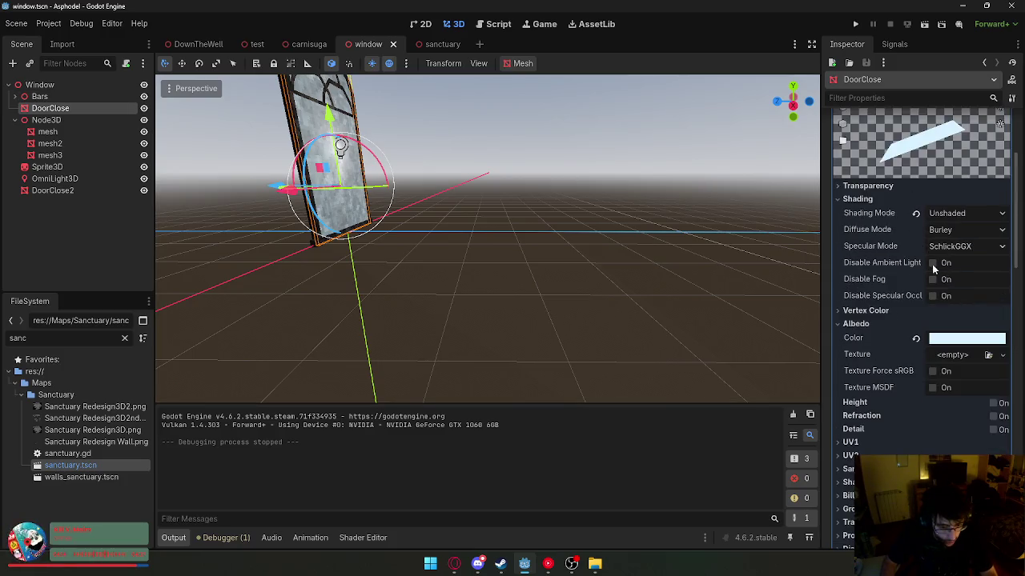
scroll(961, 354, "down", 5)
left_click(959, 416)
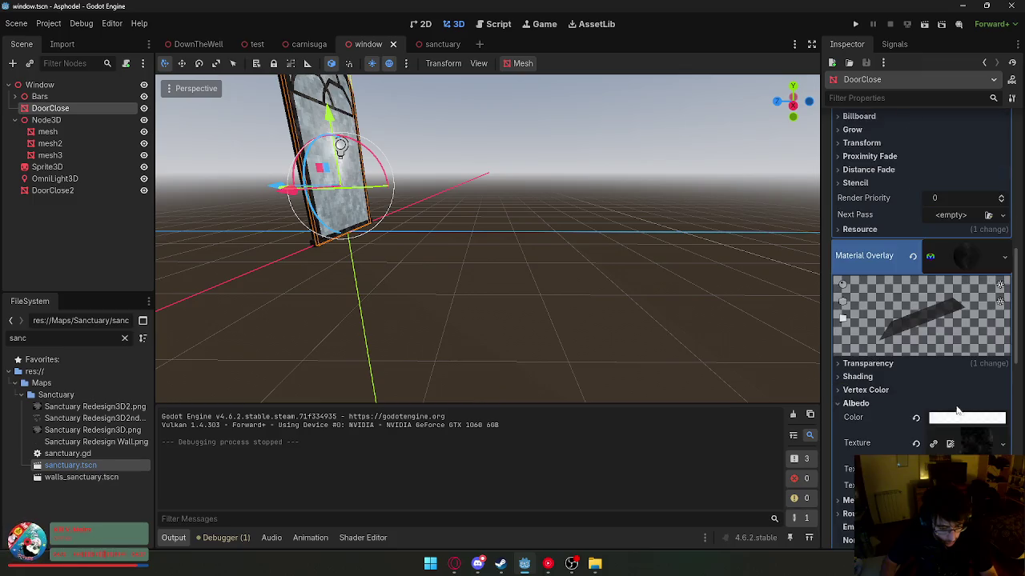
left_click(1006, 256)
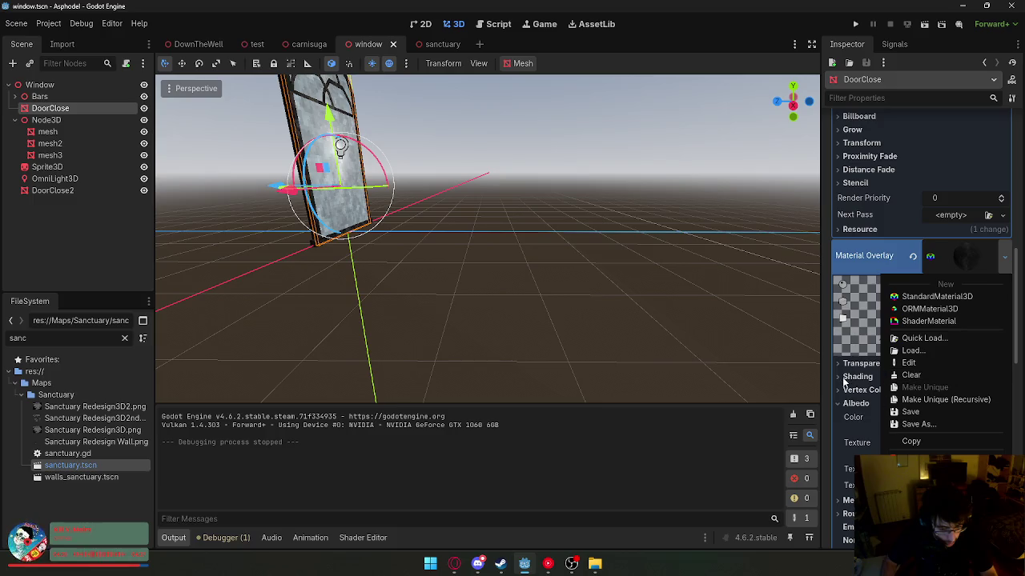
left_click(709, 460)
scroll(937, 432, "down", 3)
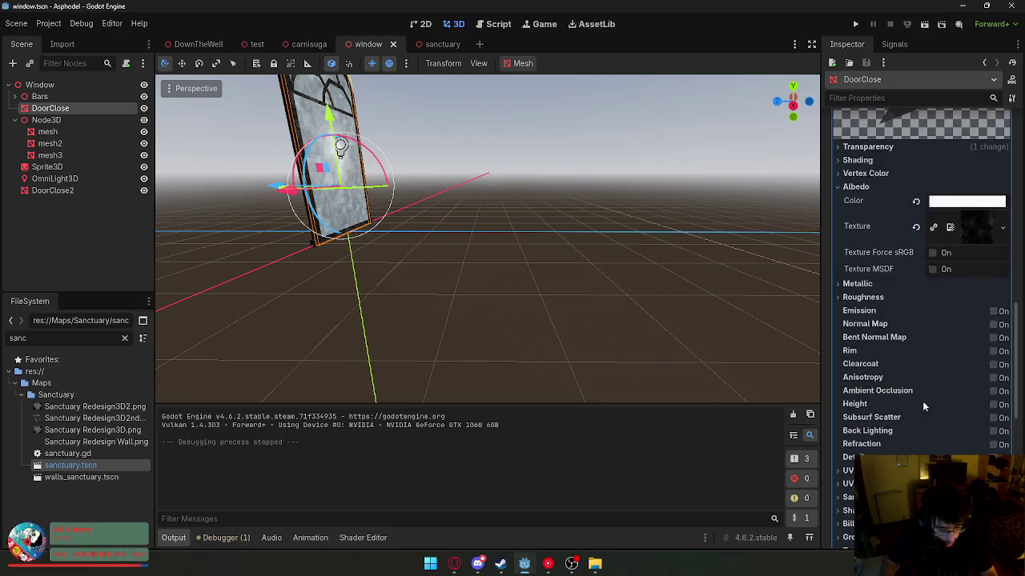
scroll(923, 405, "up", 4)
left_click(1004, 311)
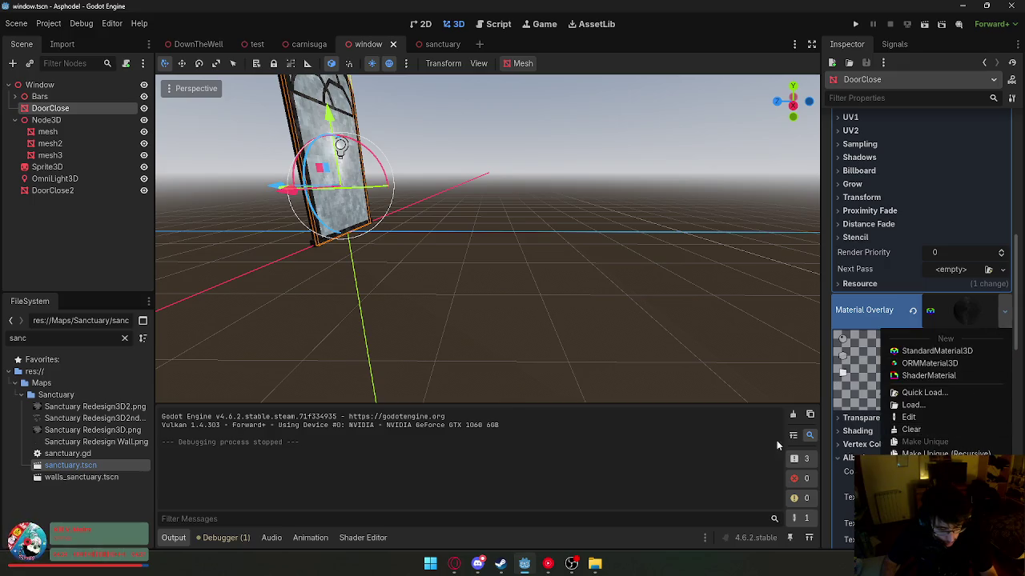
left_click(793, 442)
- Make DoorClose's albedo more transparent and move the pane right and down
left_click(947, 471)
left_click_drag(956, 394, 927, 398)
left_click_drag(328, 172, 641, 296)
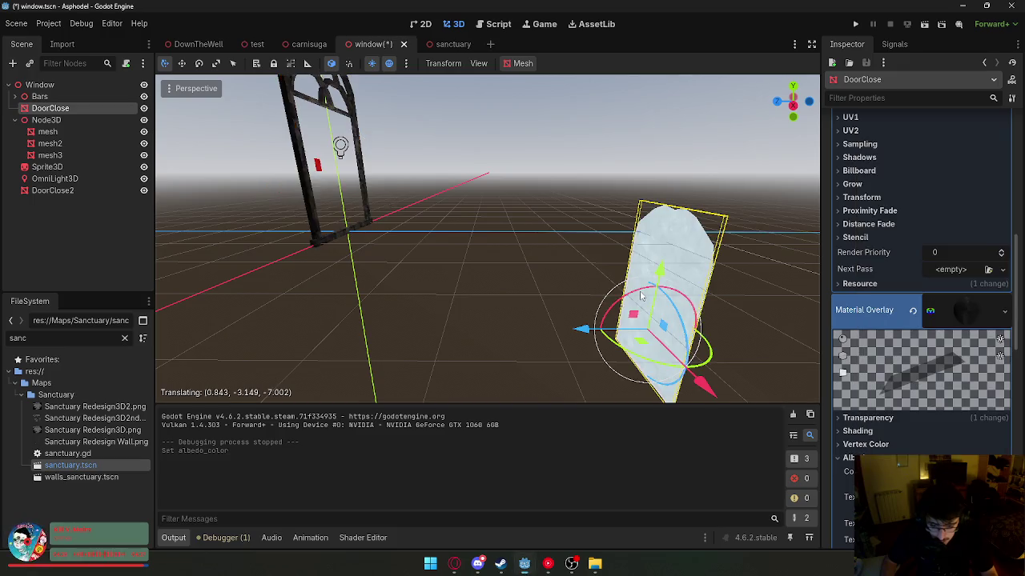
left_click(529, 167)
- Undo the albedo change, nudge DoorClose along its depth, then close the window scene without saving
key("ctrl+z")
key("ctrl+z")
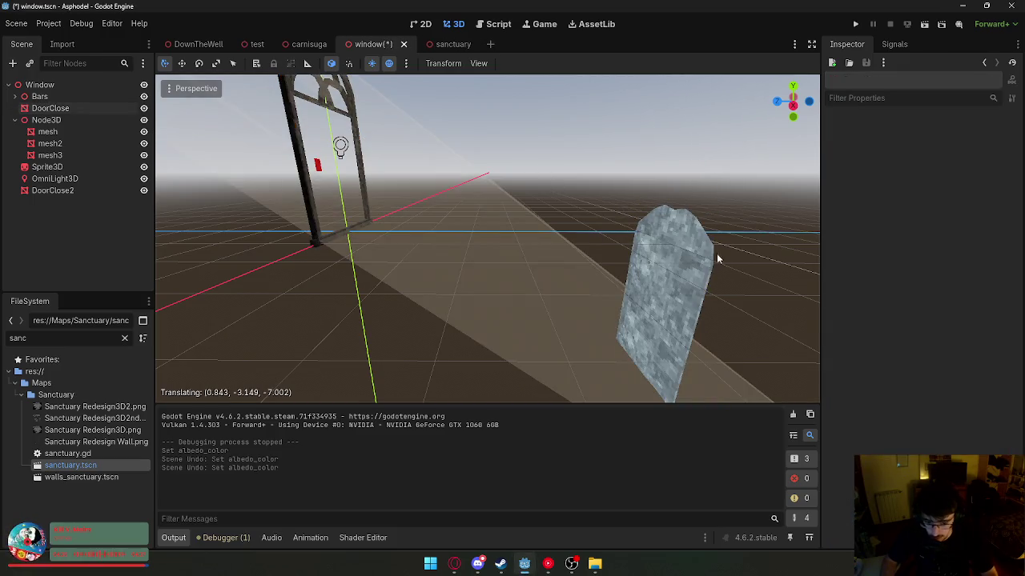
left_click(686, 255)
mouse_move(596, 331)
left_mouse_down()
mouse_move(270, 282)
mouse_move(294, 299)
left_mouse_up()
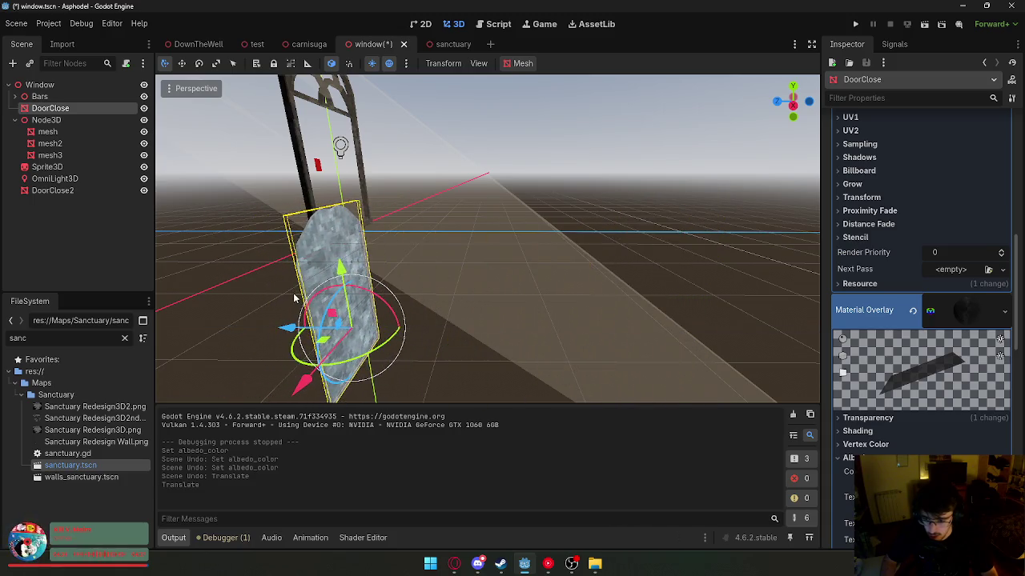
left_click(668, 234)
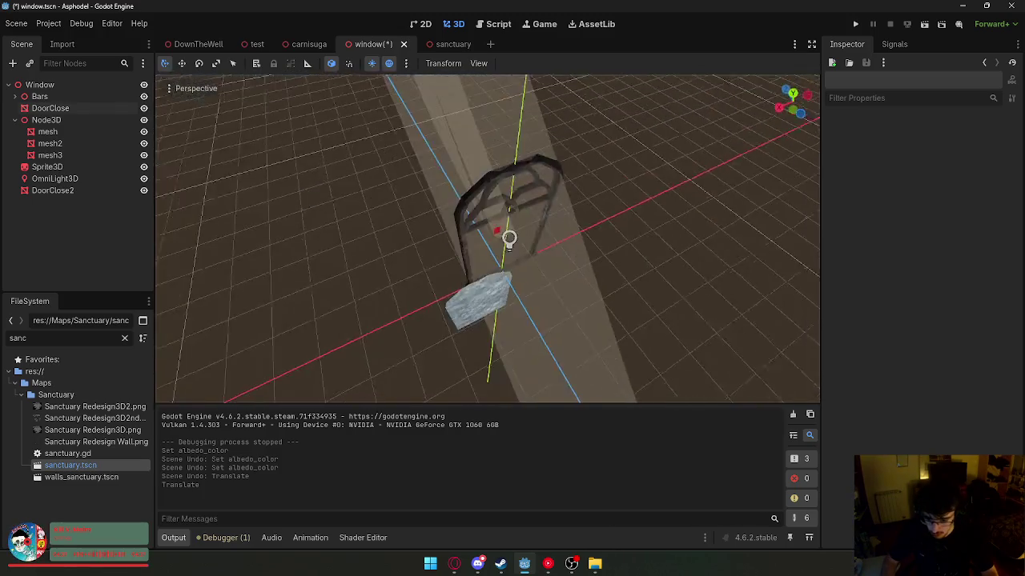
left_click_drag(512, 305, 518, 306)
left_click(479, 308)
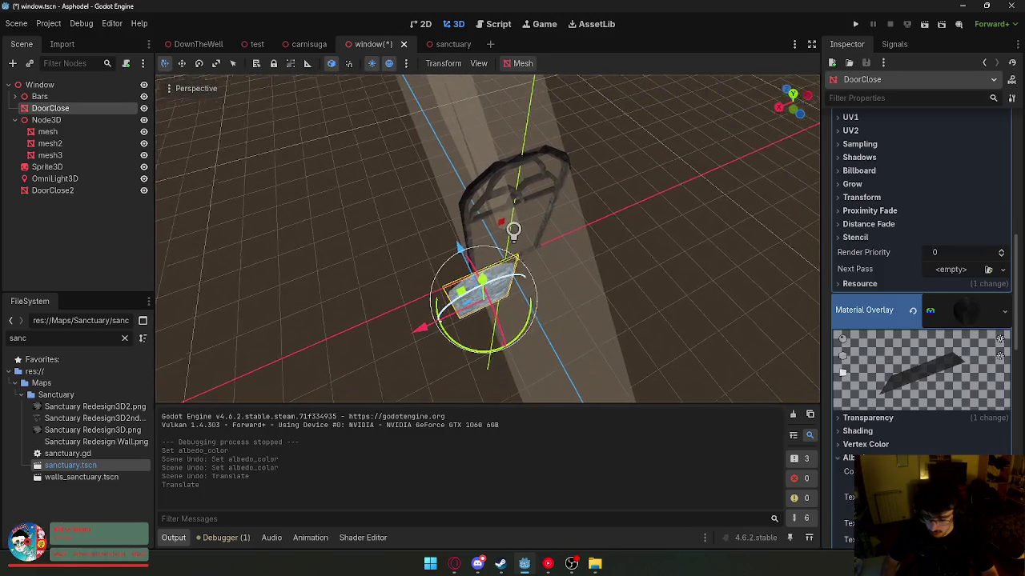
scroll(479, 309, "up", 5)
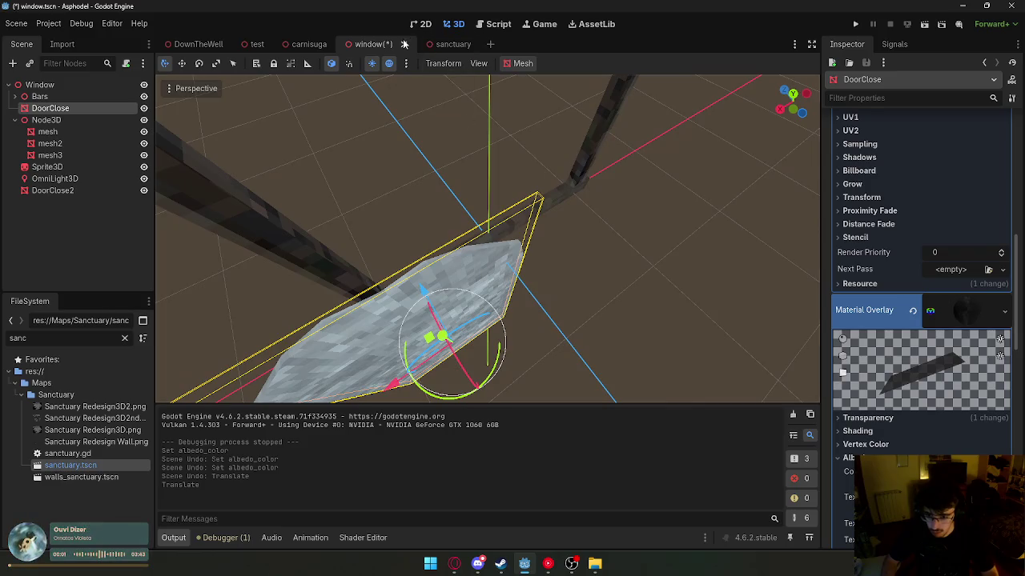
left_click(403, 44)
left_click(615, 318)
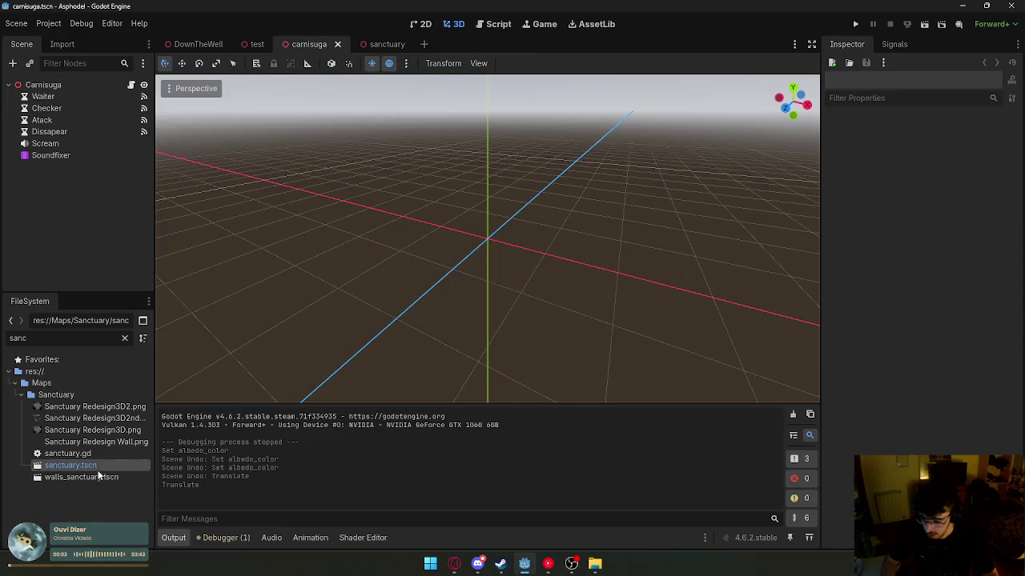
- Filter FileSystem for 'wind', open window.tscn and select the DoorClose pane
double_click(82, 341)
type("wind")
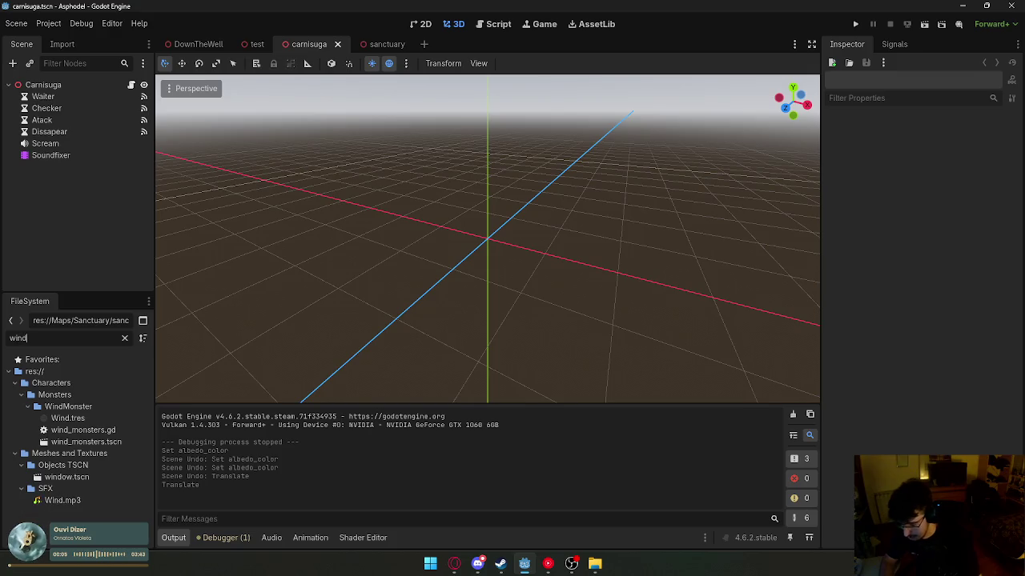
double_click(87, 477)
left_click(335, 192)
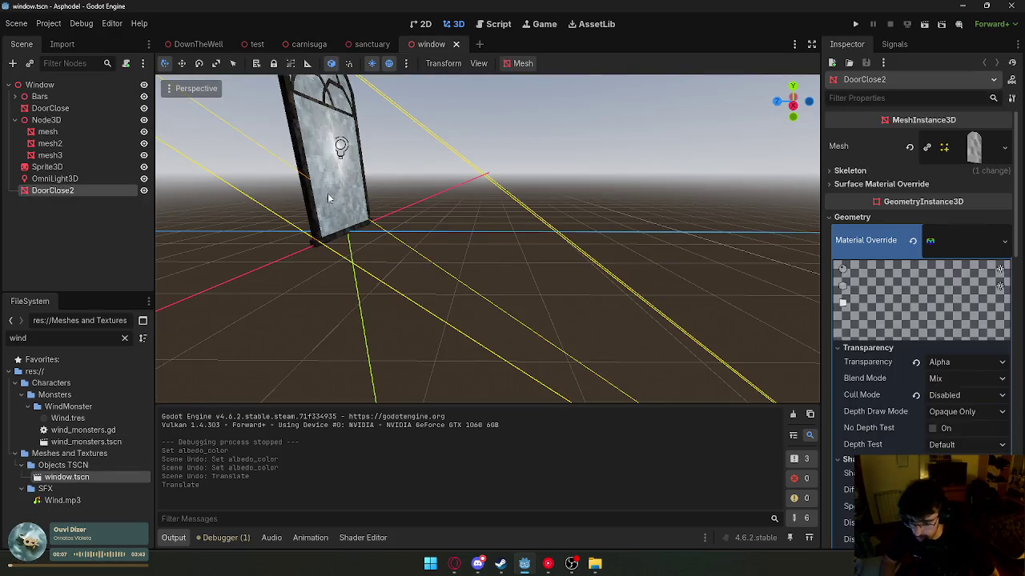
left_click(76, 144)
left_click(52, 108)
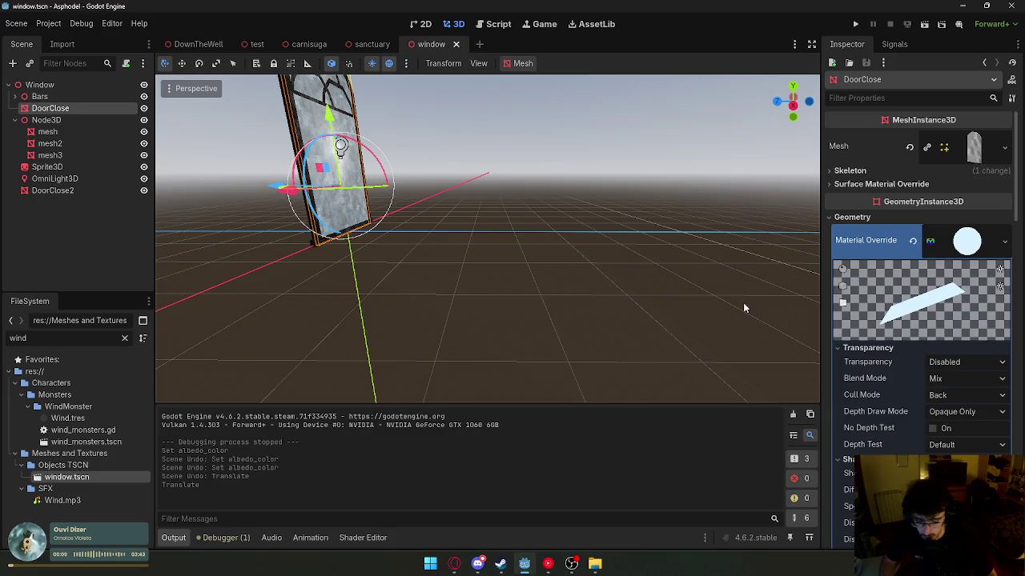
- Collapse DoorClose's Transparency and override material sections and expand the overlay material's Albedo
scroll(893, 333, "down", 5)
scroll(892, 333, "down", 4)
left_click(967, 273)
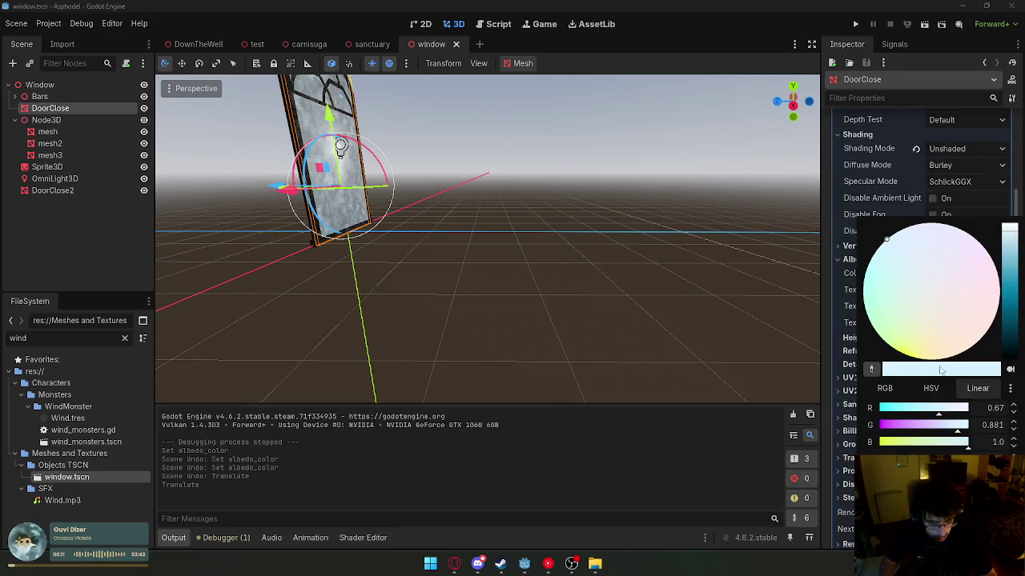
left_click(739, 457)
scroll(938, 338, "up", 5)
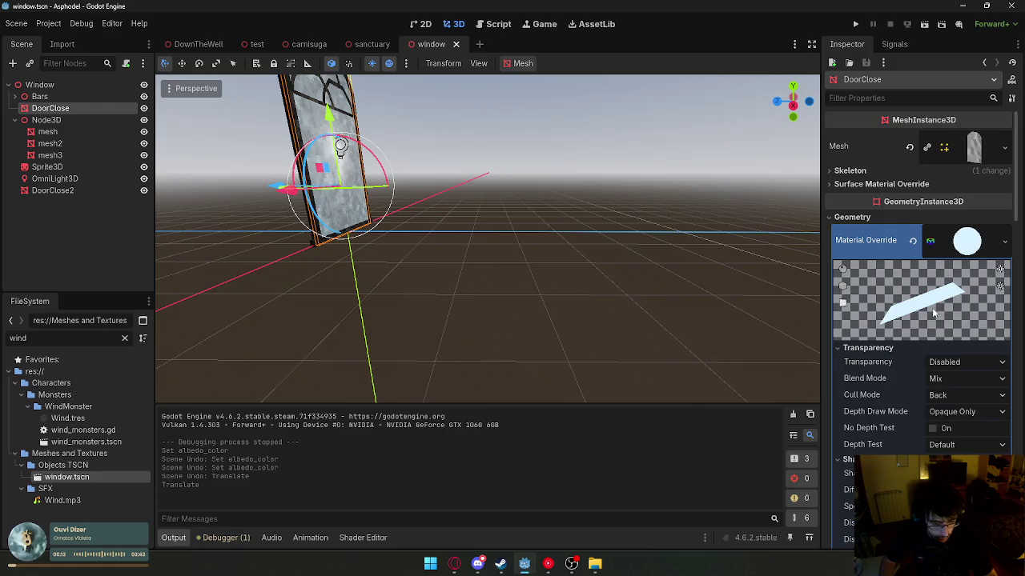
left_click(891, 347)
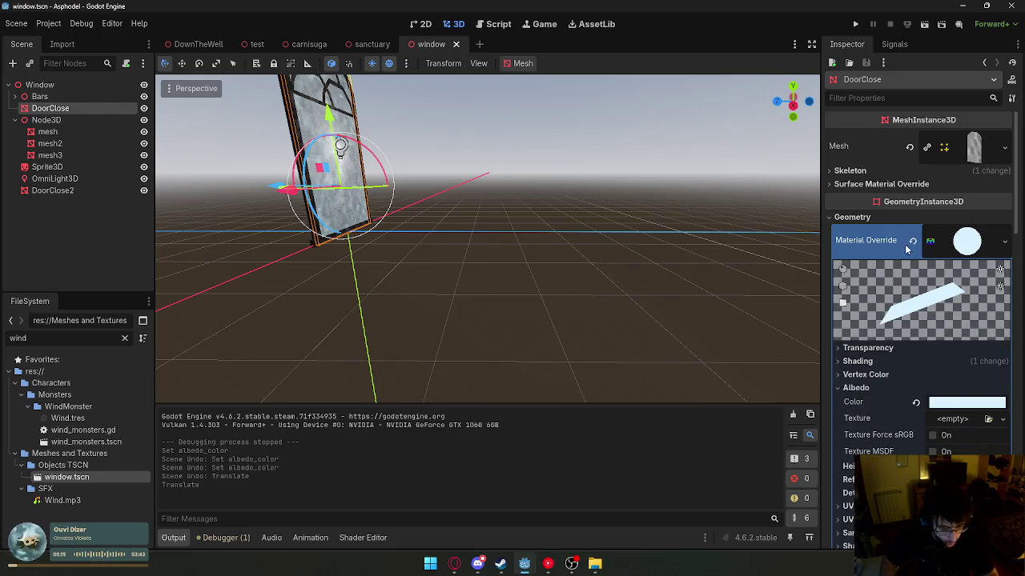
left_click(966, 240)
left_click(978, 275)
scroll(987, 357, "down", 5)
left_click(960, 266)
left_click(960, 265)
- Apply a new albedo colour to DoorClose's overlay material and check it
left_click(965, 274)
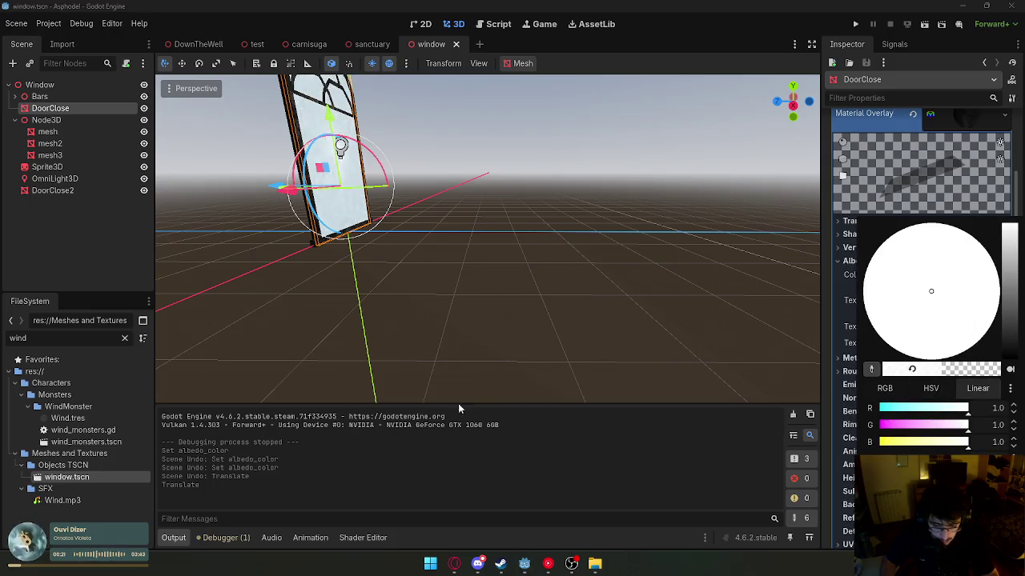
left_click(335, 377)
left_click(343, 284)
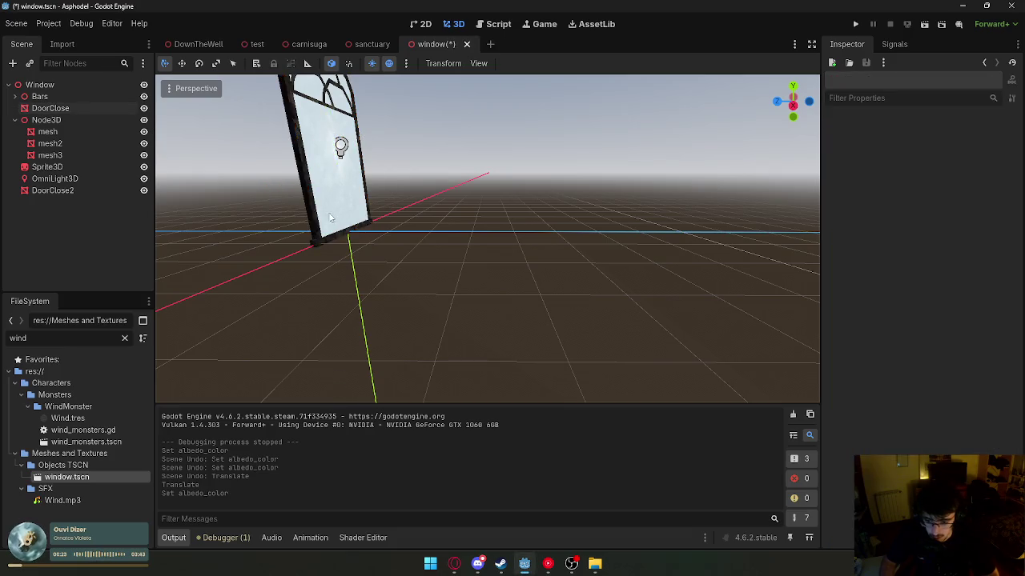
left_click(102, 113)
left_click(967, 307)
left_click(965, 275)
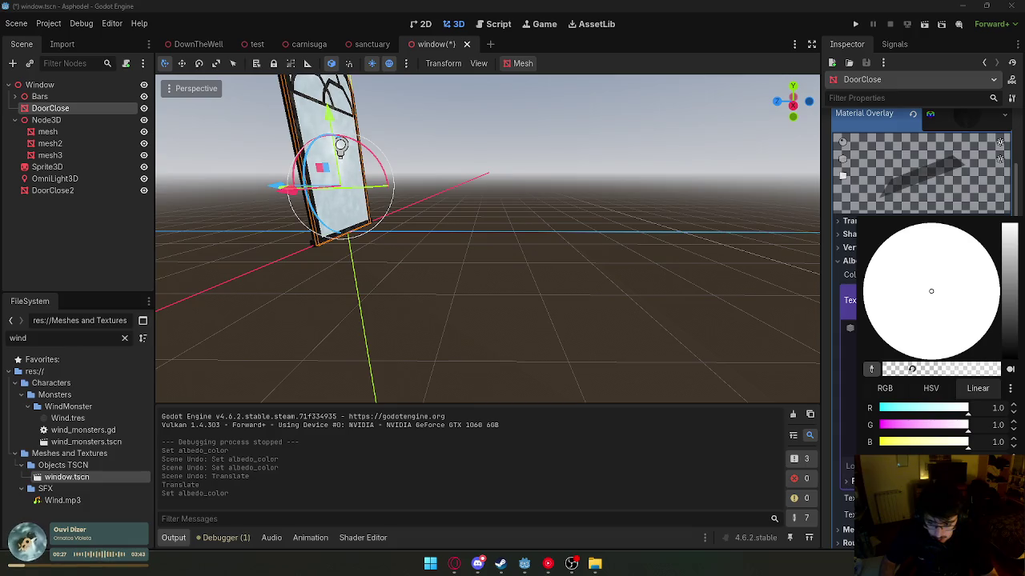
left_click(318, 347)
left_click(318, 348)
- Save the window scene and run the game from DownTheWell
right_click(430, 44)
left_click(453, 70)
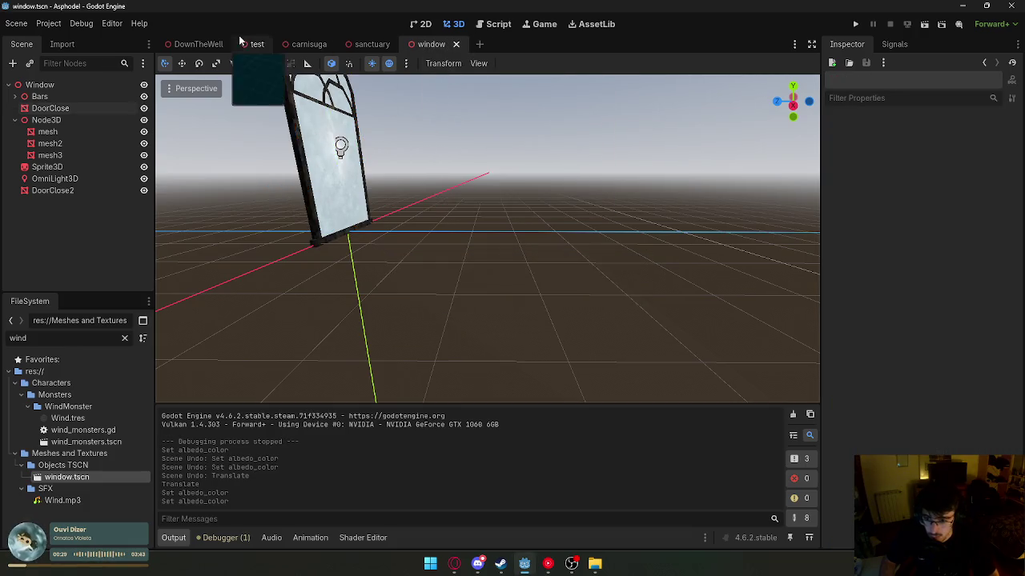
left_click(225, 46)
left_click(925, 25)
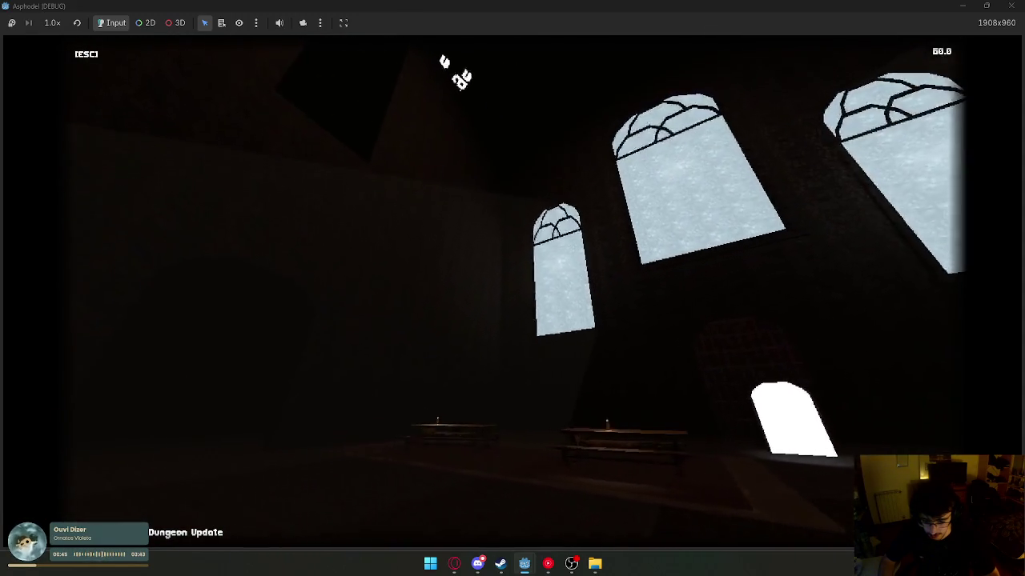
- Stop the playtest and set DoorClose2's material Cull Mode to Back
key("super")
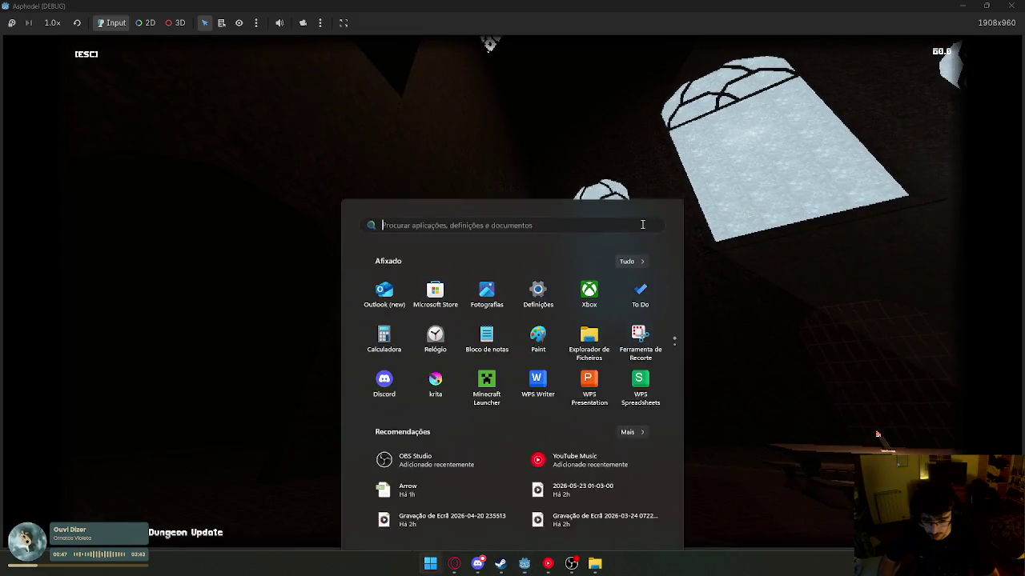
key("Escape")
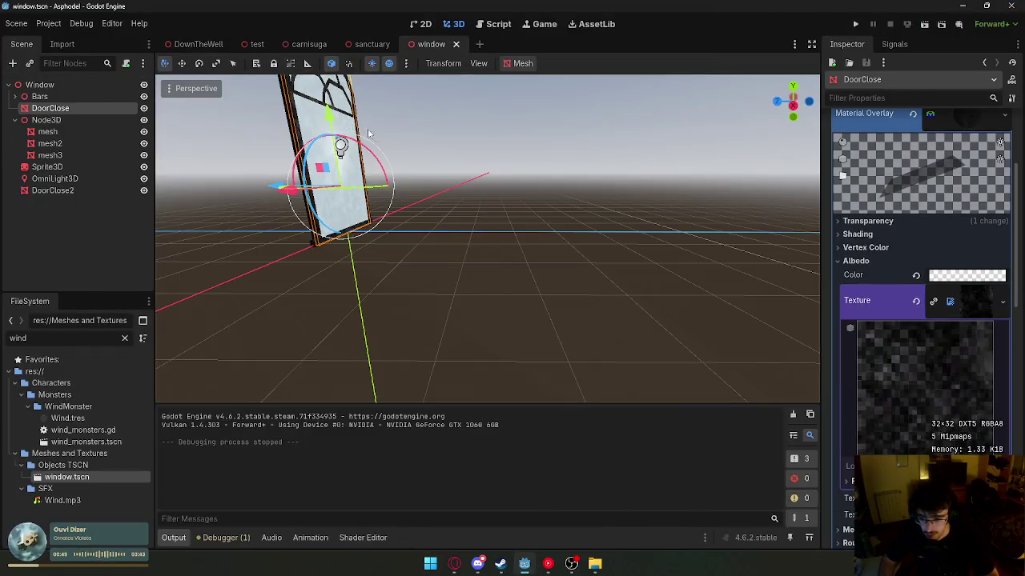
left_click(456, 179)
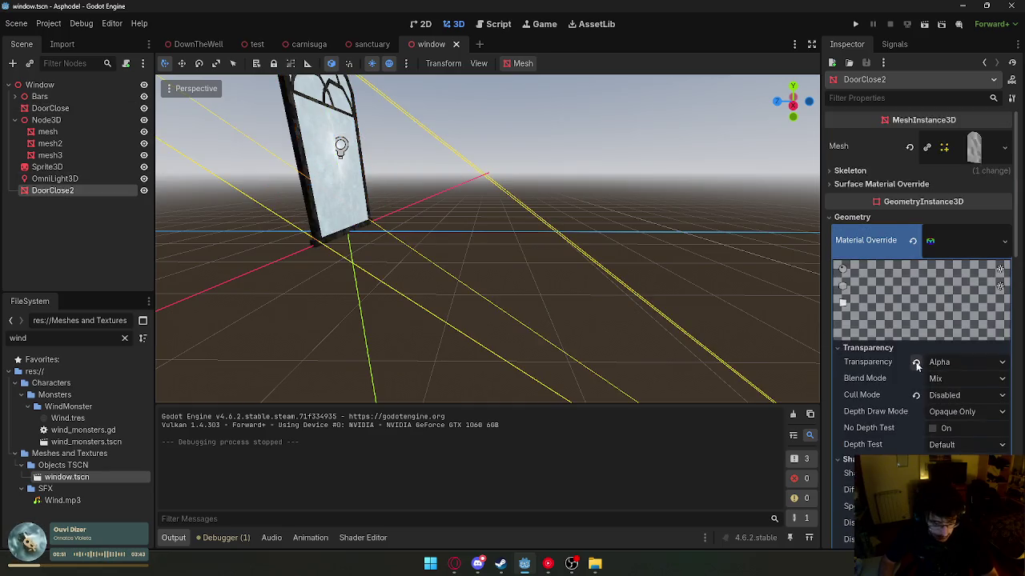
left_click(968, 394)
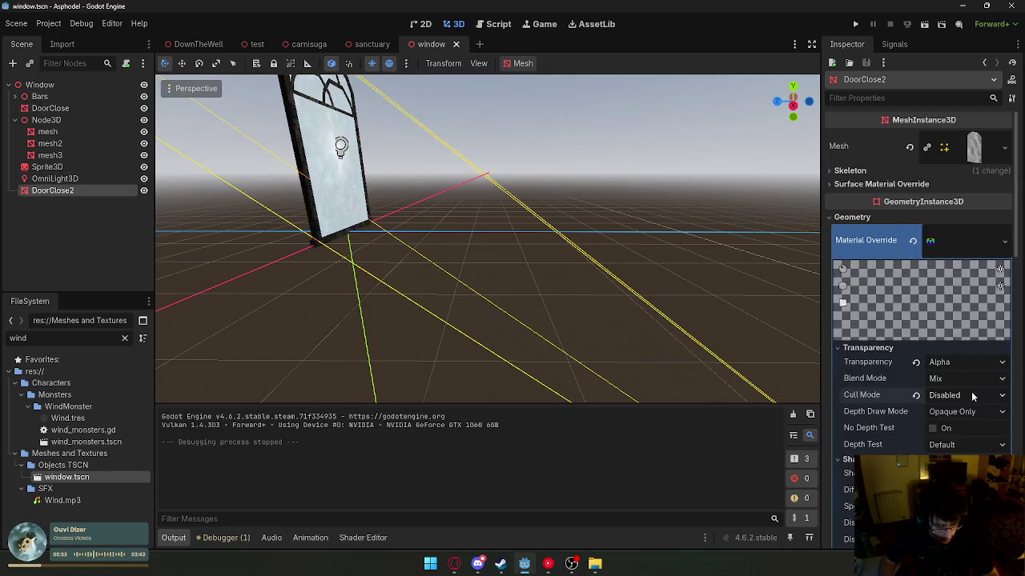
left_click(955, 413)
left_click(727, 262)
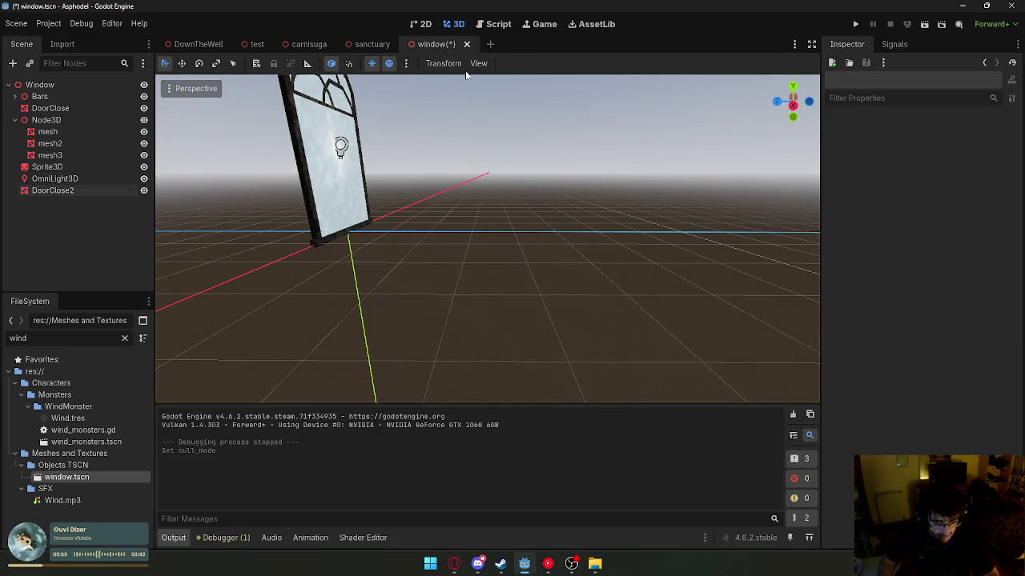
- Save the window scene, switch to DownTheWell and run it with F5
right_click(437, 47)
left_click(455, 71)
key("ctrl+Tab")
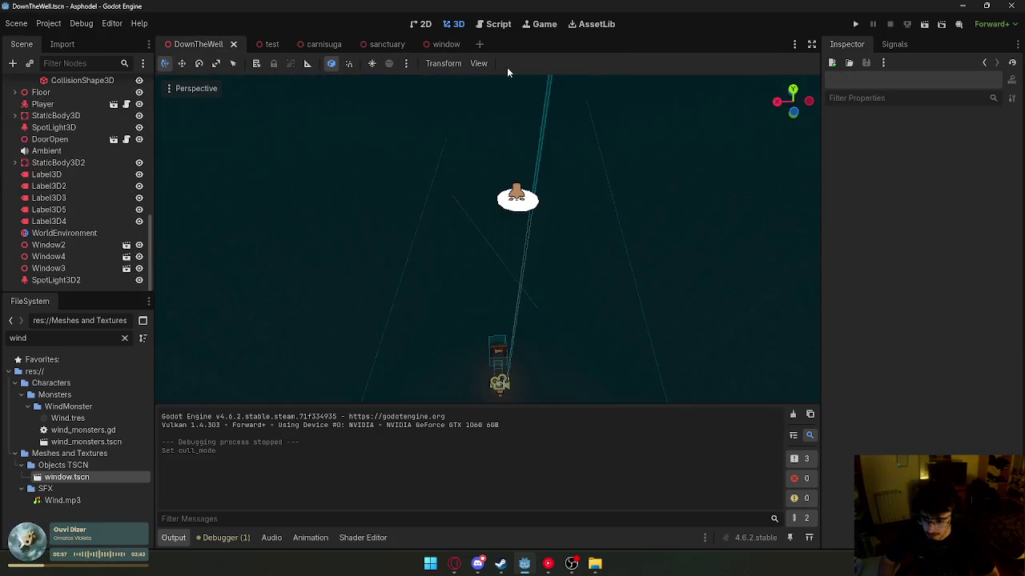
key("F5")
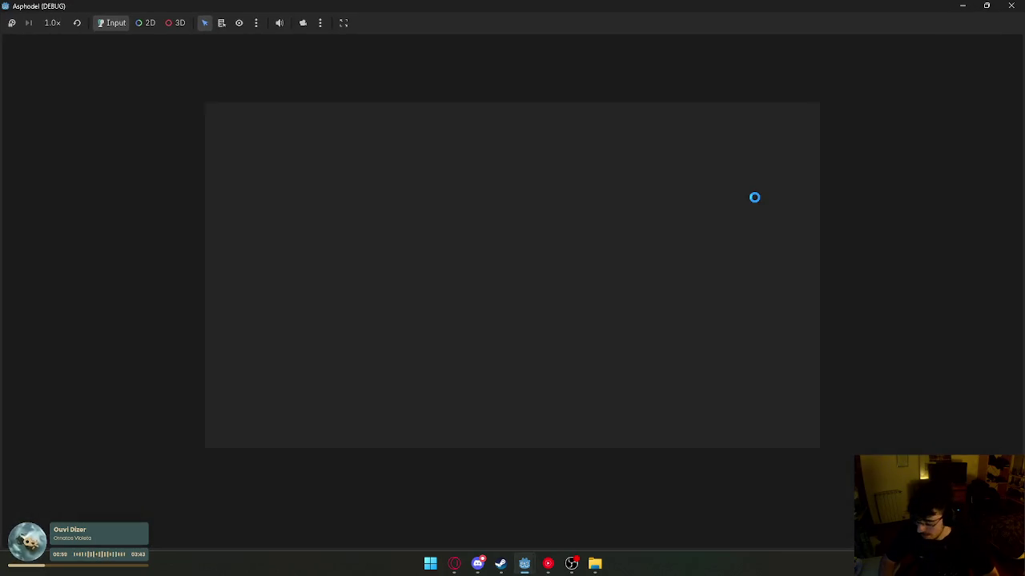
- Walk around the running Asphodel hall inspecting the three arched windows, then stop with F8
key("super")
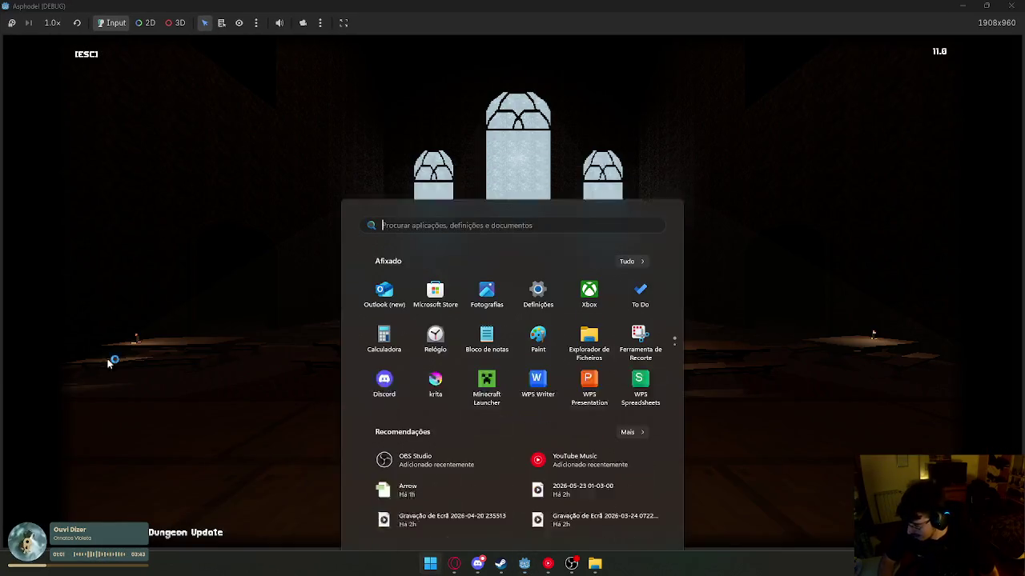
left_click(485, 341)
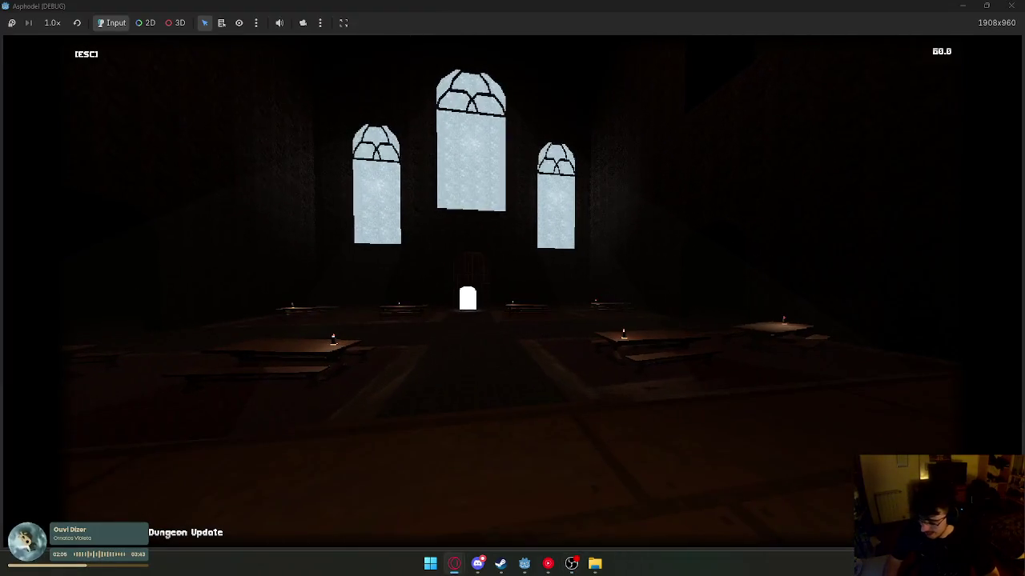
key("super")
mouse_move(551, 566)
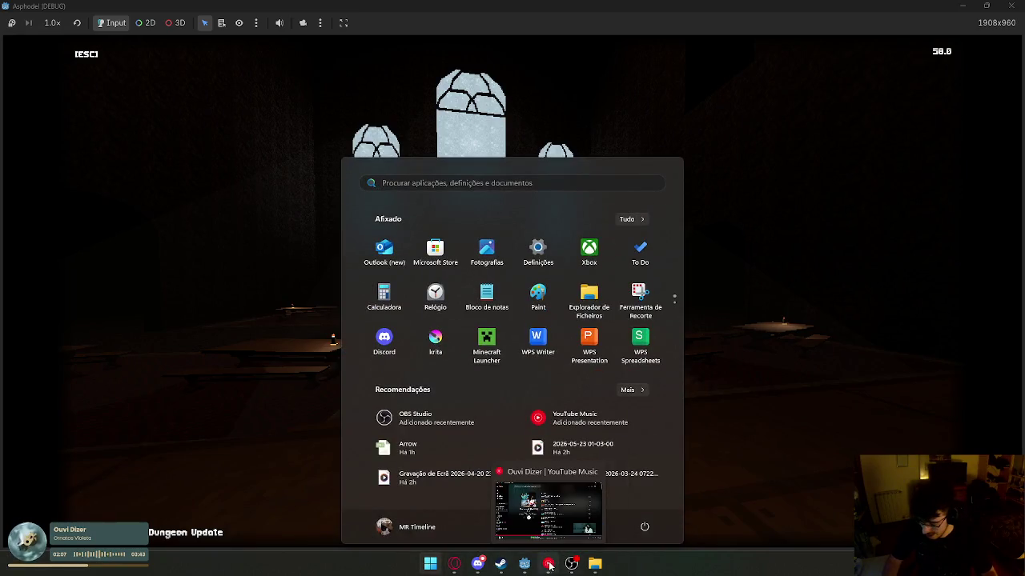
key("super")
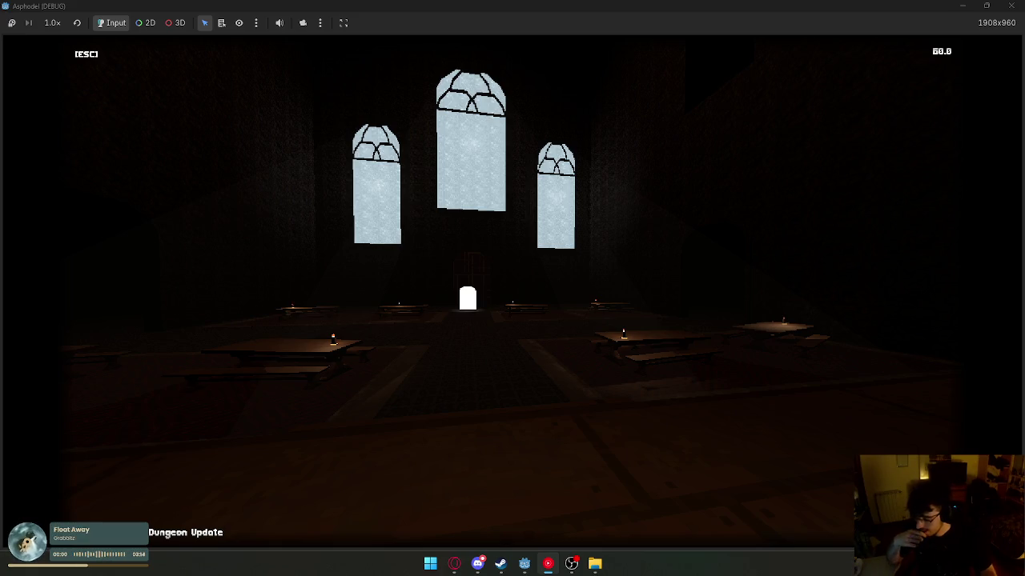
key("super")
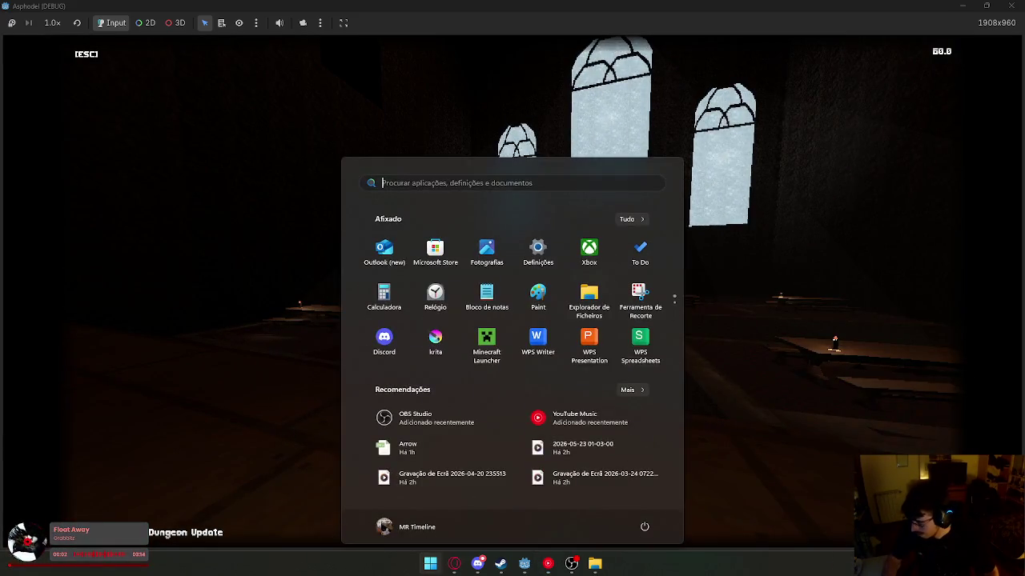
key("super")
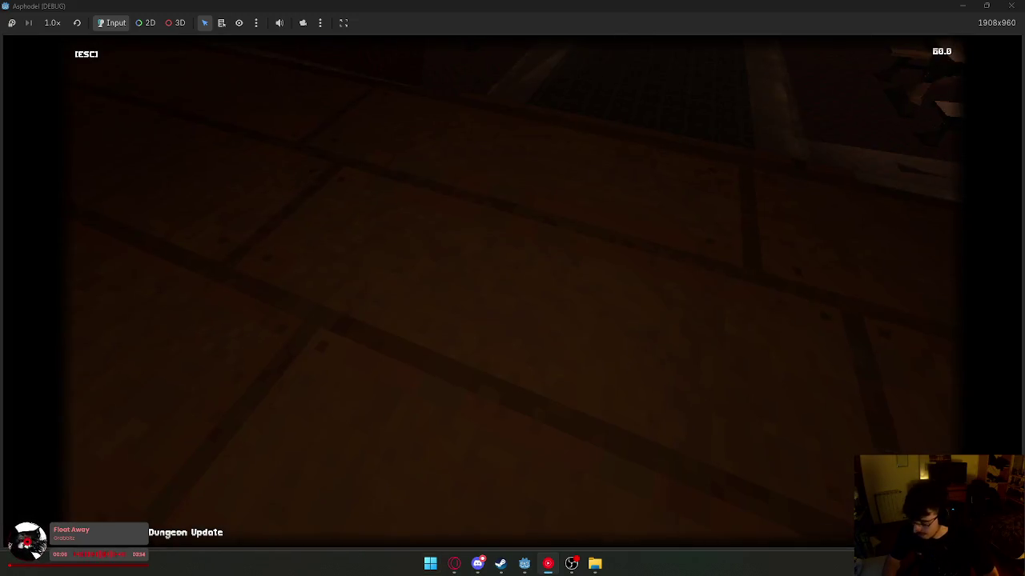
key("super")
key("super")
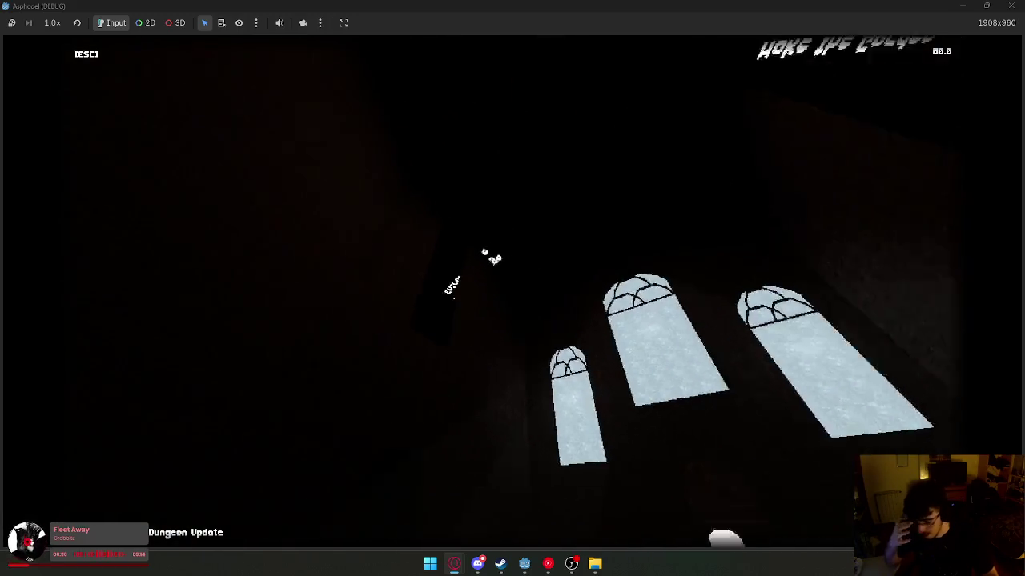
key("super")
key("F8")
- Enable snapping, duplicate Window2 into Window5, then rotate it and slide it into place
left_click_drag(398, 199, 398, 199)
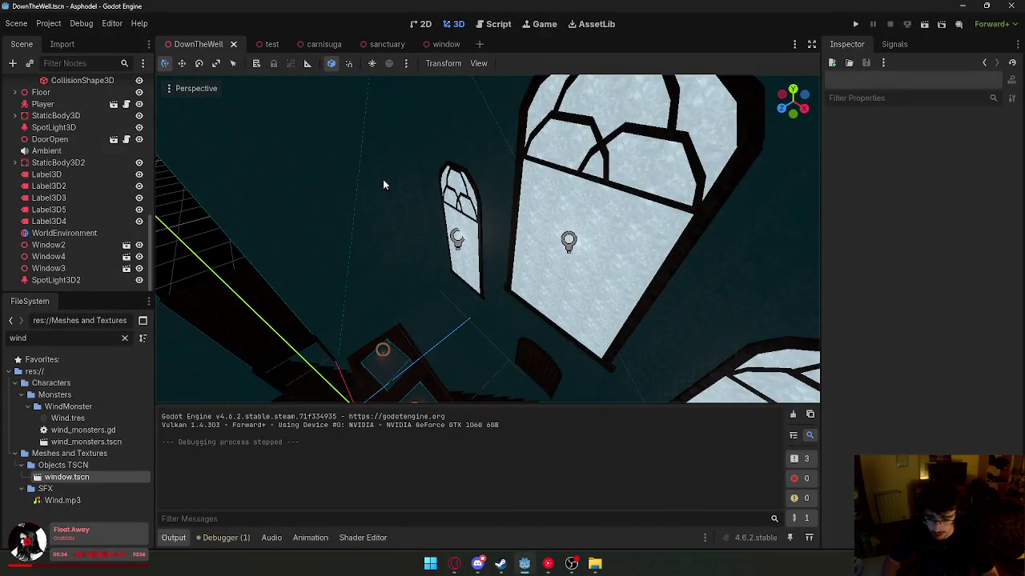
left_click(371, 64)
key("ctrl+d")
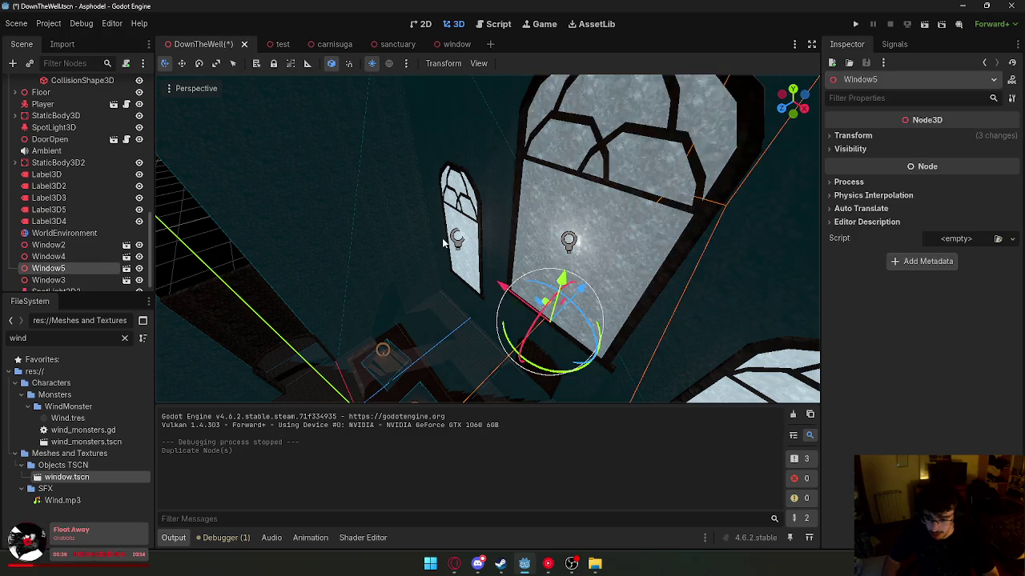
key("ctrl+z")
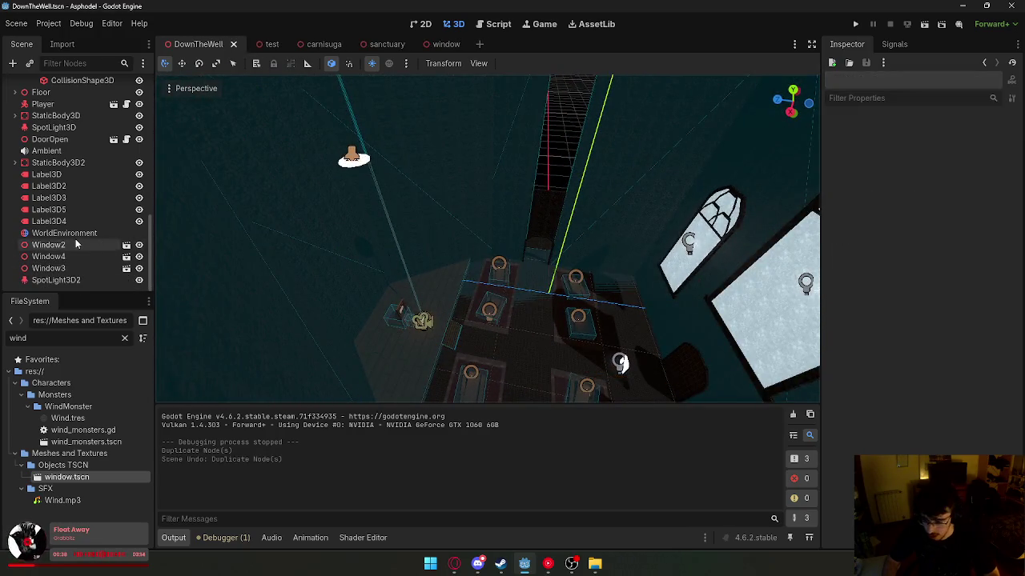
left_click(76, 243)
key("ctrl+d")
mouse_move(656, 318)
left_mouse_down()
mouse_move(680, 179)
mouse_move(724, 259)
left_mouse_up()
mouse_move(639, 274)
left_mouse_down()
mouse_move(596, 314)
mouse_move(400, 320)
mouse_move(446, 308)
mouse_move(421, 229)
mouse_move(439, 231)
left_mouse_up()
key("f")
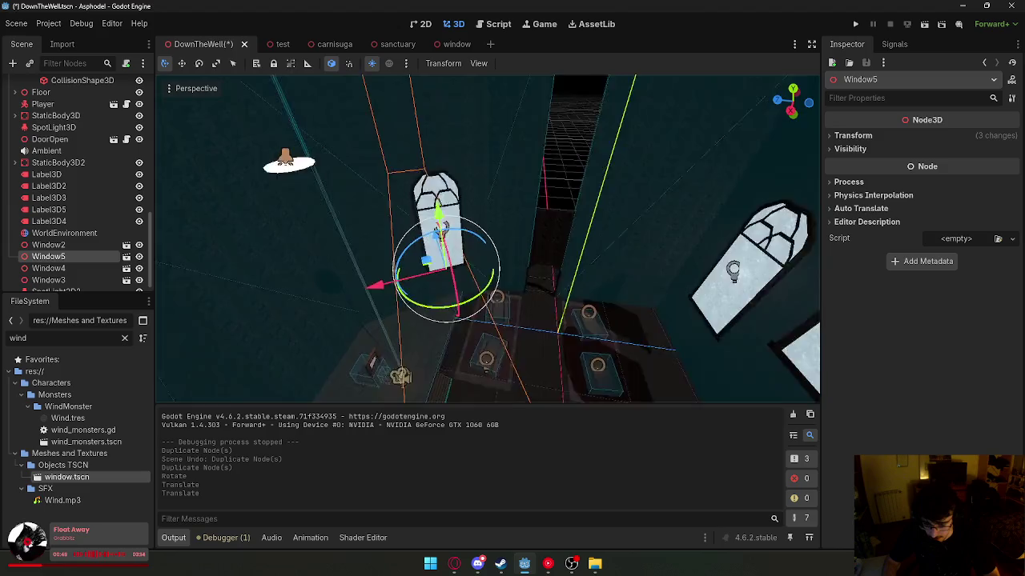
left_click_drag(520, 328, 525, 337)
- Set Window5's Y rotation to -55.6 (124.4-180) in the Inspector transform
left_click(387, 269)
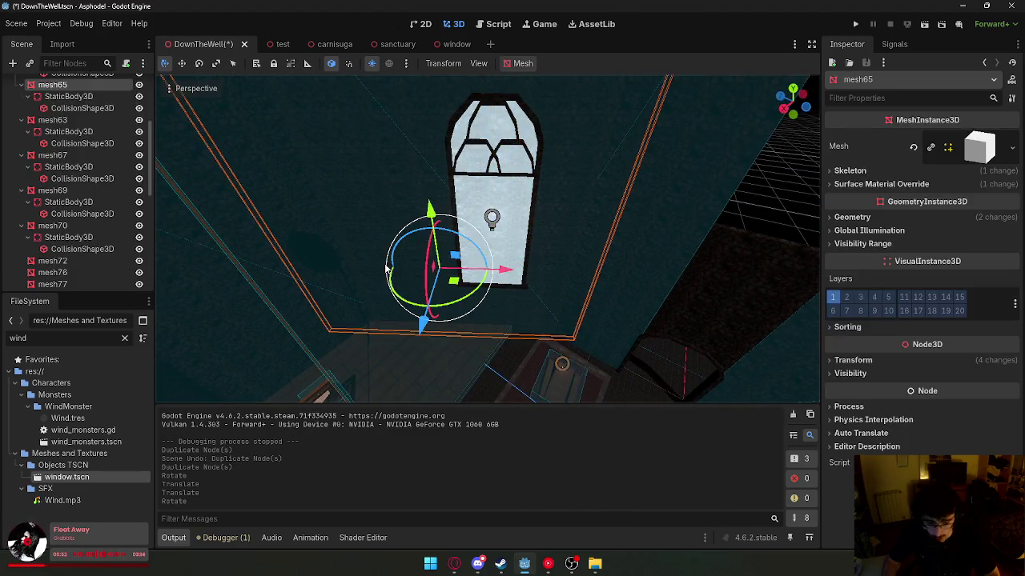
left_click(853, 361)
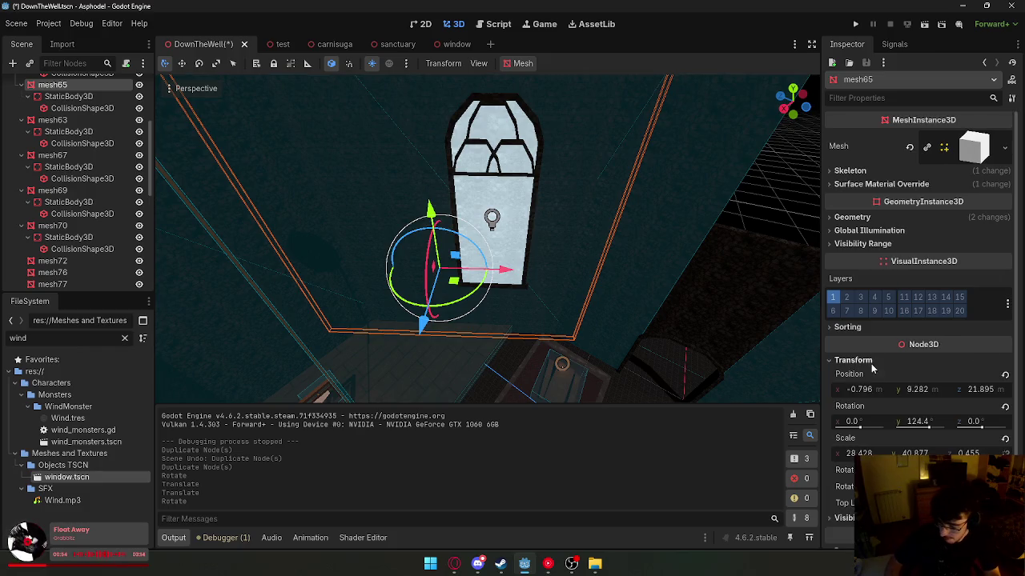
scroll(872, 362, "down", 2)
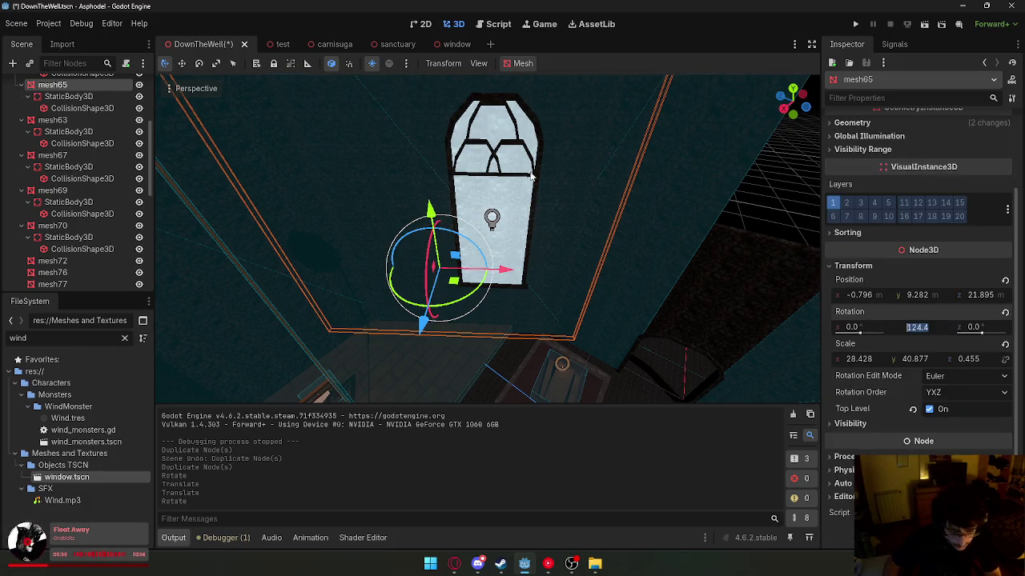
left_click(536, 179)
left_click(848, 182)
left_click(852, 135)
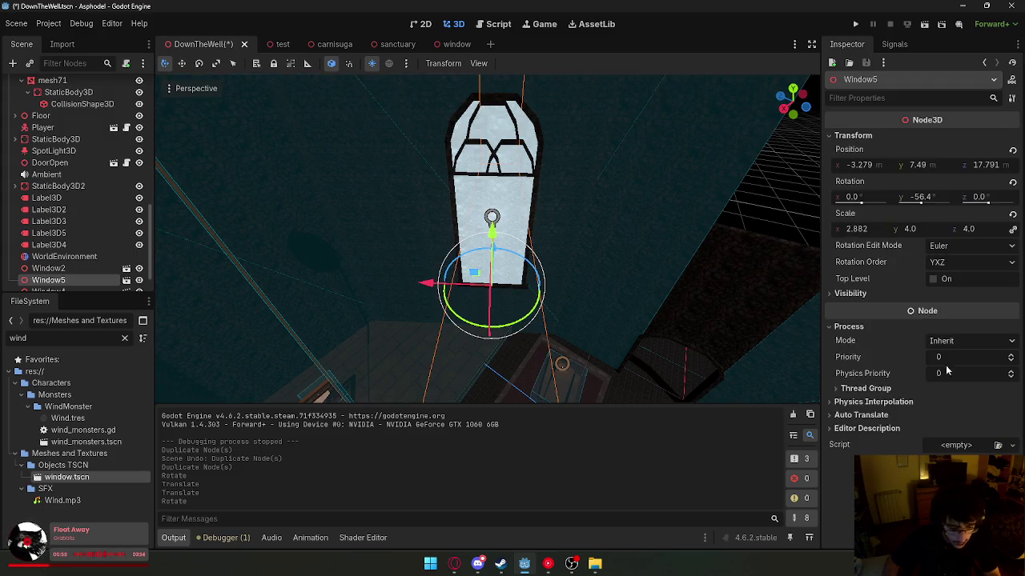
type("124.4")
key("Return")
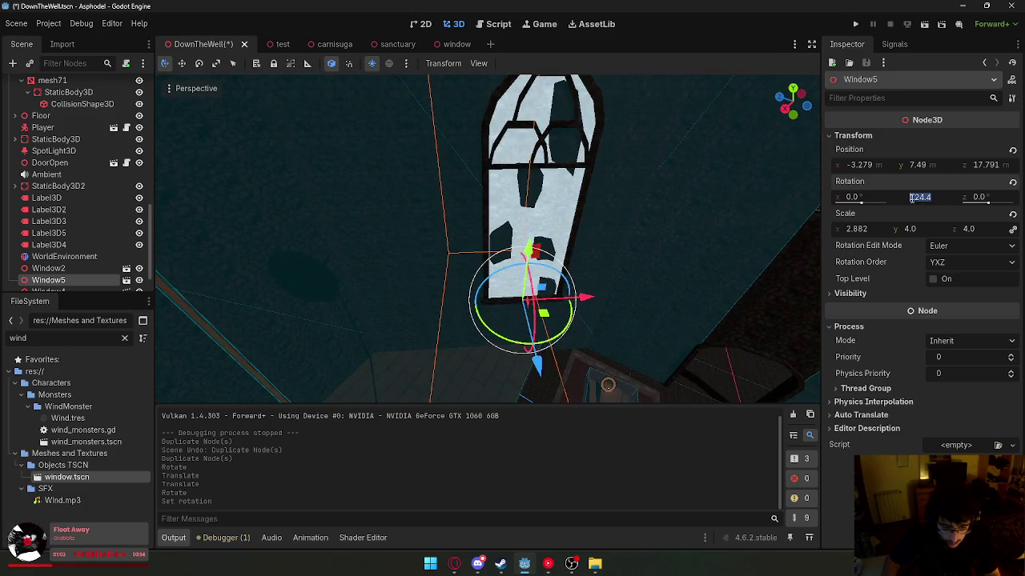
type("-")
key("Return")
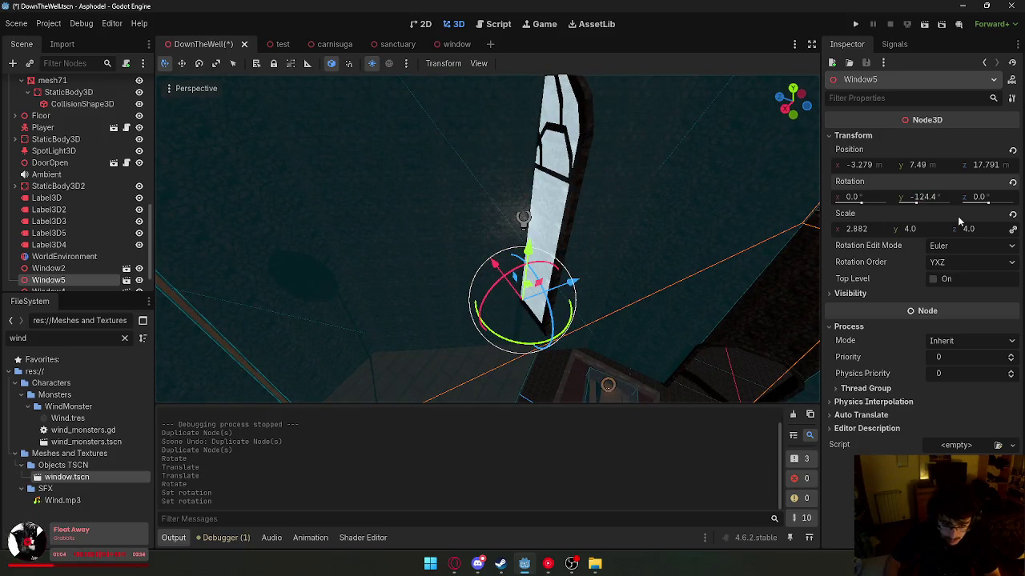
key("ctrl+z")
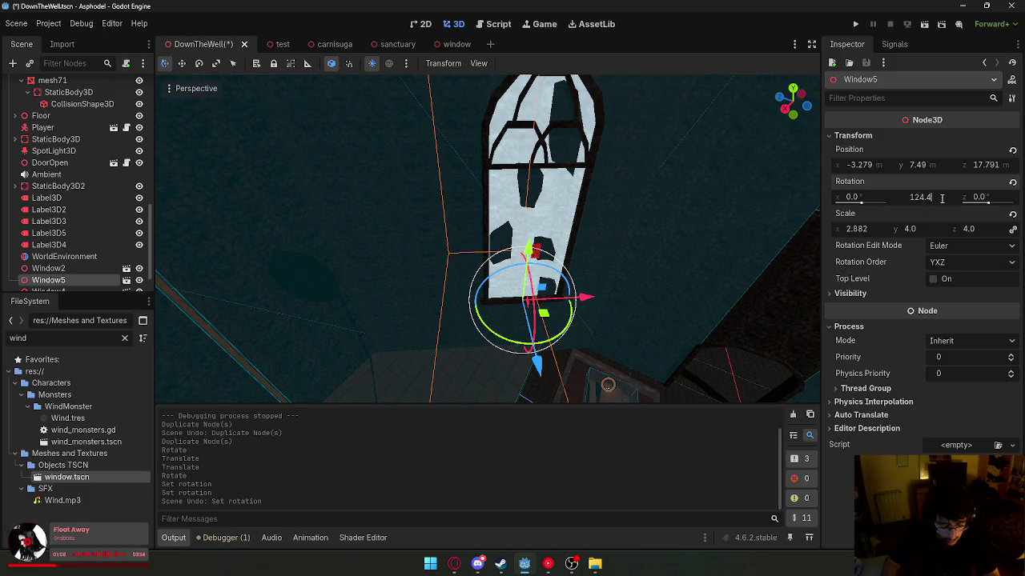
type("-180")
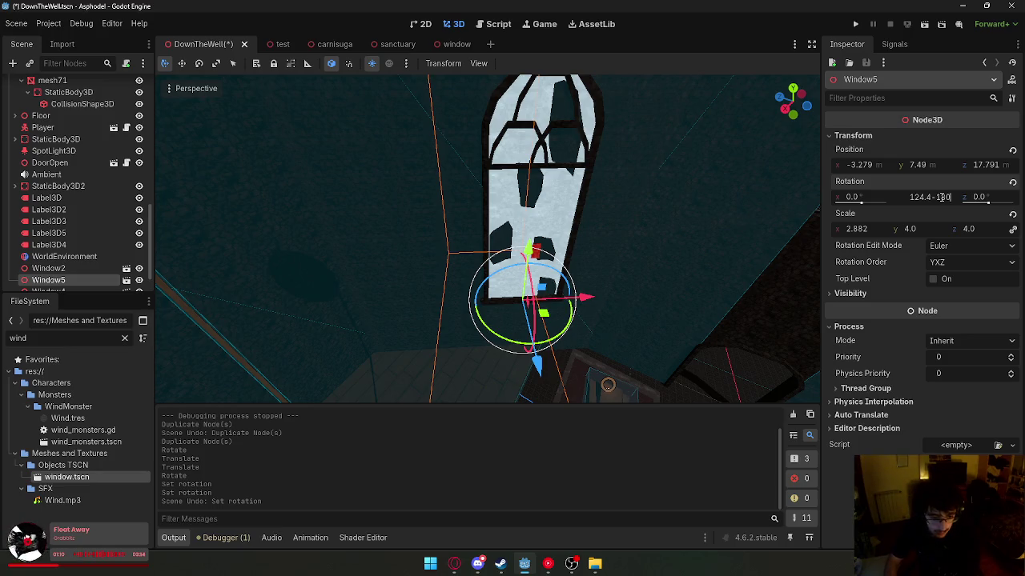
key("Return")
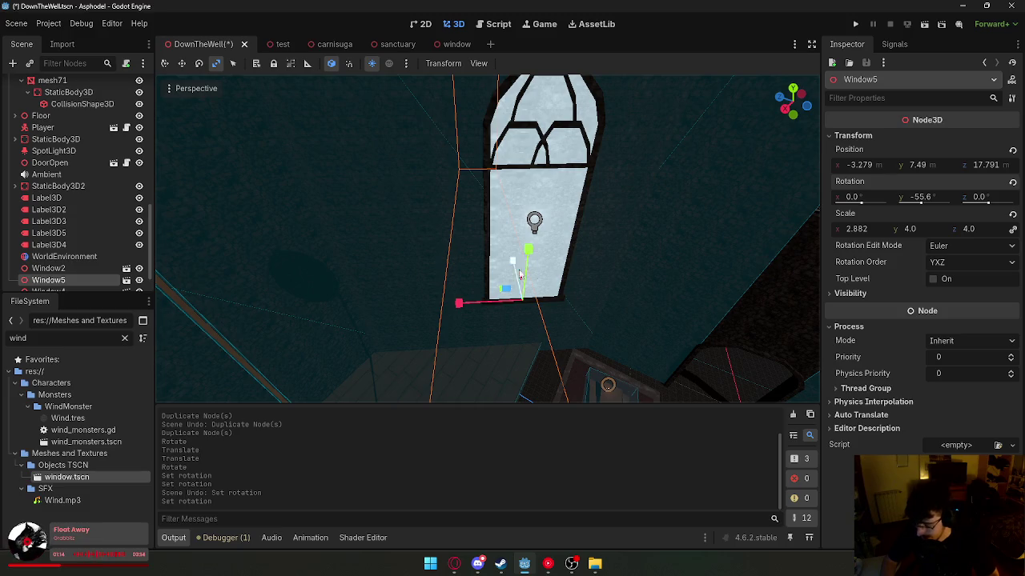
- Widen Window5 along X, raise it high on the wall, and duplicate it into Window6
left_click_drag(459, 302, 422, 305)
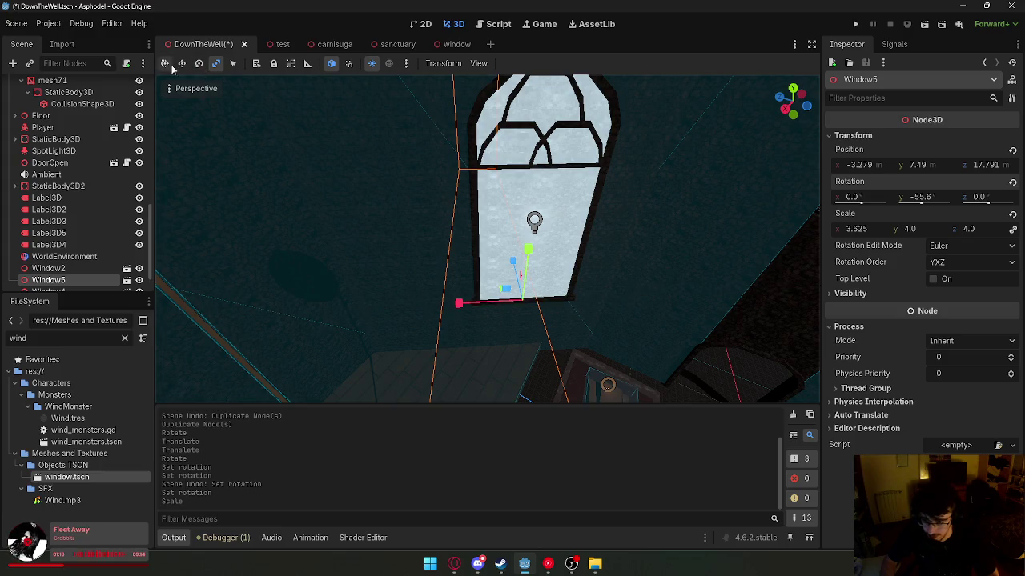
left_click_drag(486, 294, 416, 307)
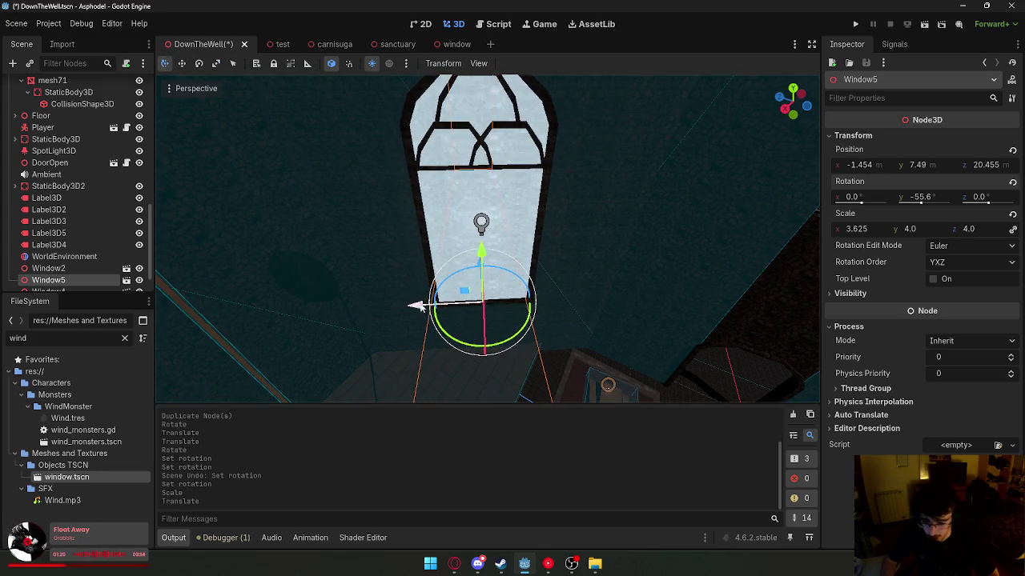
left_click_drag(483, 244, 483, 200)
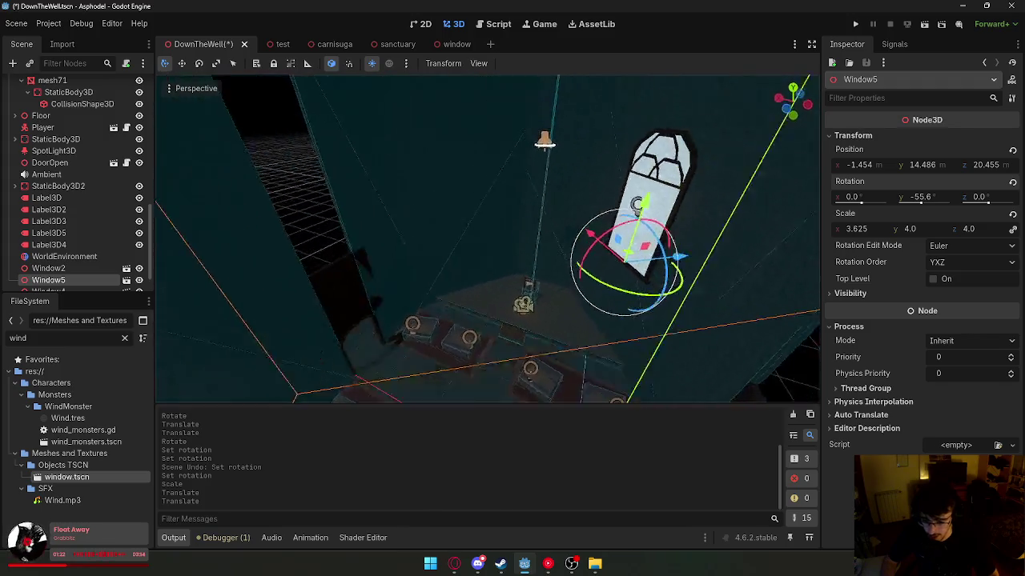
scroll(632, 134, "down", 3)
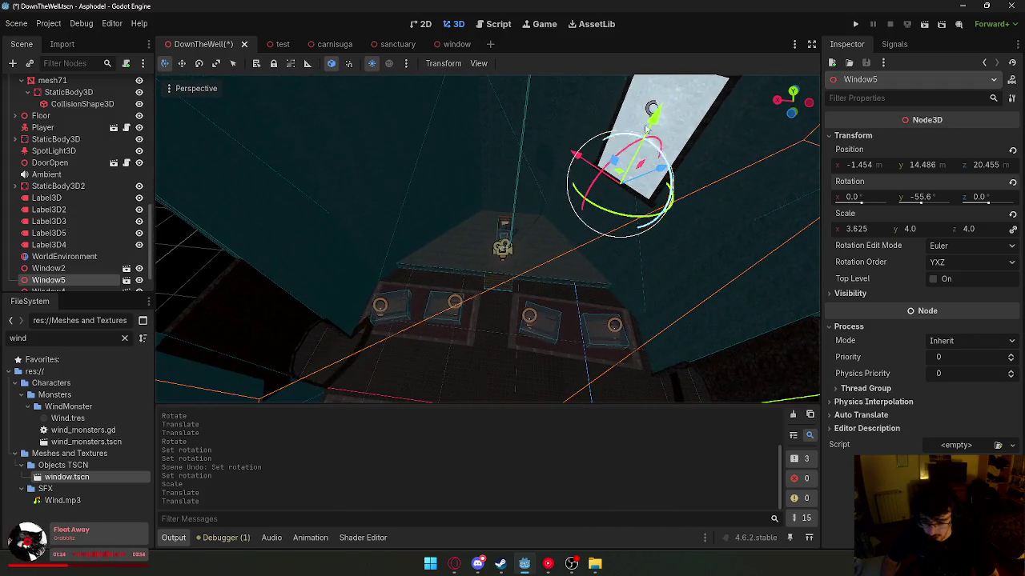
left_click_drag(655, 114, 671, 79)
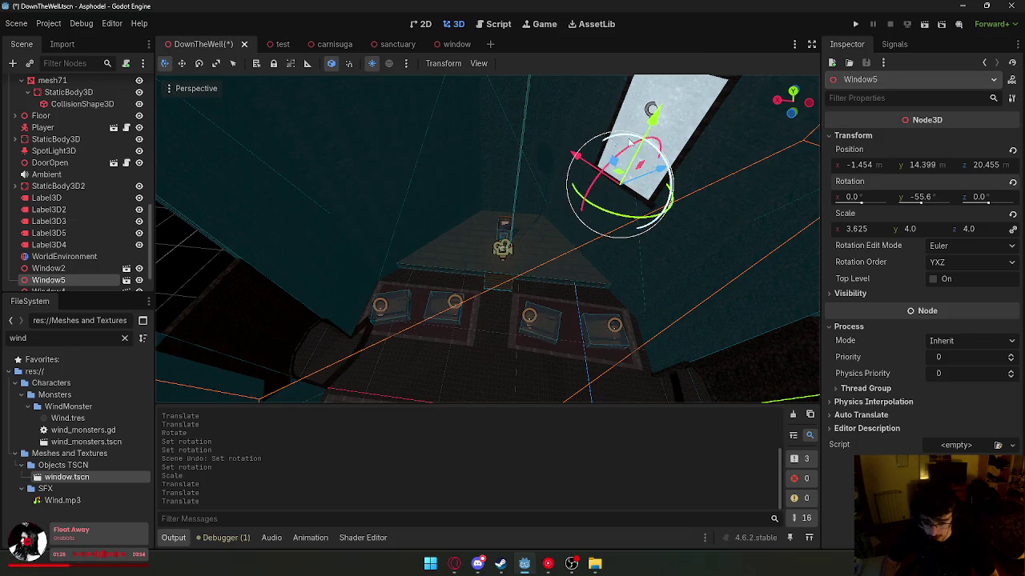
key("ctrl+d")
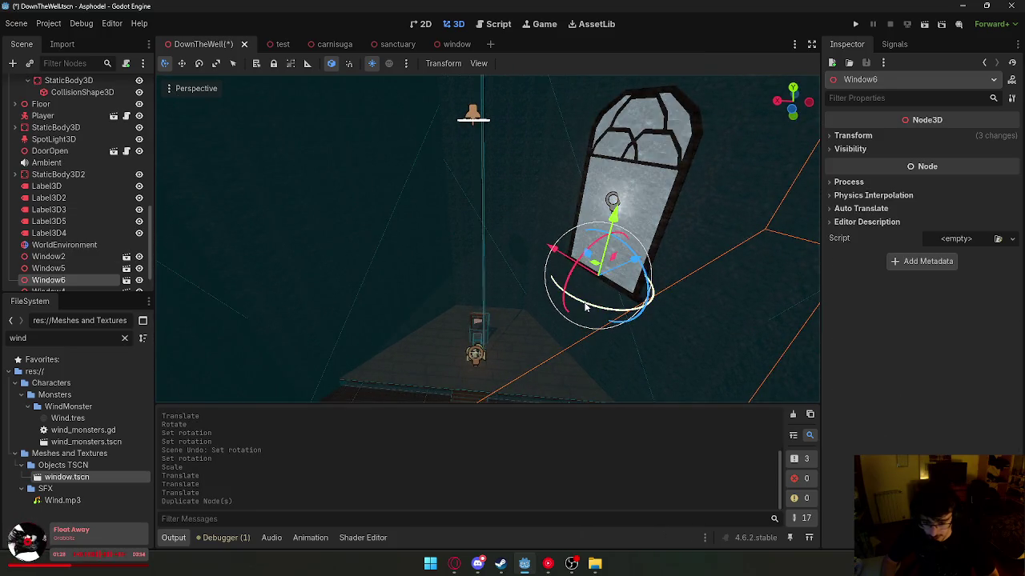
- Move Window6 left and up along the wall
left_click(672, 307)
key("g")
mouse_move(443, 294)
left_mouse_down()
mouse_move(376, 217)
mouse_move(395, 251)
left_mouse_up()
left_click(395, 253)
left_click(327, 256)
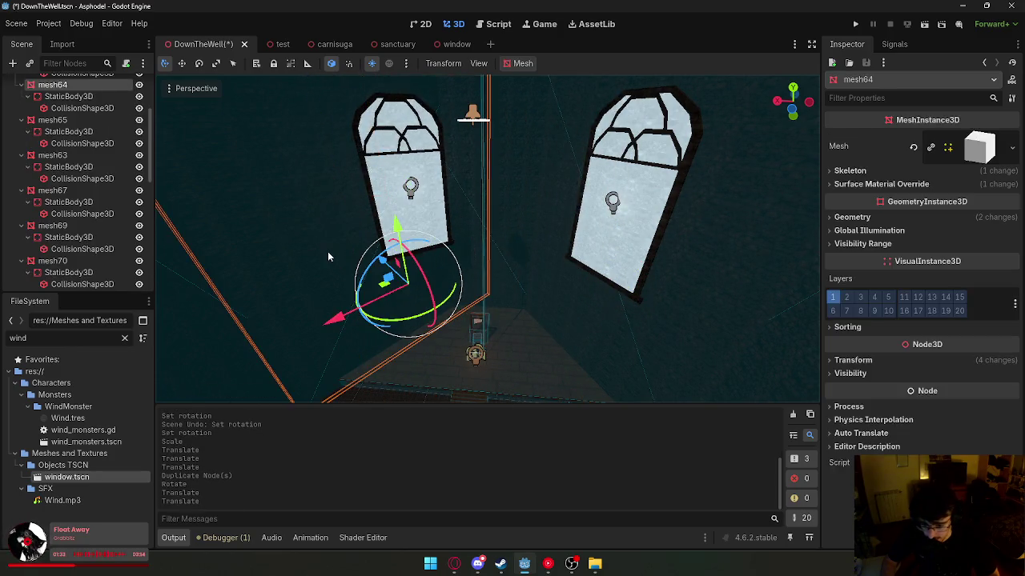
left_click(928, 217)
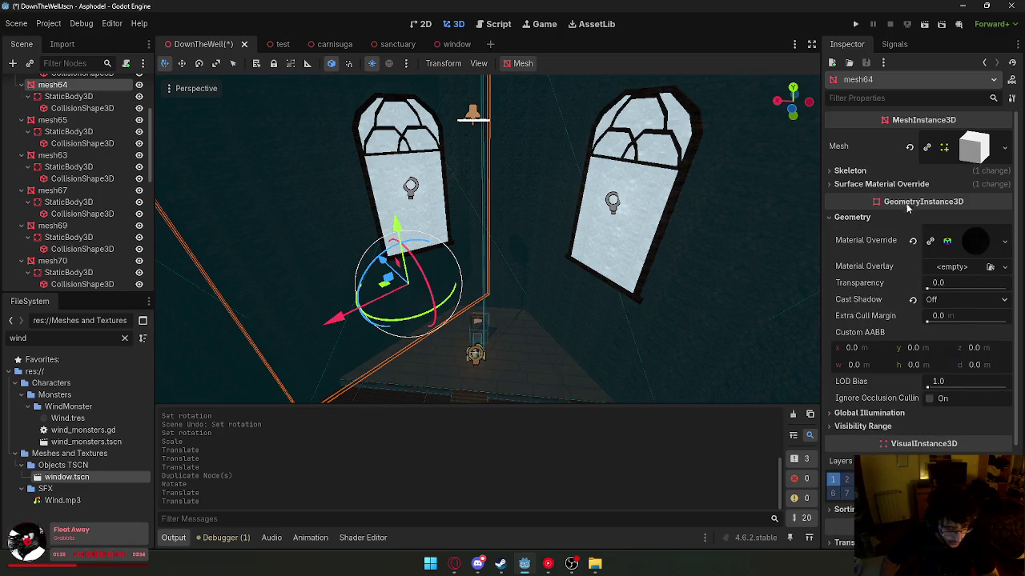
scroll(901, 263, "down", 3)
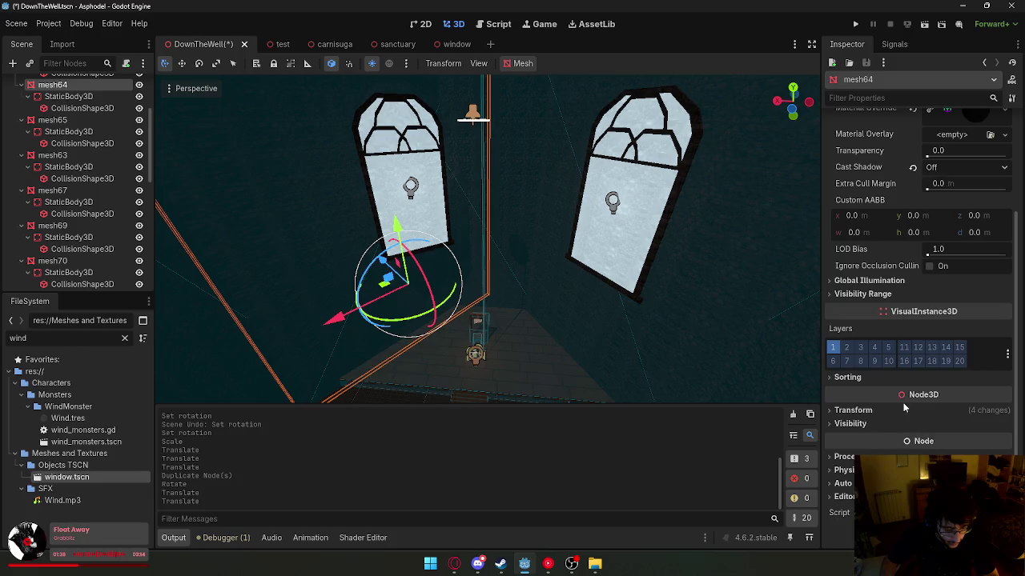
- Set Window6's Y rotation to 49.4, slide it along the wall, and start a playtest
left_click(393, 194)
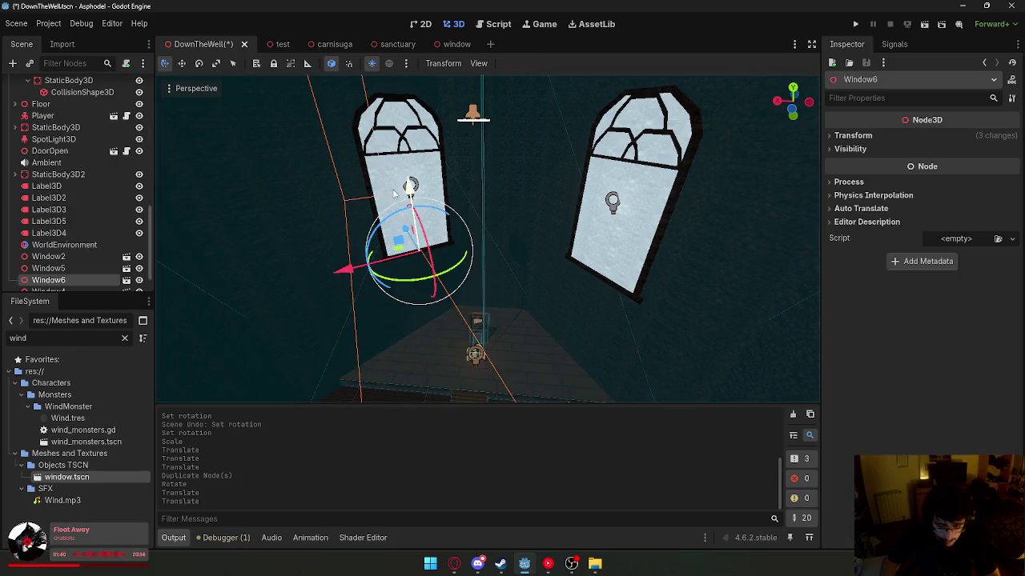
left_click(863, 138)
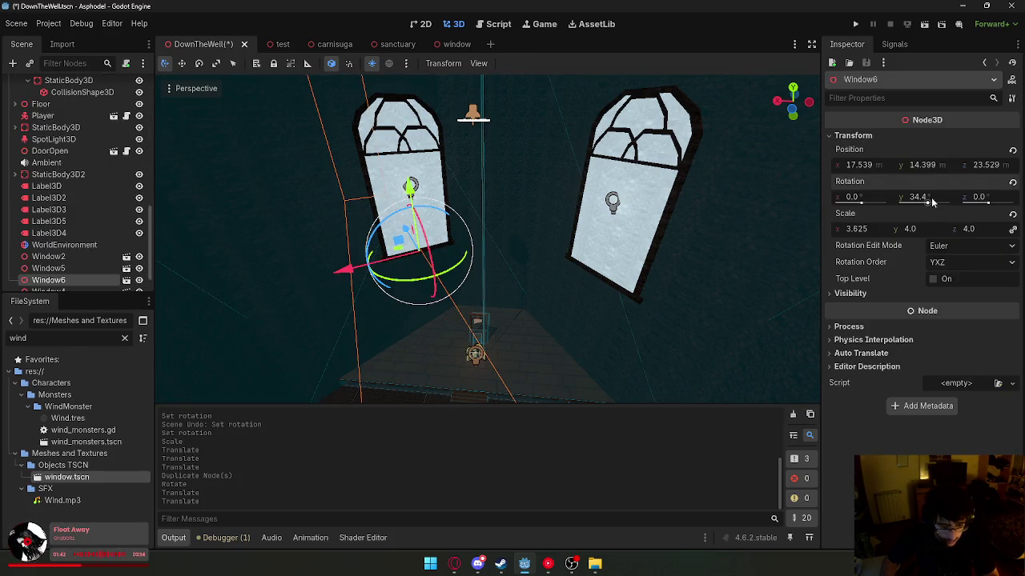
key("Return")
left_click_drag(347, 277, 286, 319)
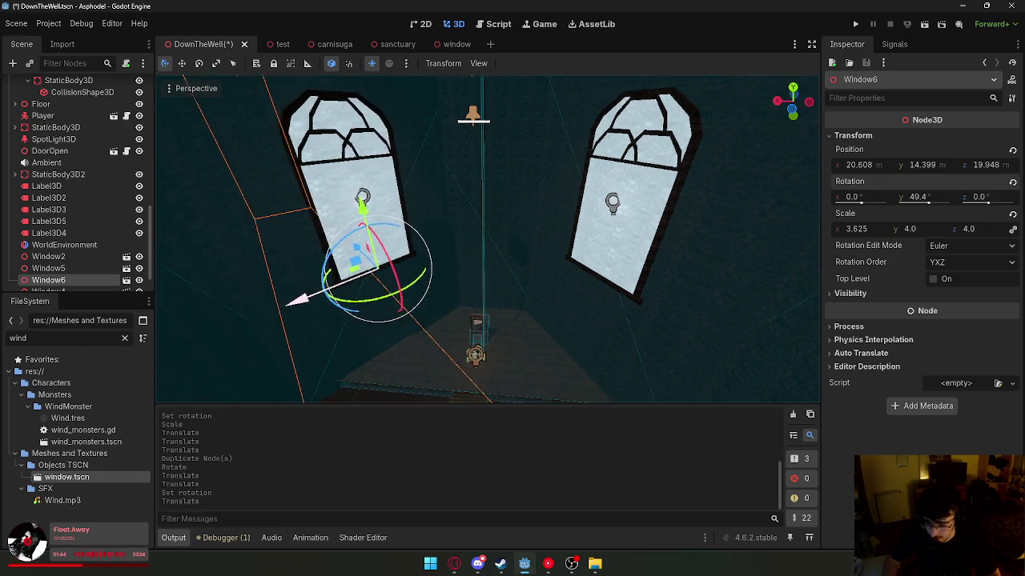
mouse_move(412, 283)
left_mouse_down()
mouse_move(399, 275)
mouse_move(410, 287)
mouse_move(441, 268)
left_mouse_up()
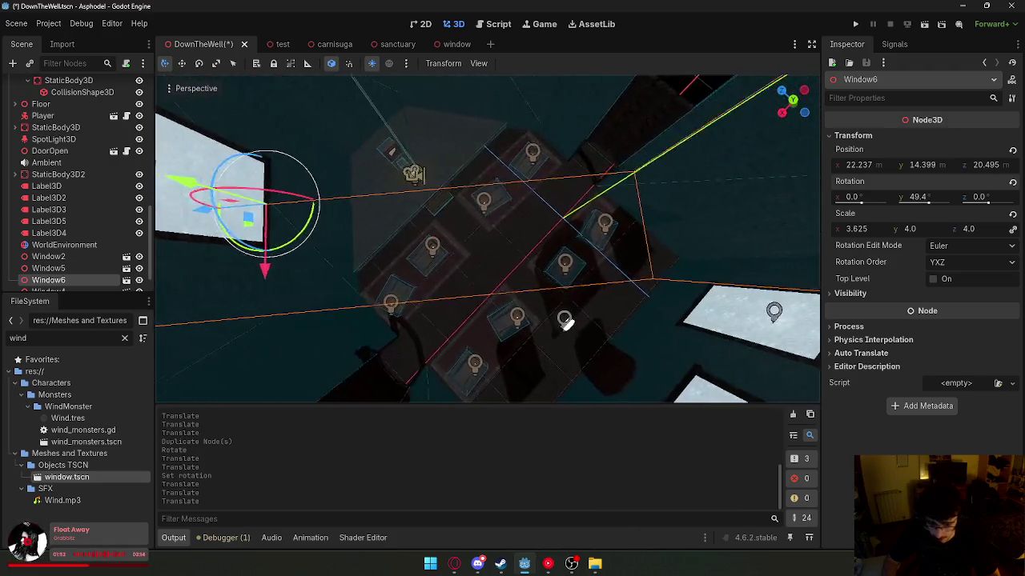
left_click(924, 25)
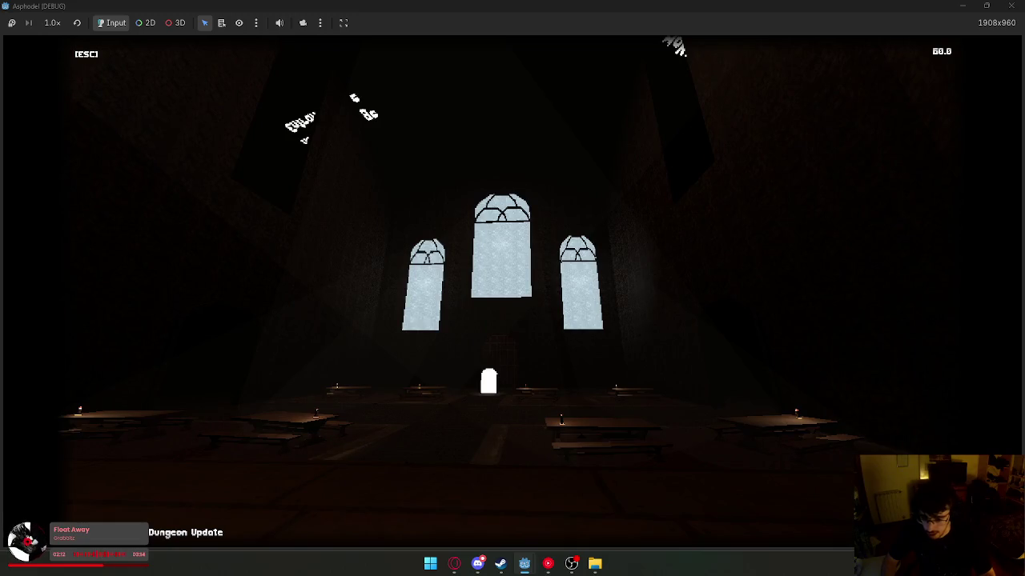
- Check the new windows in the running game, stop it, and select Window4
key("super")
key("super")
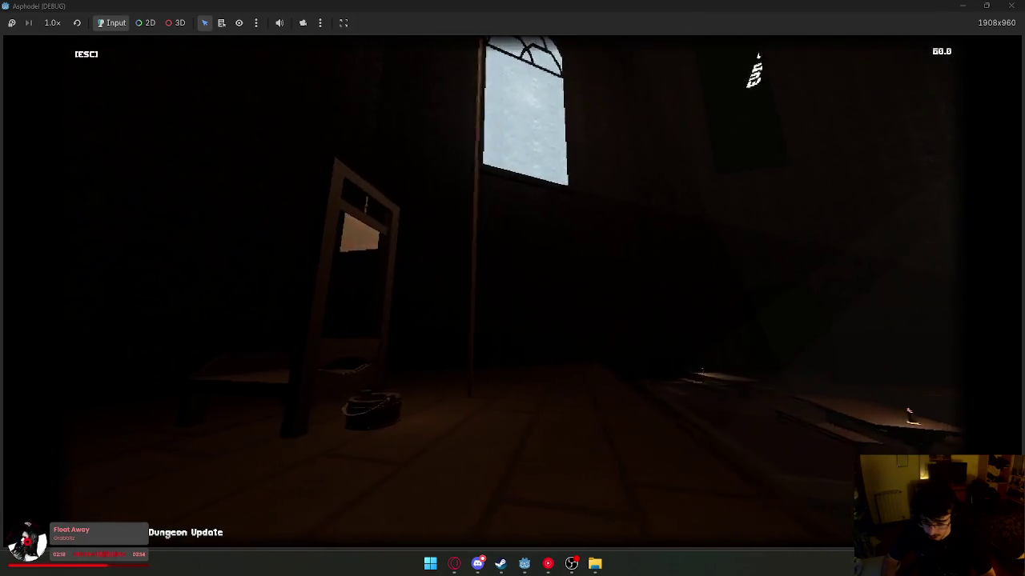
key("super")
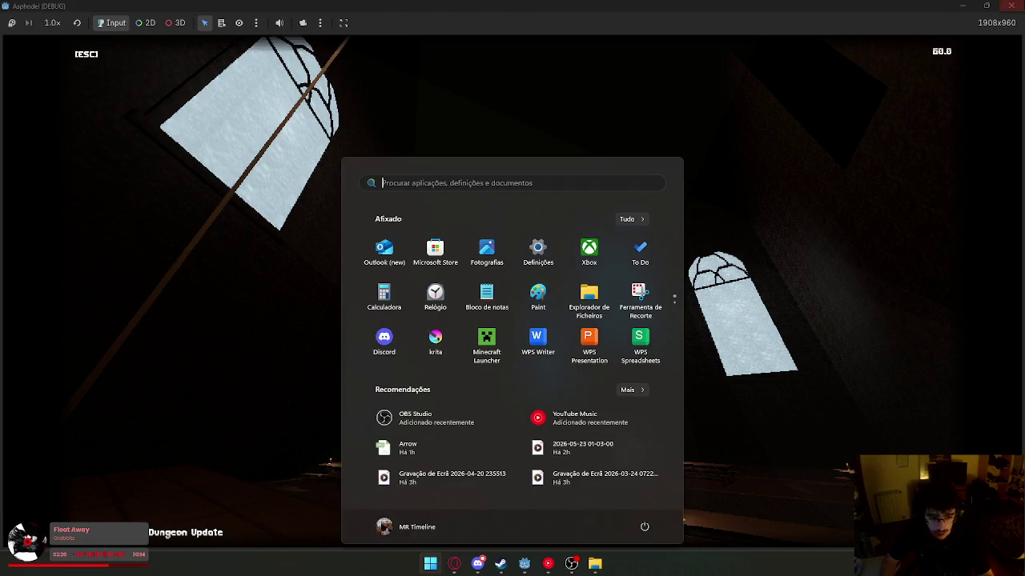
key("Escape")
left_click(555, 184)
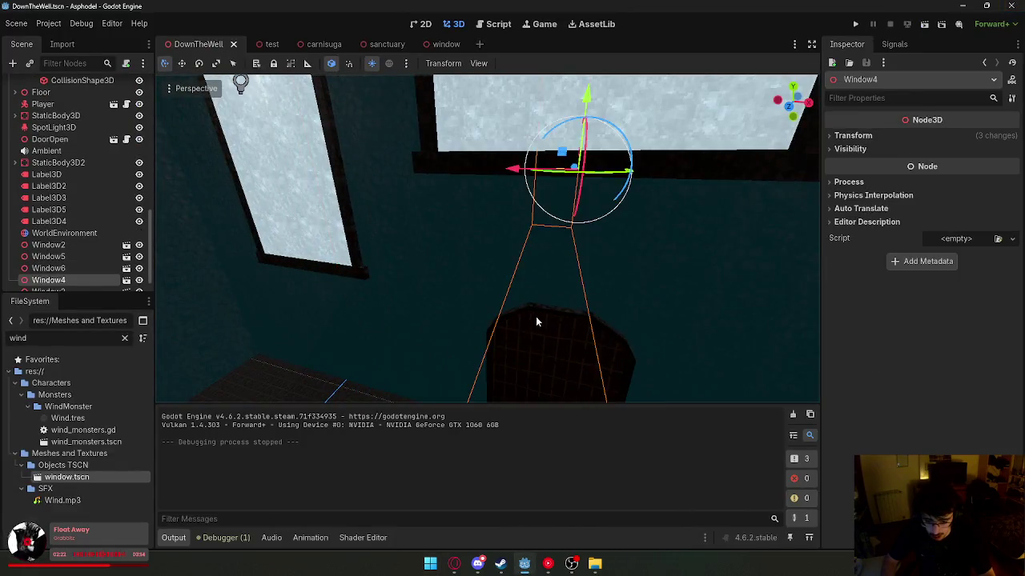
- Add Window2 to the selection and try a Z move of the windows, then undo it
mouse_move(434, 251)
left_mouse_down()
mouse_move(369, 271)
mouse_move(434, 251)
left_mouse_up()
left_click(434, 250, "shift")
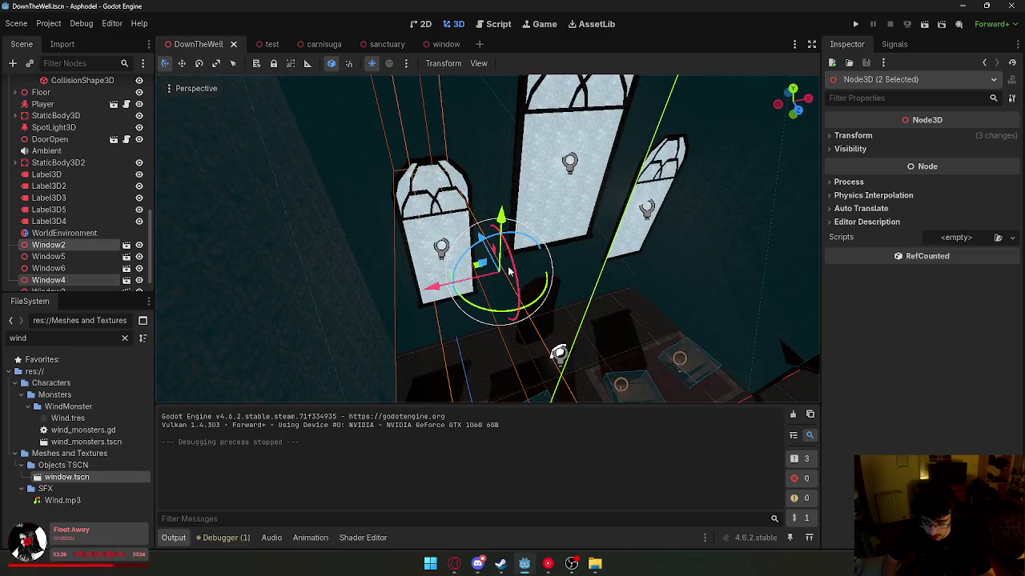
left_click_drag(478, 238, 464, 200)
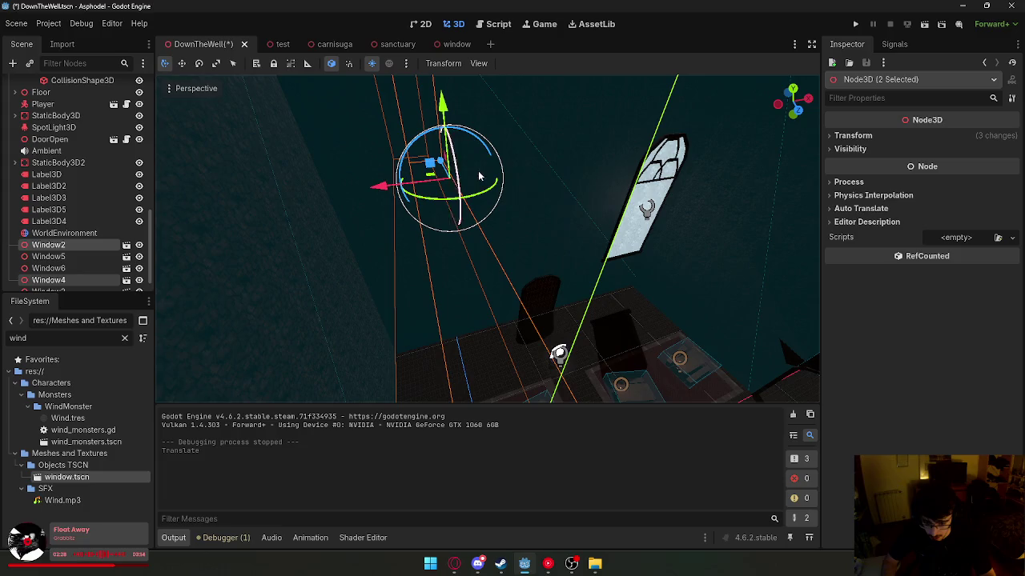
key("ctrl+z")
scroll(560, 224, "up", 6)
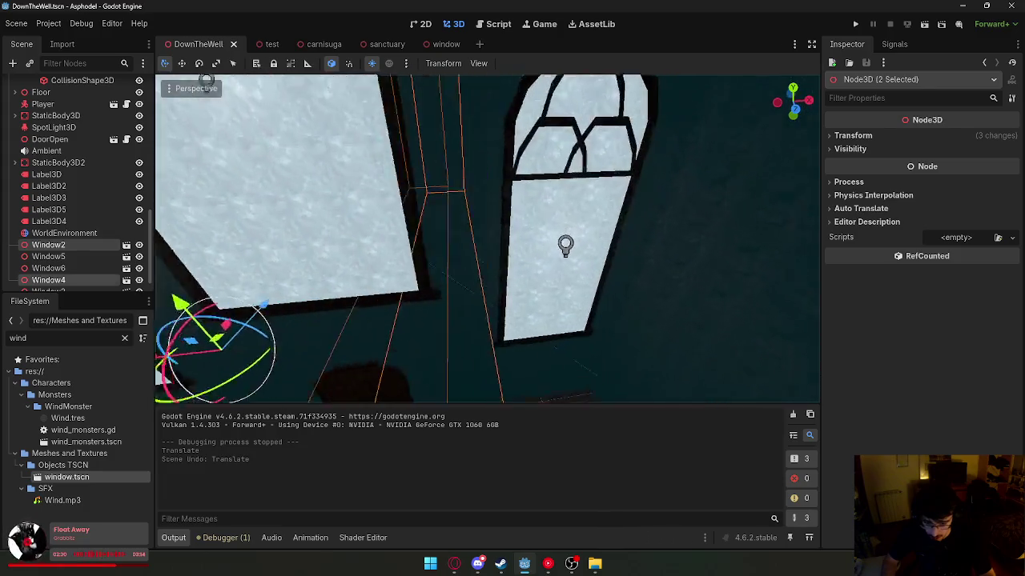
scroll(555, 226, "down", 8)
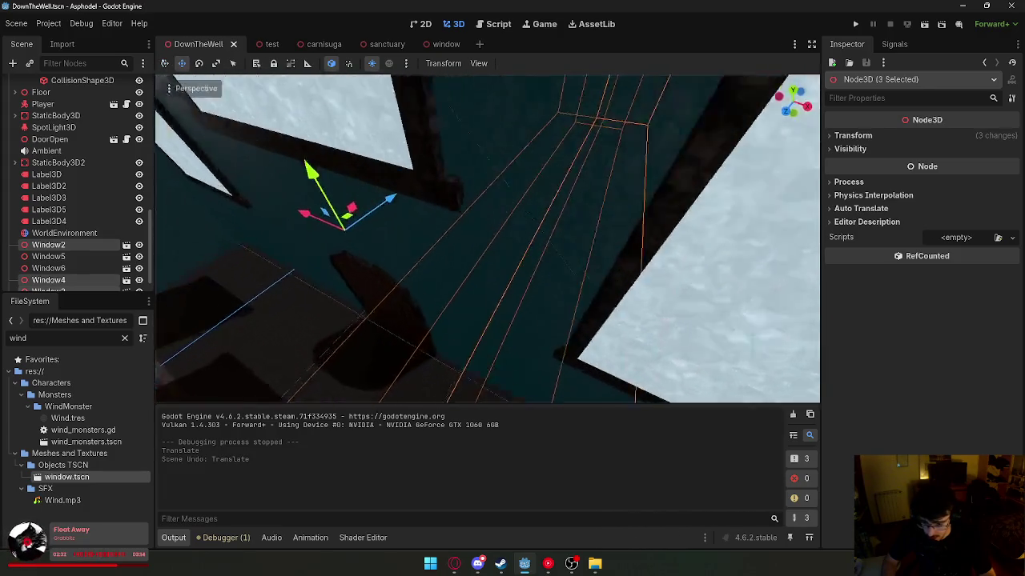
- Select five nodes and trial a Z-constrained move, then undo it
left_click(460, 278, "shift")
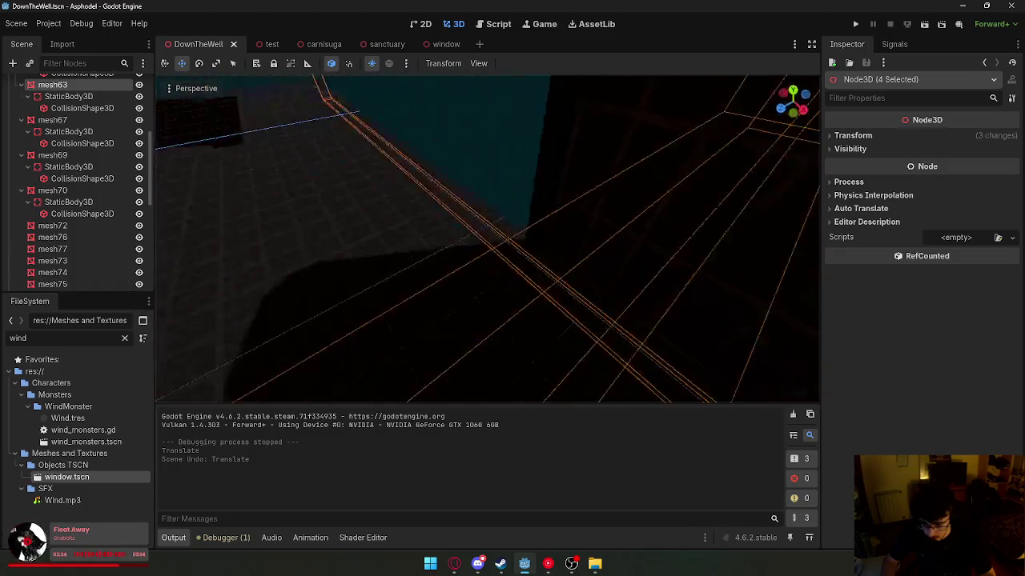
left_click(469, 272, "shift")
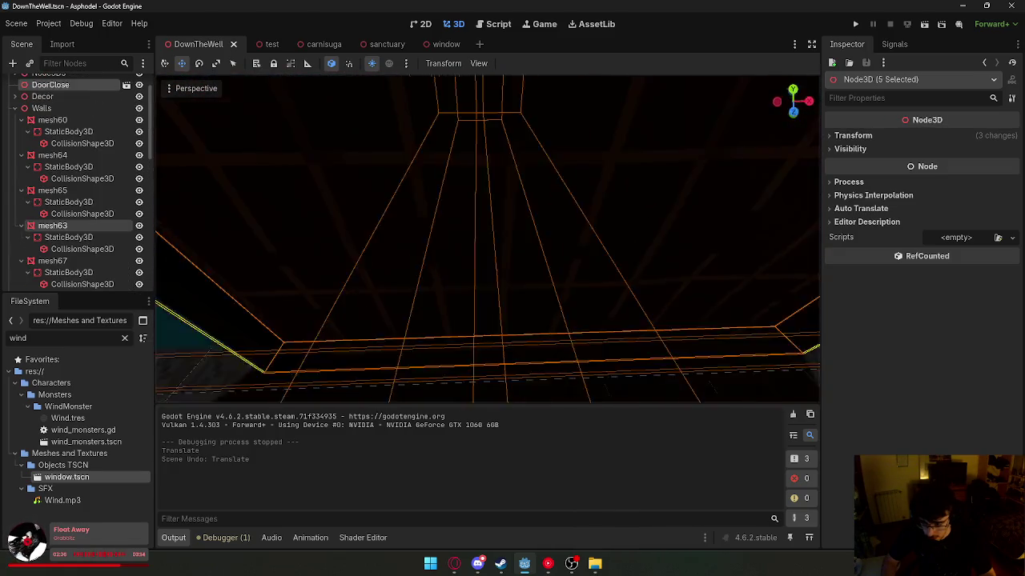
key("g")
key("z")
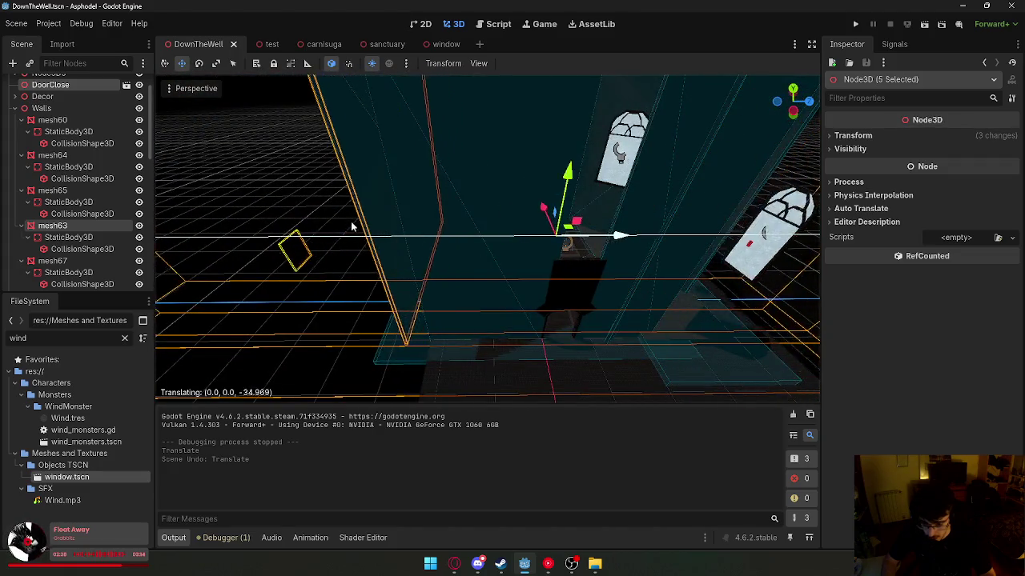
left_click(623, 224)
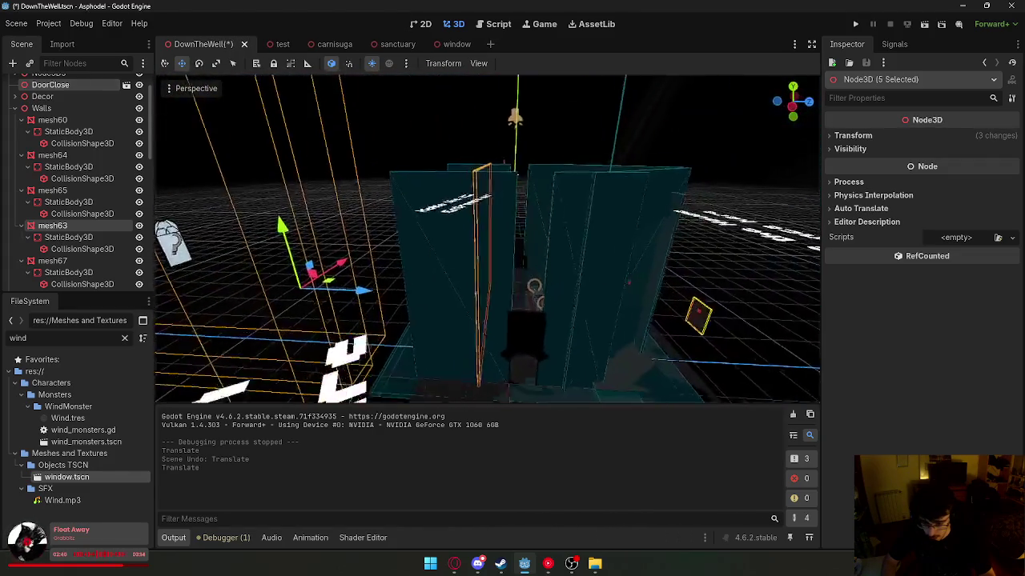
key("ctrl+z")
key("ctrl+z")
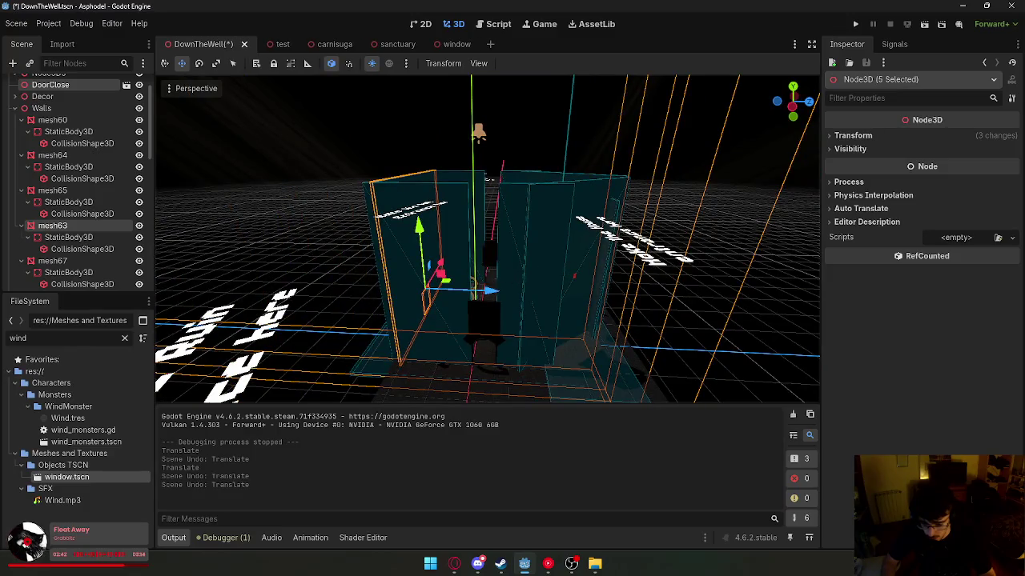
- Box-select three nodes around the centre window plus mesh63, trial-move them, then undo
key("w")
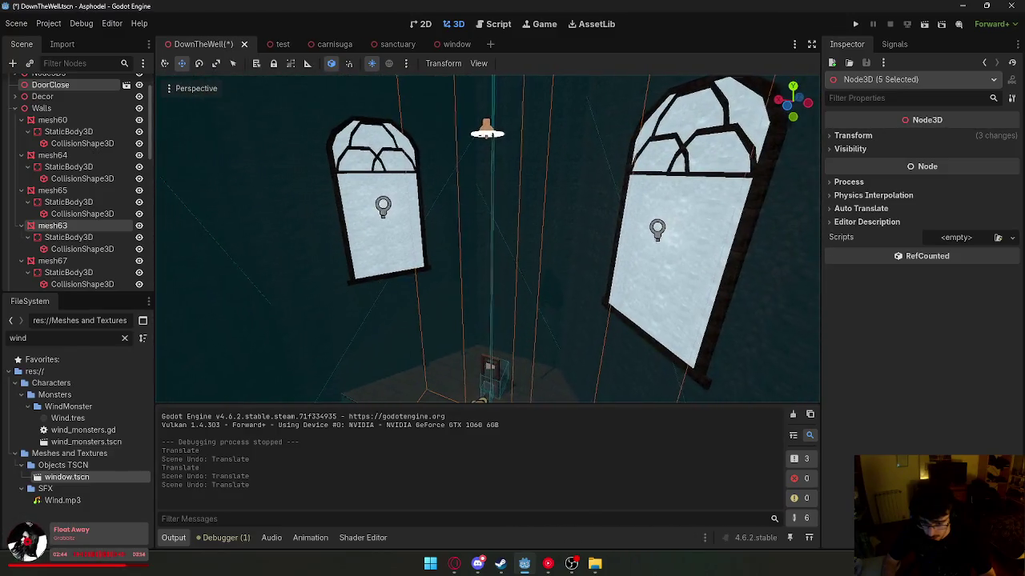
scroll(454, 241, "up", 3)
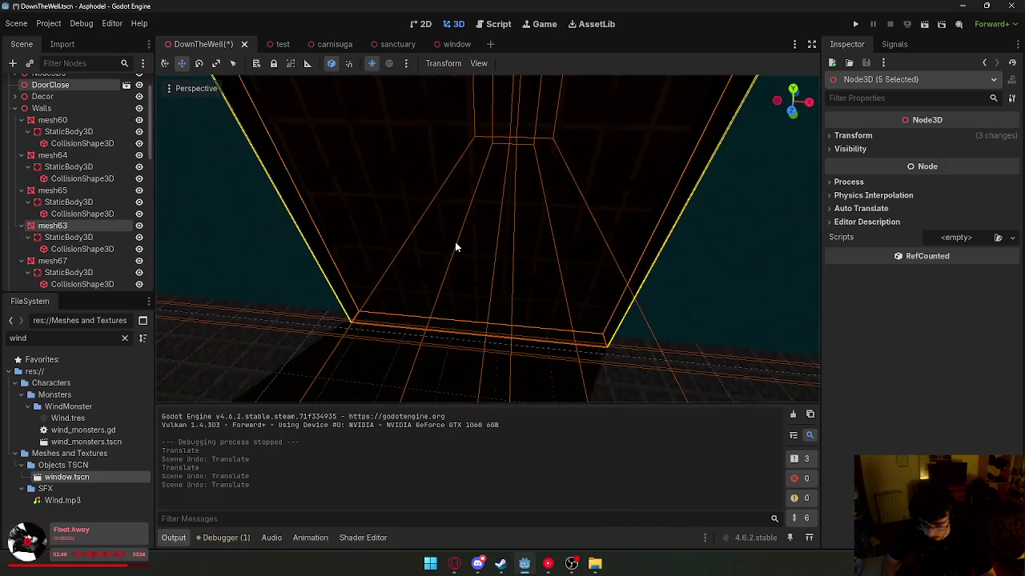
left_click(466, 257)
mouse_move(467, 258)
left_mouse_down()
mouse_move(505, 318)
mouse_move(468, 268)
left_mouse_up()
left_click(606, 205)
left_click_drag(695, 254, 655, 259)
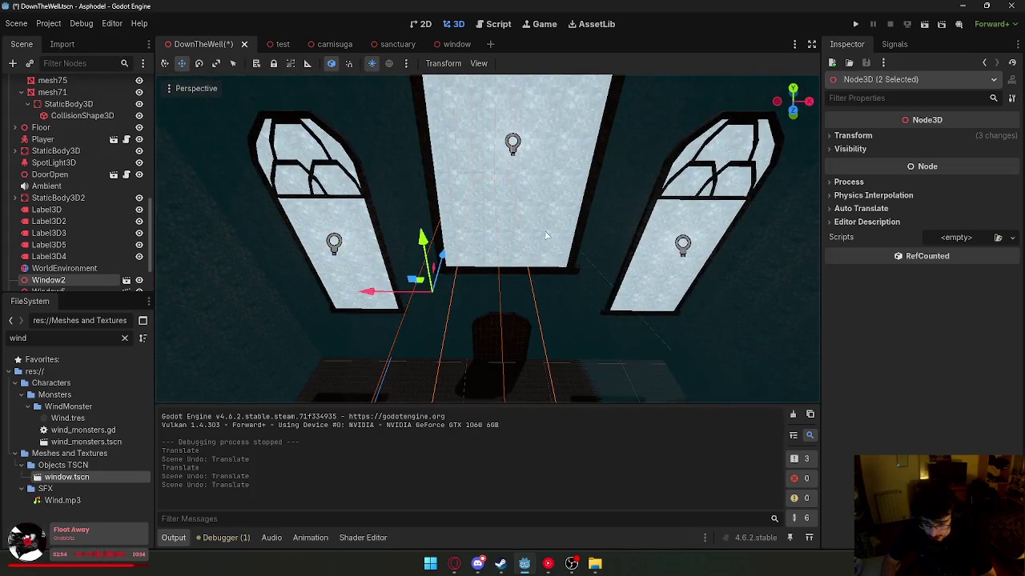
mouse_move(540, 240)
left_mouse_down()
mouse_move(549, 250)
mouse_move(424, 256)
left_mouse_up()
left_click(493, 257, "shift")
key("g")
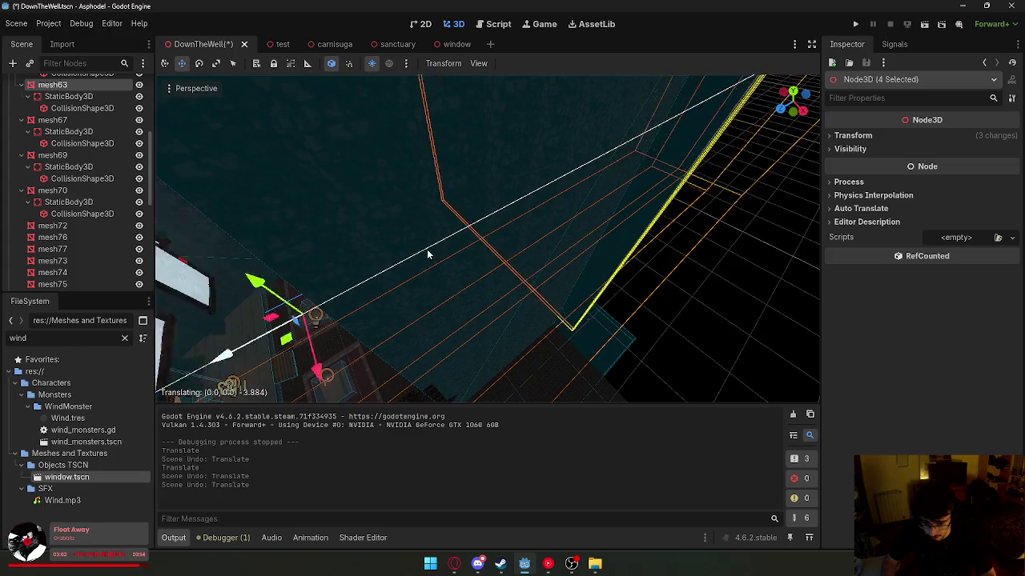
left_click(481, 238)
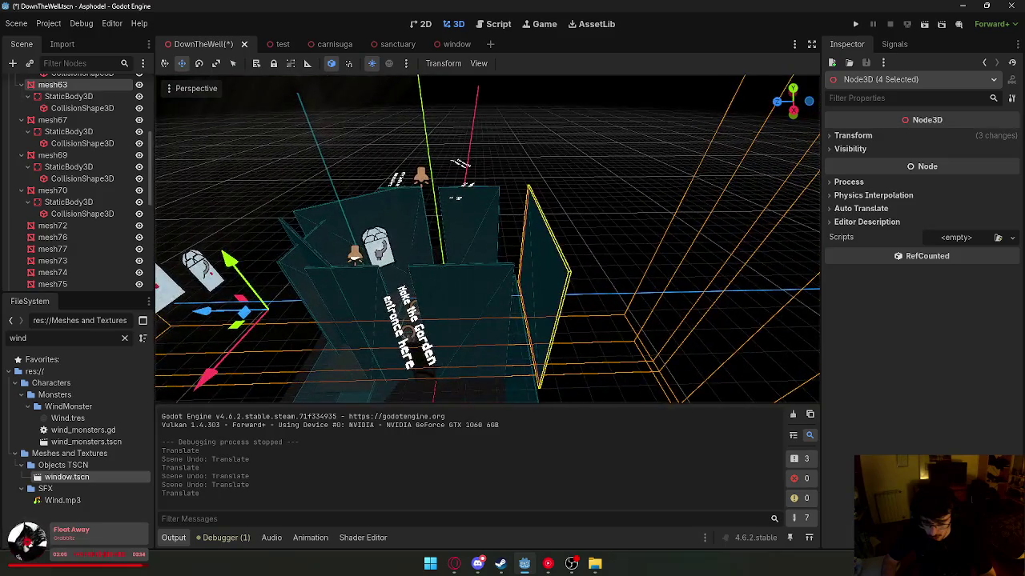
key("ctrl+z")
- Select mesh63 alone and enter 80 in its Inspector transform
left_click_drag(519, 245, 446, 246)
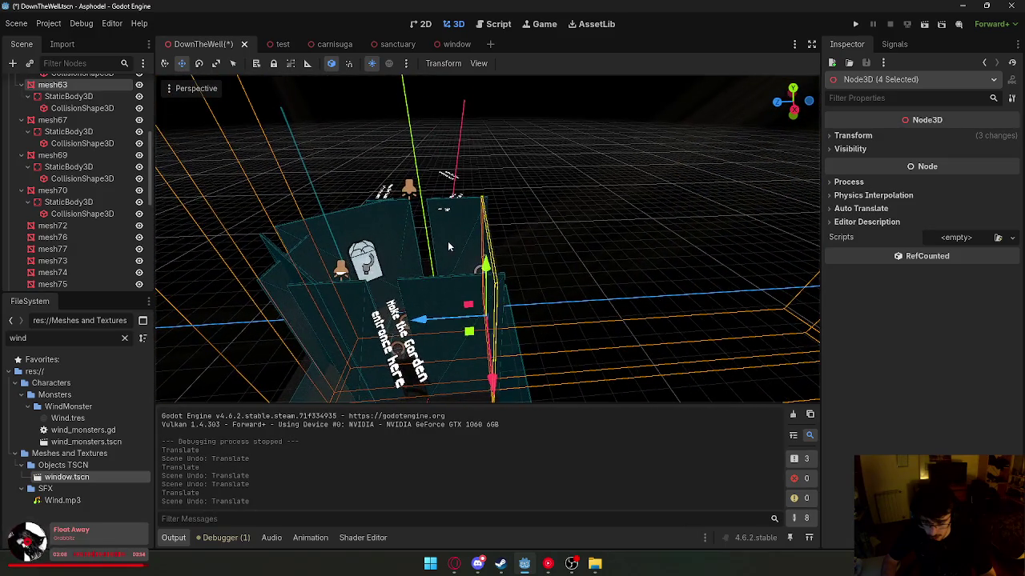
left_click(112, 84)
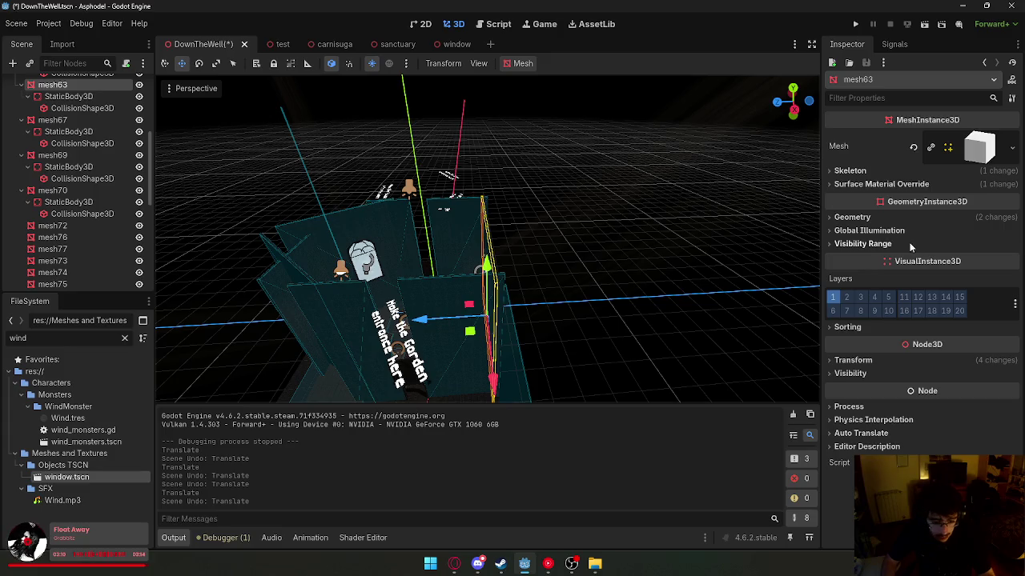
left_click(854, 360)
type("1")
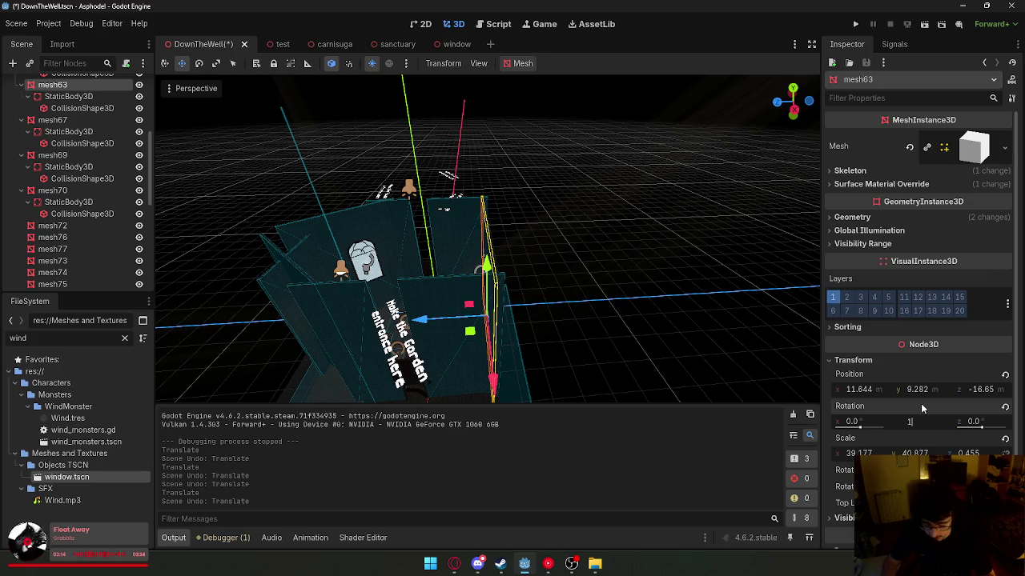
type("80")
key("Return")
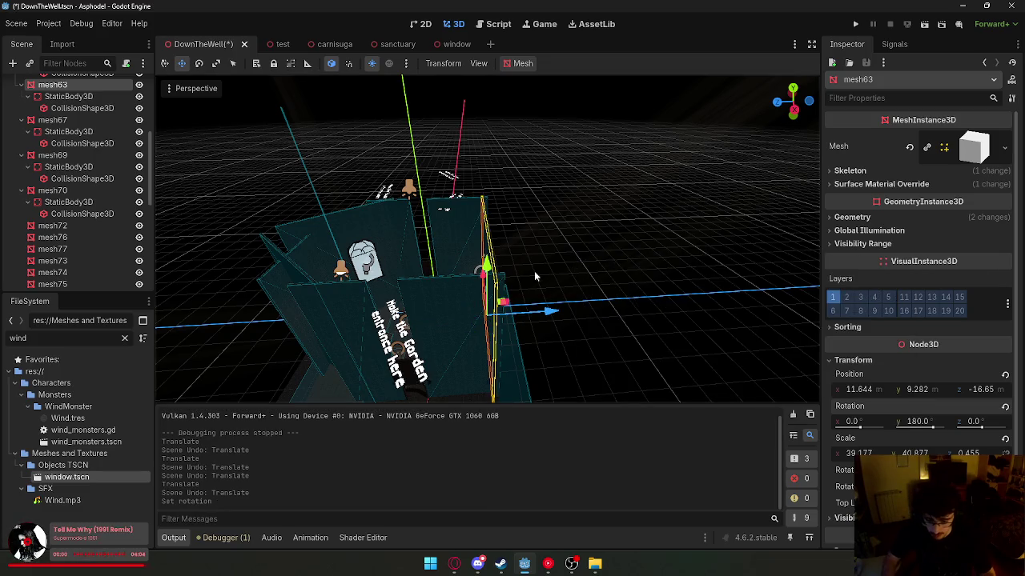
scroll(461, 238, "up", 5)
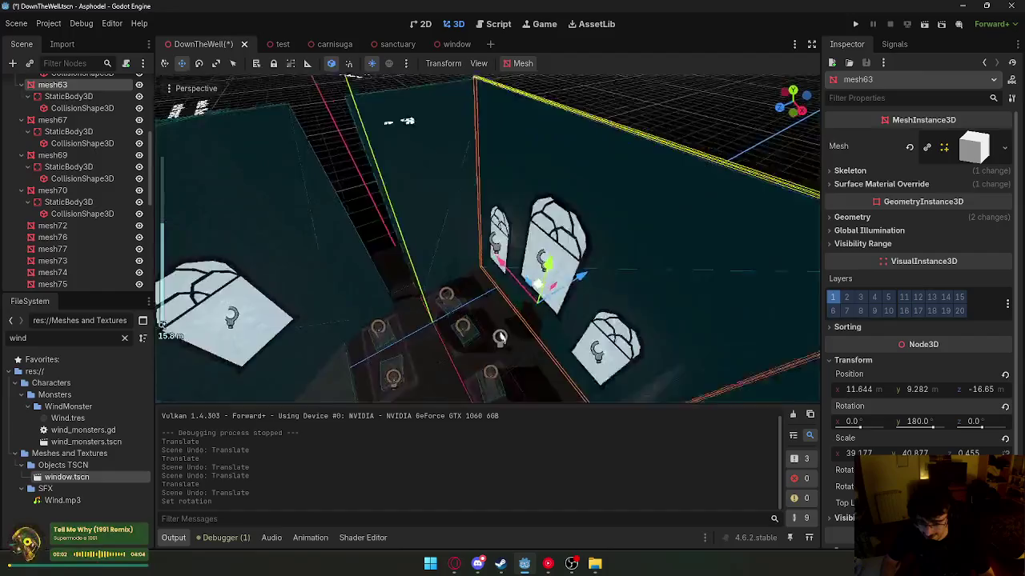
- Move the four selected window pieces left to their new position
left_click(480, 210, "shift")
mouse_move(627, 178)
left_mouse_down()
mouse_move(576, 192)
mouse_move(496, 240)
mouse_move(391, 328)
mouse_move(486, 187)
mouse_move(473, 219)
mouse_move(561, 200)
left_mouse_up()
key("g")
left_click(680, 184)
mouse_move(681, 185)
left_mouse_down()
mouse_move(396, 243)
mouse_move(606, 237)
left_mouse_up()
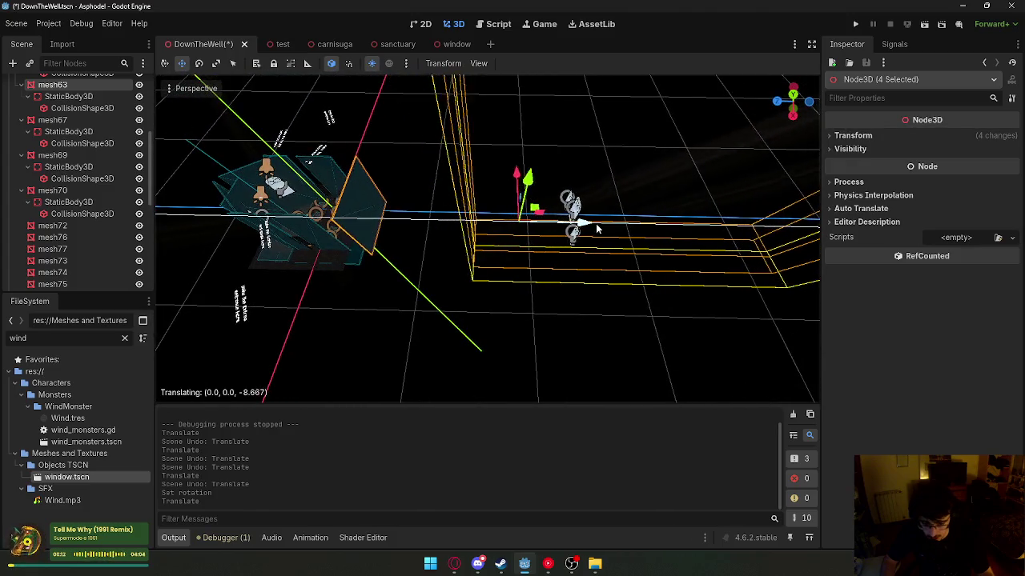
left_click(353, 210)
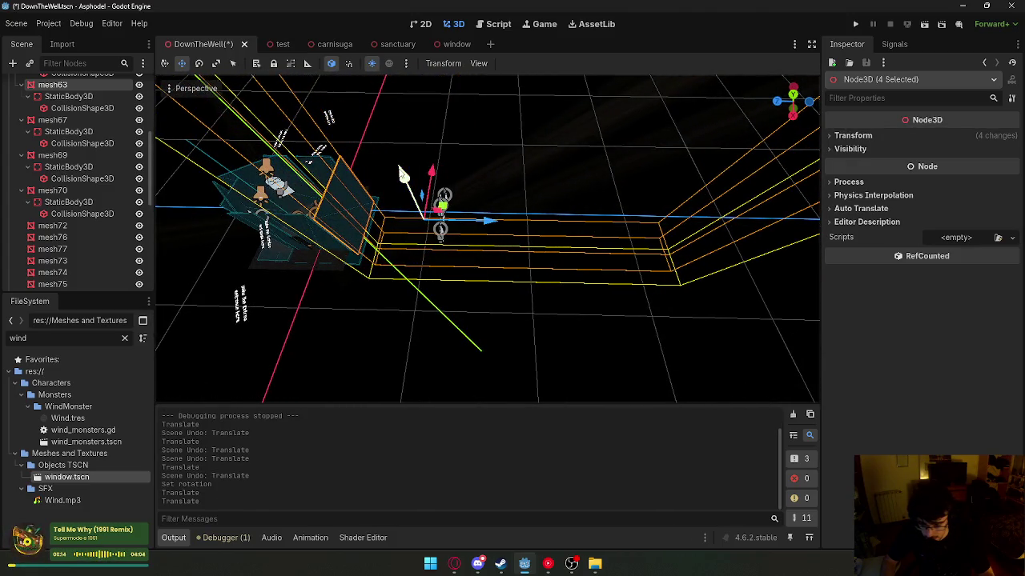
- Slide window mesh63 along Z to z -76.908, then select DoorClose
left_click(368, 210)
left_click(513, 223)
scroll(512, 223, "up", 8)
scroll(578, 247, "up", 3)
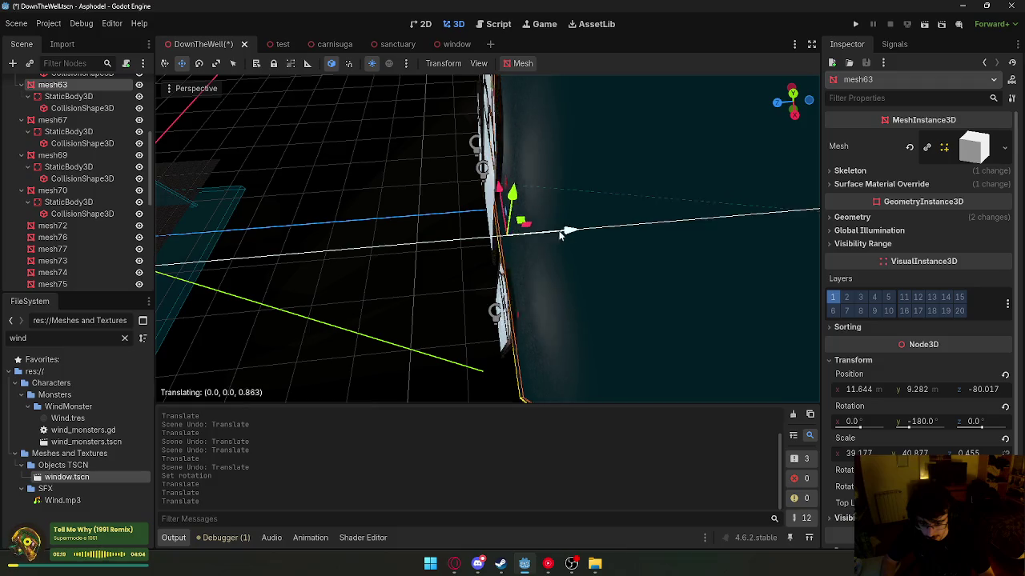
left_click_drag(560, 234, 550, 235)
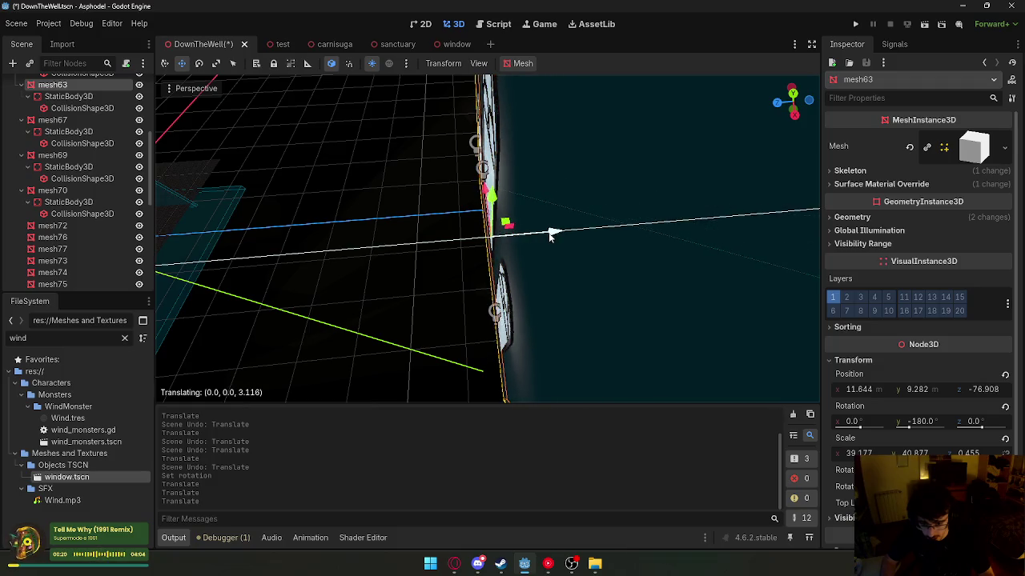
scroll(371, 250, "down", 5)
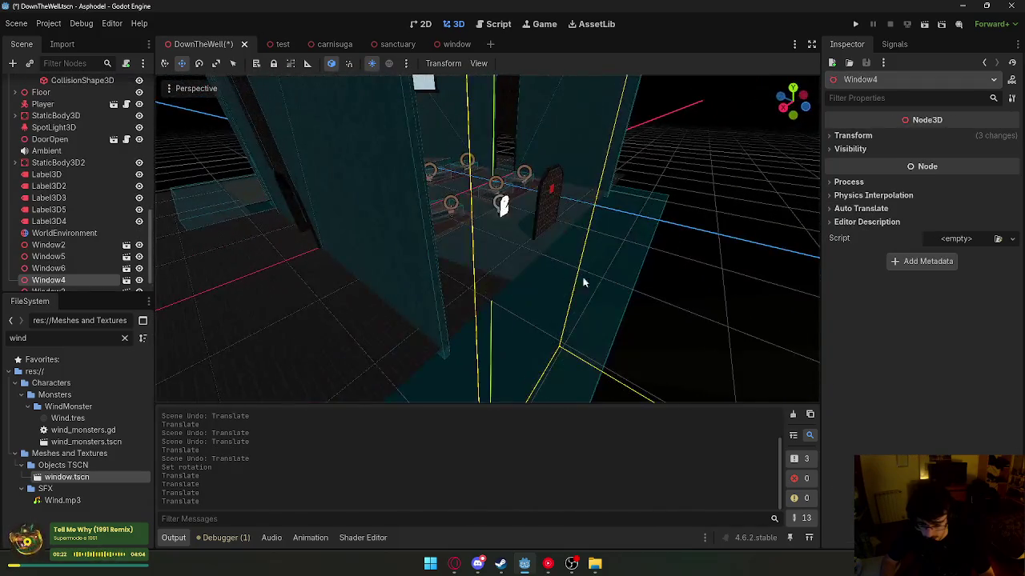
left_click(498, 201)
left_click_drag(365, 209, 318, 220)
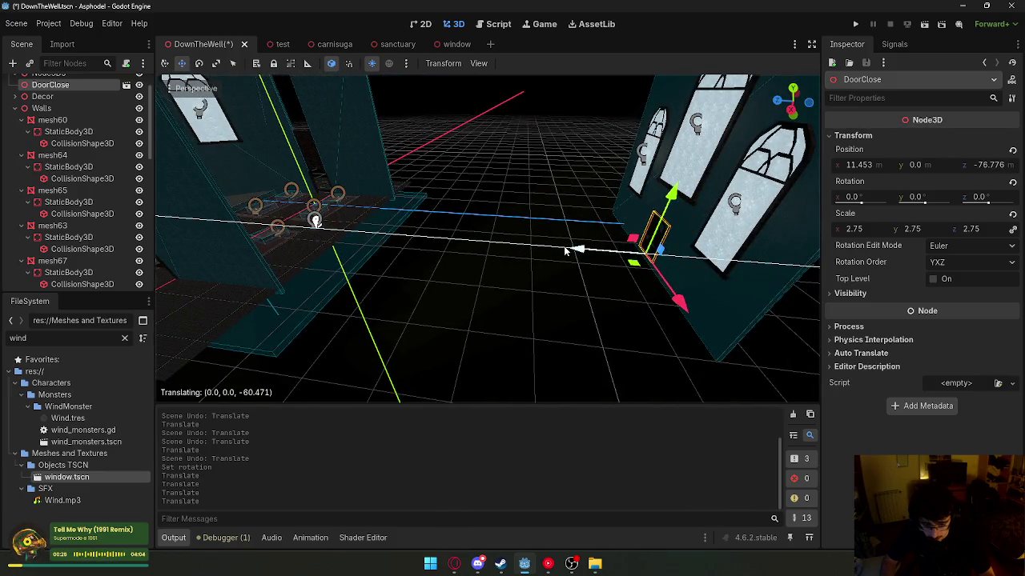
- Enlarge DoorClose by stretching it taller and wider
key("f")
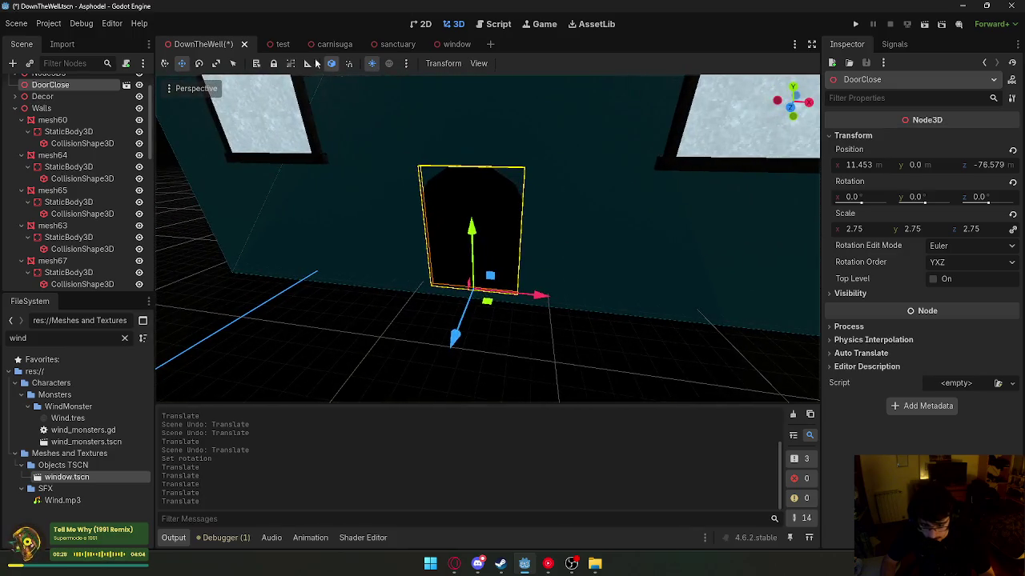
left_click_drag(420, 153, 303, 81)
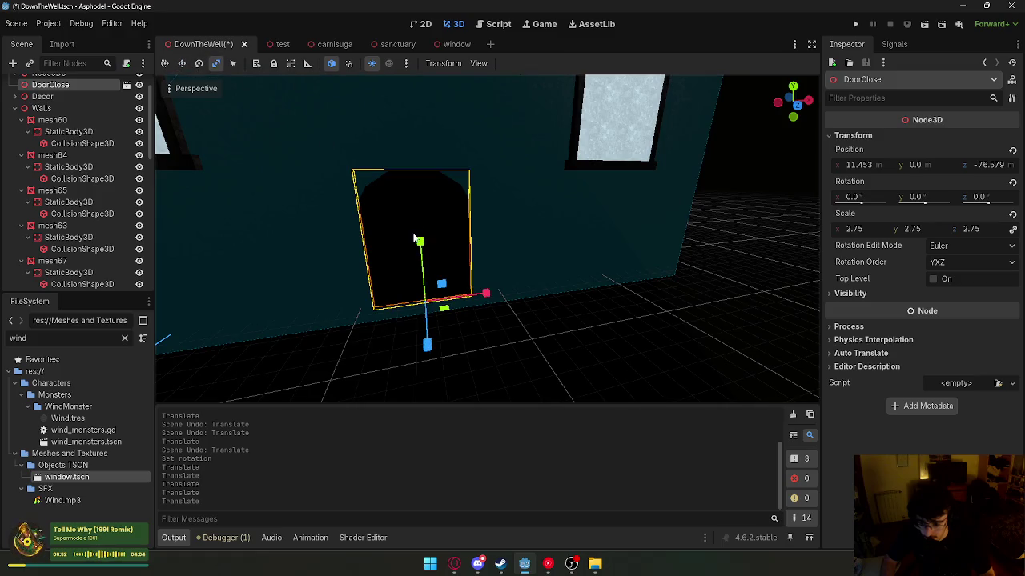
left_click_drag(429, 172, 429, 154)
mouse_move(486, 291)
left_mouse_down()
mouse_move(606, 279)
mouse_move(580, 281)
left_mouse_up()
- Stretch the Floor mesh along Z and shift it down the hall
scroll(489, 241, "down", 3)
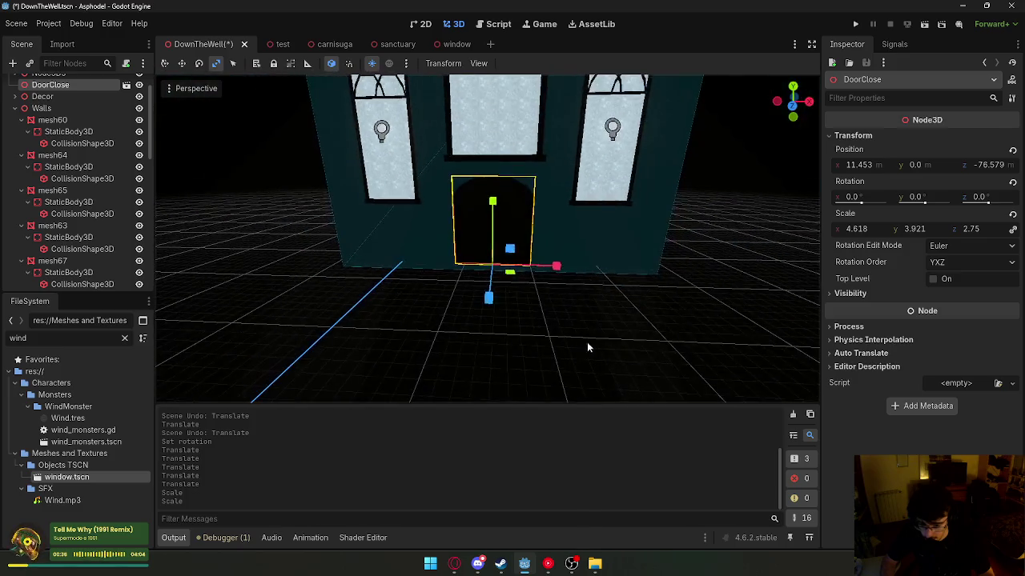
left_click(515, 128)
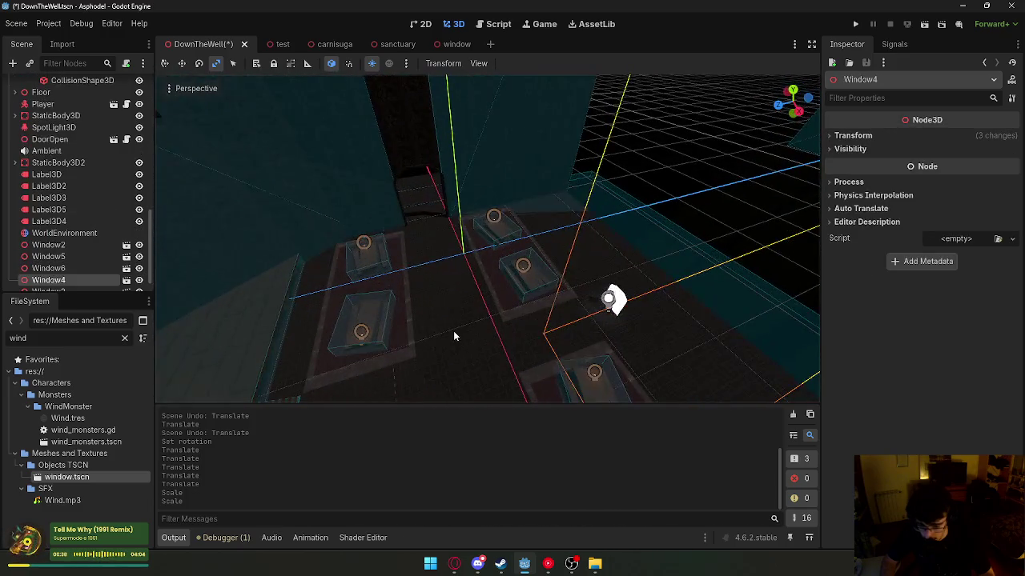
left_click(453, 330)
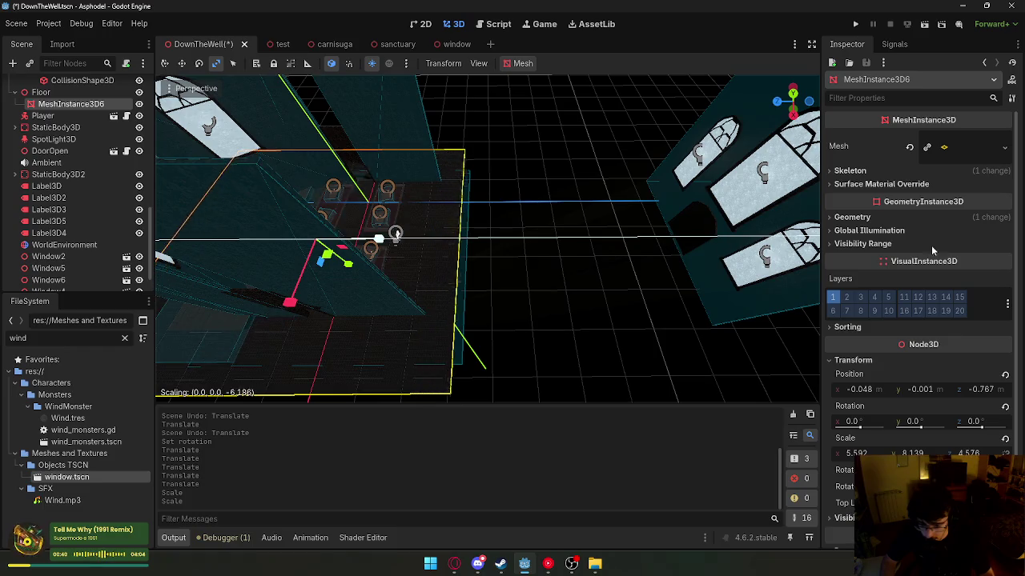
left_click_drag(927, 248, 223, 149)
left_click_drag(378, 239, 595, 252)
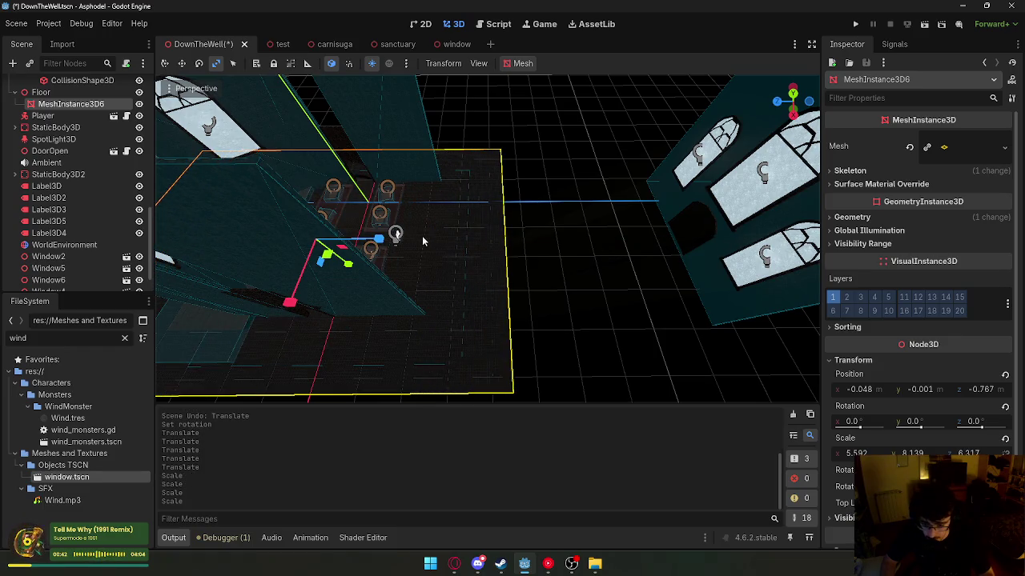
left_click_drag(376, 241, 974, 216)
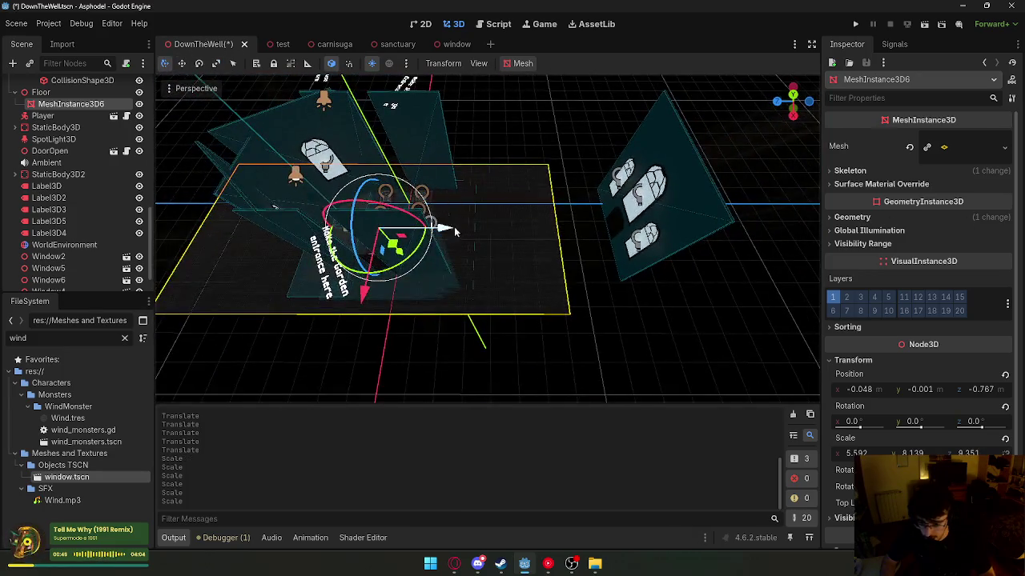
left_click_drag(560, 233, 575, 245)
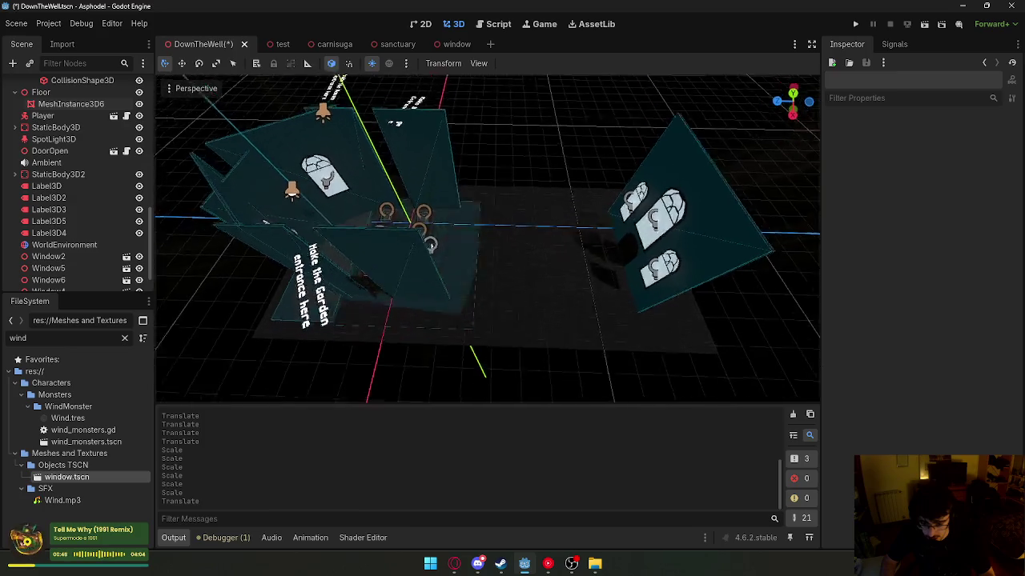
scroll(385, 258, "up", 5)
- Move DoorOpen along the aisle and select the CollisionShape3D5 box
left_click(353, 264)
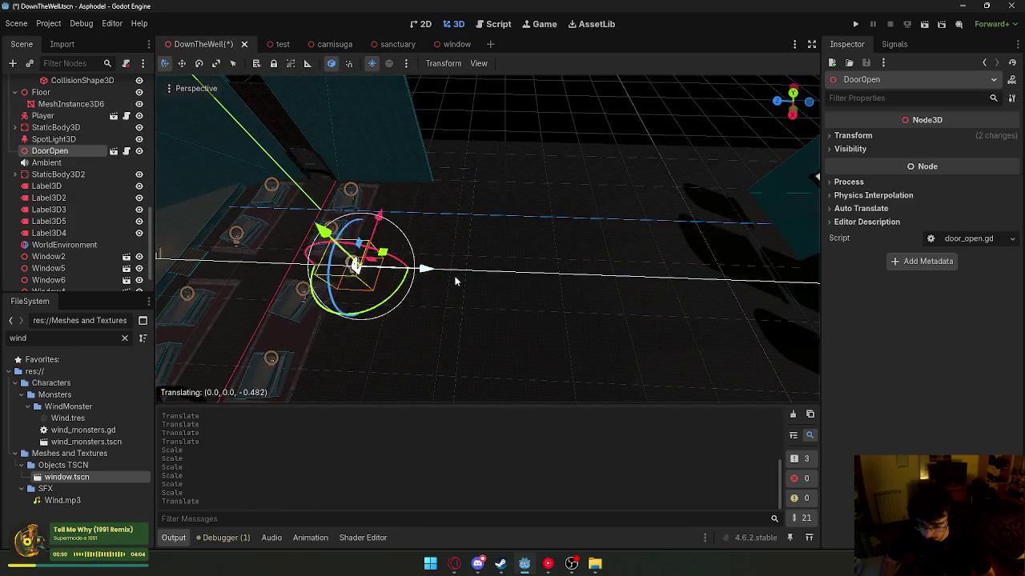
left_click_drag(755, 285, 664, 286)
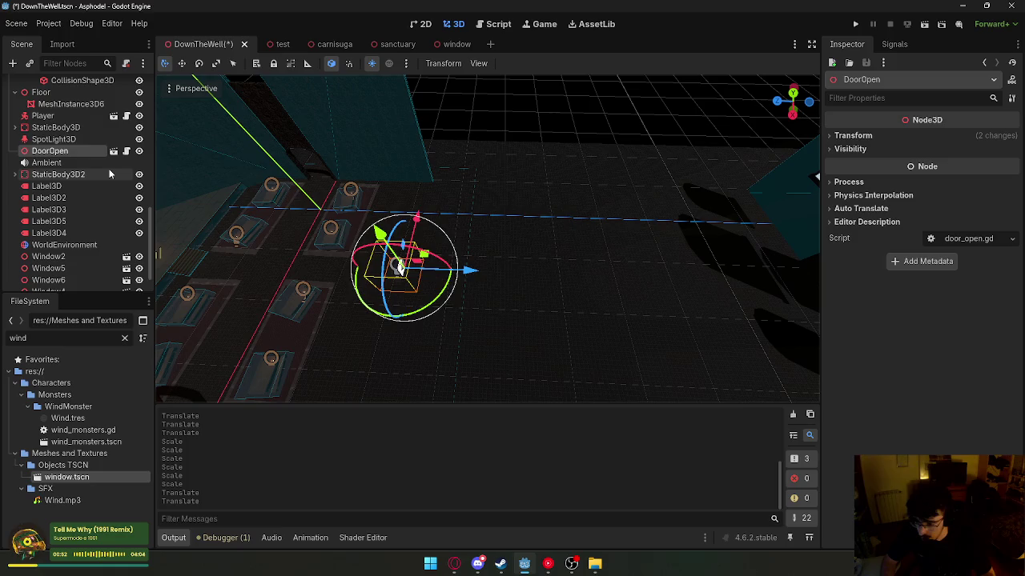
left_click(37, 129)
left_click(68, 151)
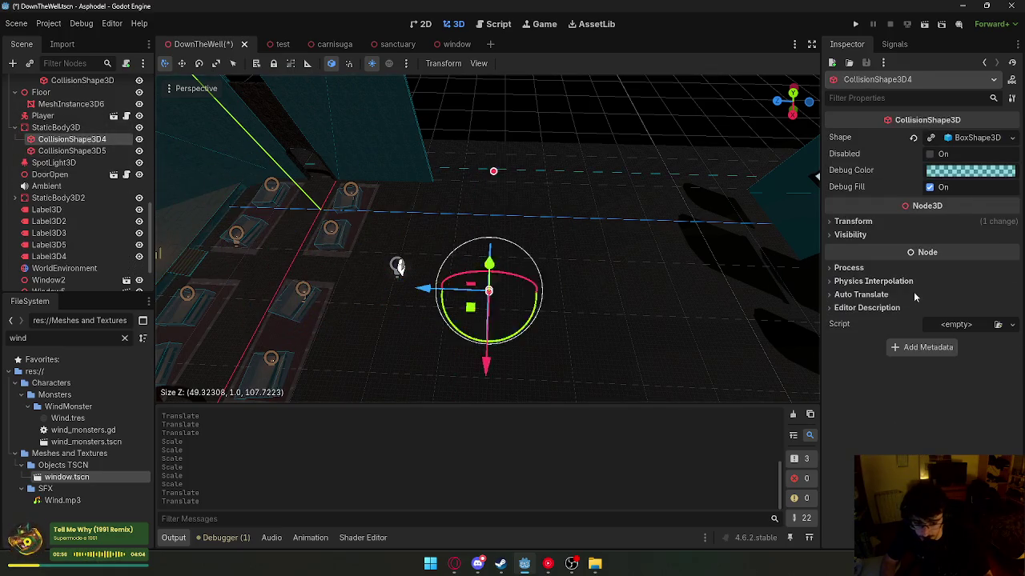
- Select wall mesh71 and launch the game for a playtest
left_click(465, 337)
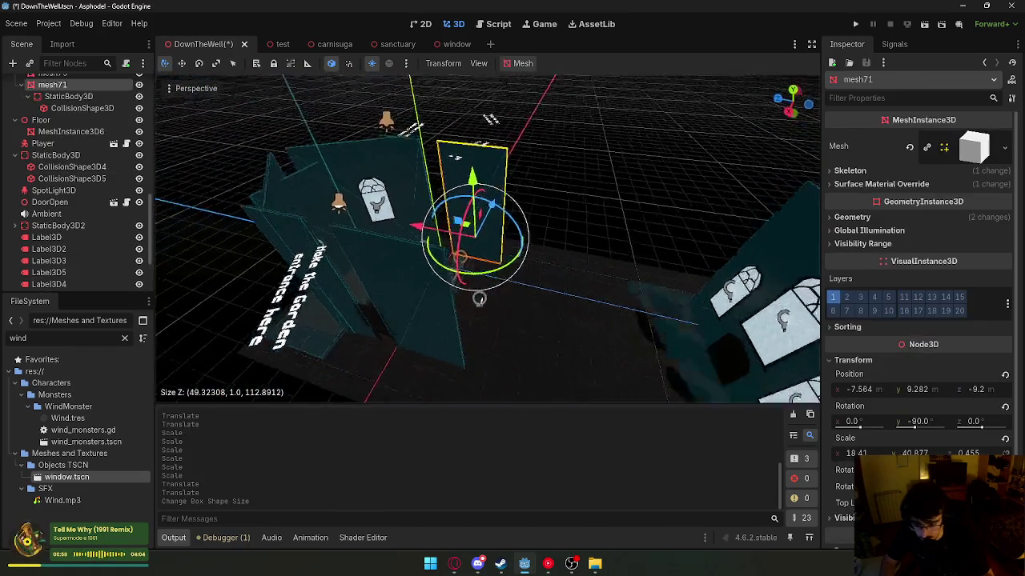
left_click_drag(472, 382, 439, 192)
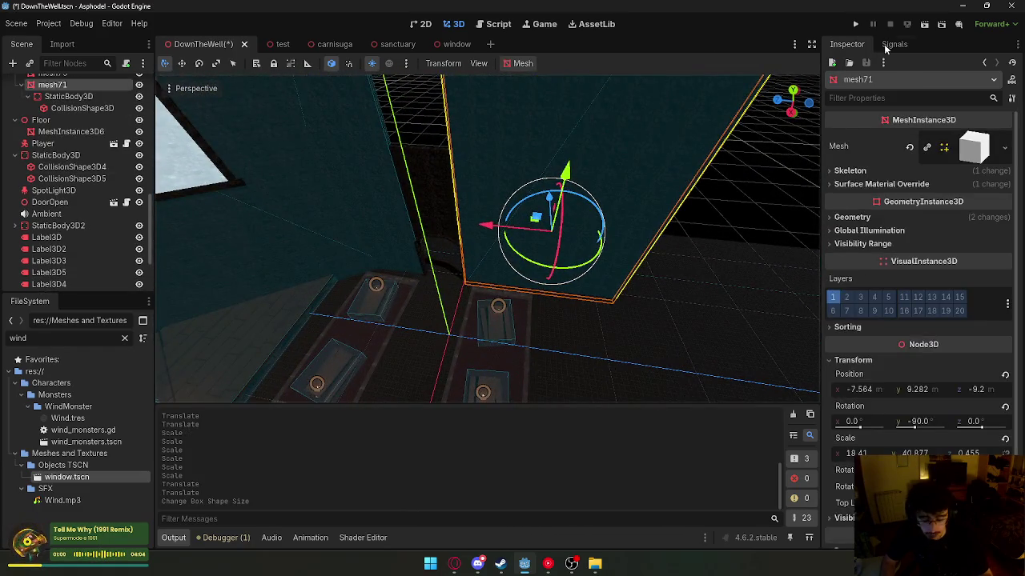
left_click(923, 26)
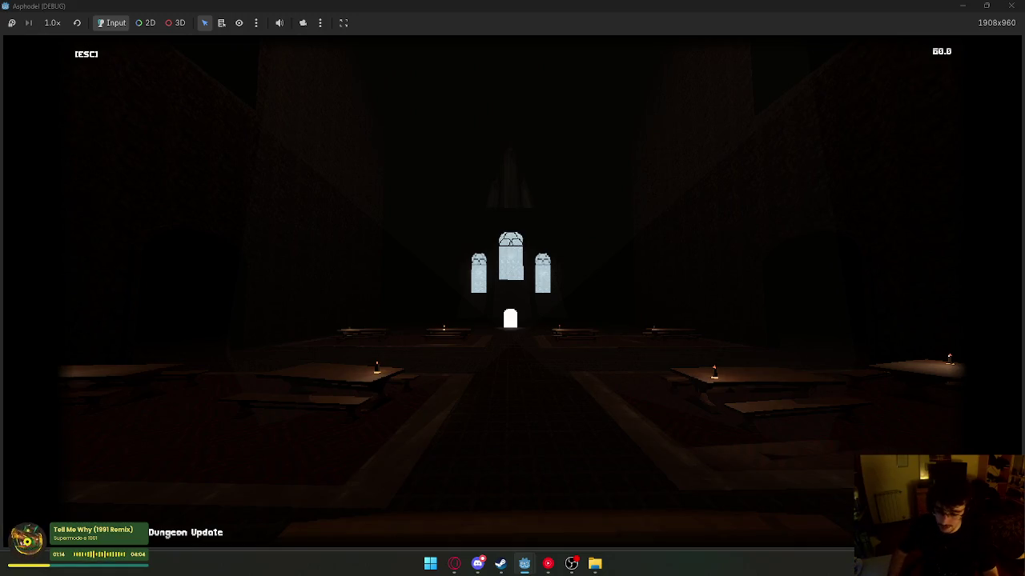
- Close the Asphodel game window and return to the DownTheWell editor
key("super")
key("Escape")
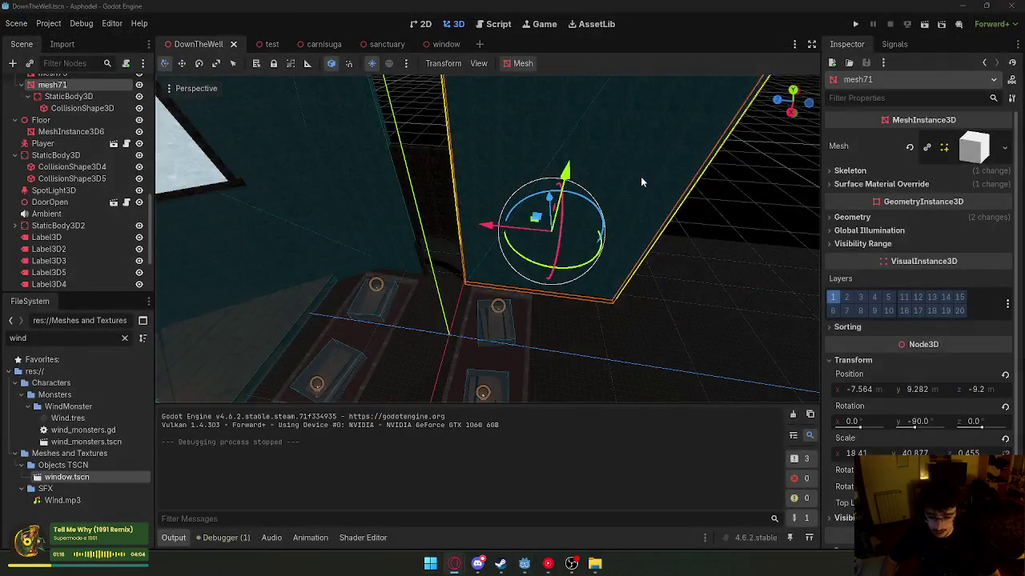
- Move the Village entrance label Label3D2 to a new position
mouse_move(448, 264)
left_mouse_down()
mouse_move(359, 366)
mouse_move(416, 304)
mouse_move(481, 259)
left_mouse_up()
left_click(449, 300)
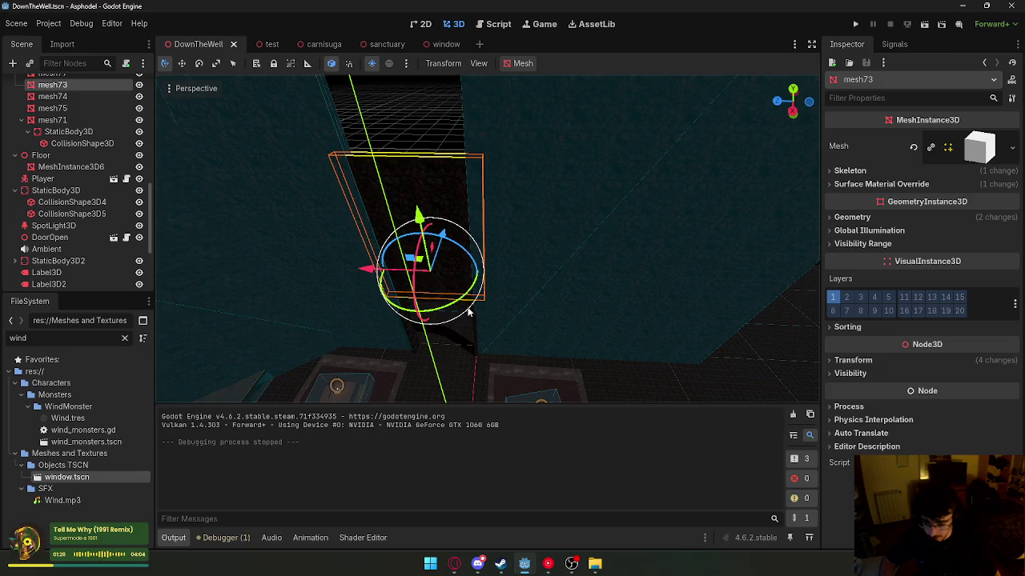
left_click(570, 286)
left_click_drag(571, 286, 290, 134)
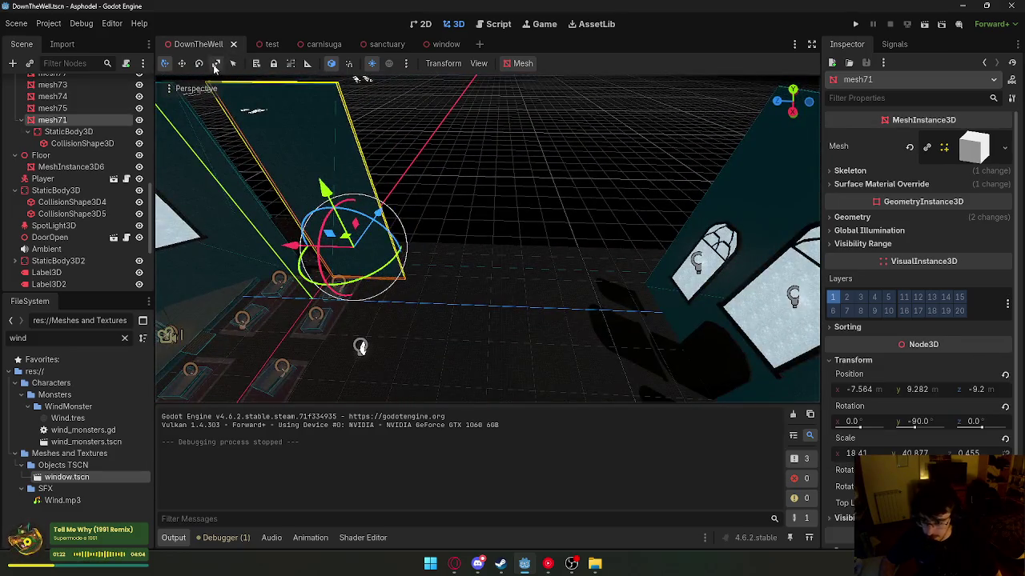
left_click(254, 112)
key("f")
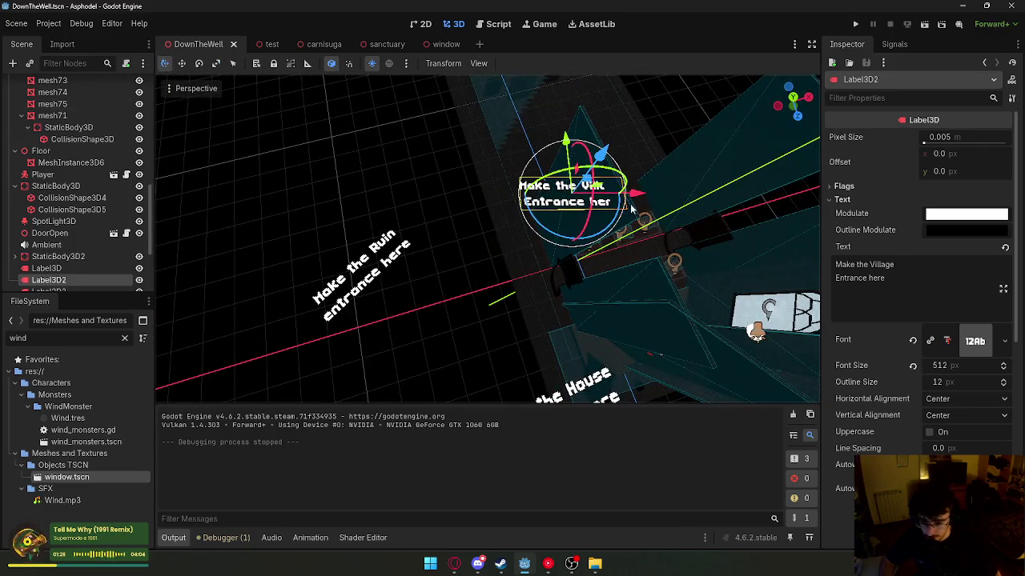
left_click_drag(556, 194, 561, 193)
left_click(429, 244)
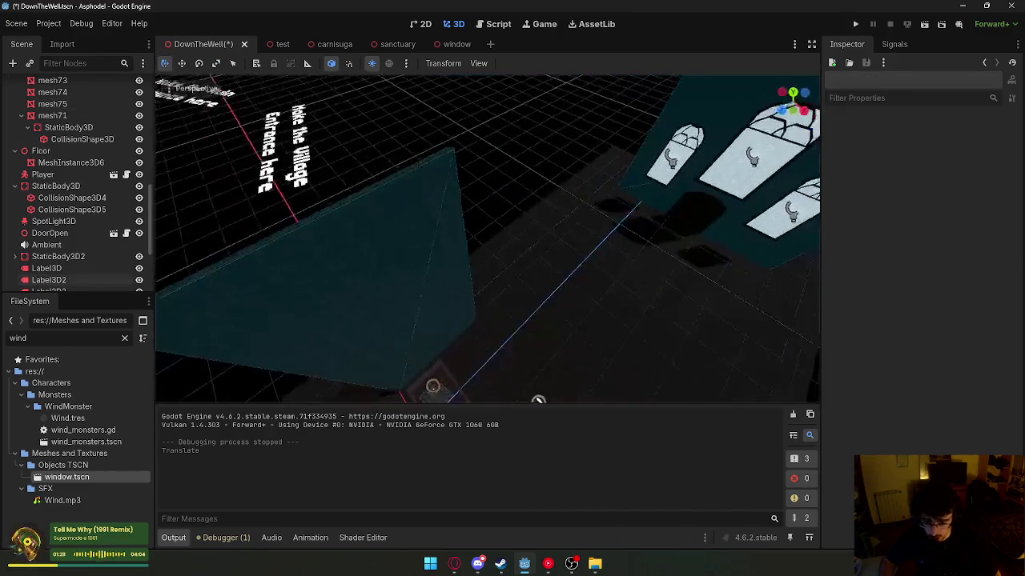
- Widen wall mesh71 to 181.111 on X and push it back to z -90.51
left_click(429, 245)
key("f")
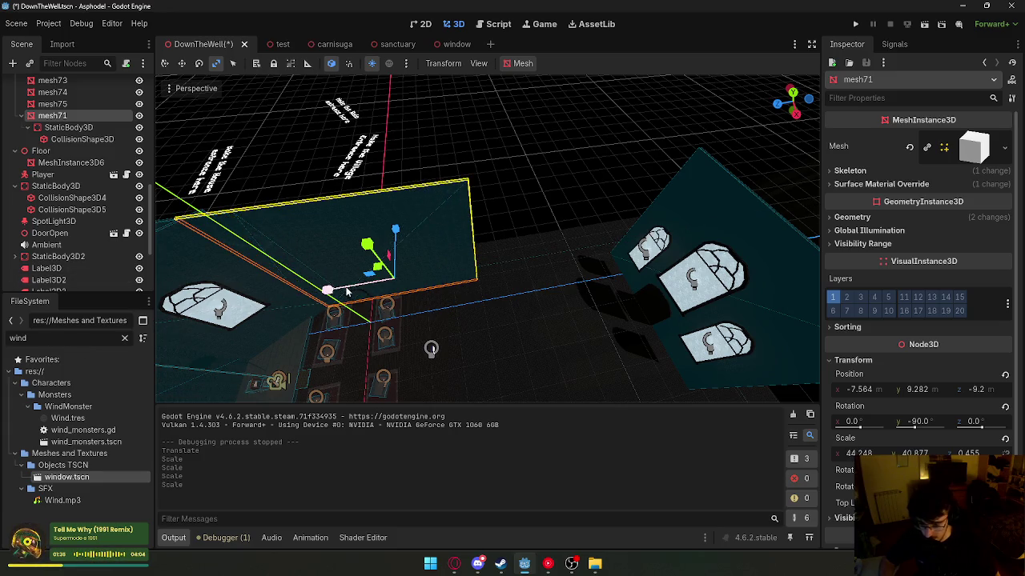
mouse_move(260, 294)
left_mouse_down()
mouse_move(399, 321)
mouse_move(496, 321)
mouse_move(352, 288)
left_mouse_up()
left_click_drag(454, 272, 854, 298)
mouse_move(605, 295)
left_mouse_down()
mouse_move(529, 285)
mouse_move(693, 193)
mouse_move(645, 204)
left_mouse_up()
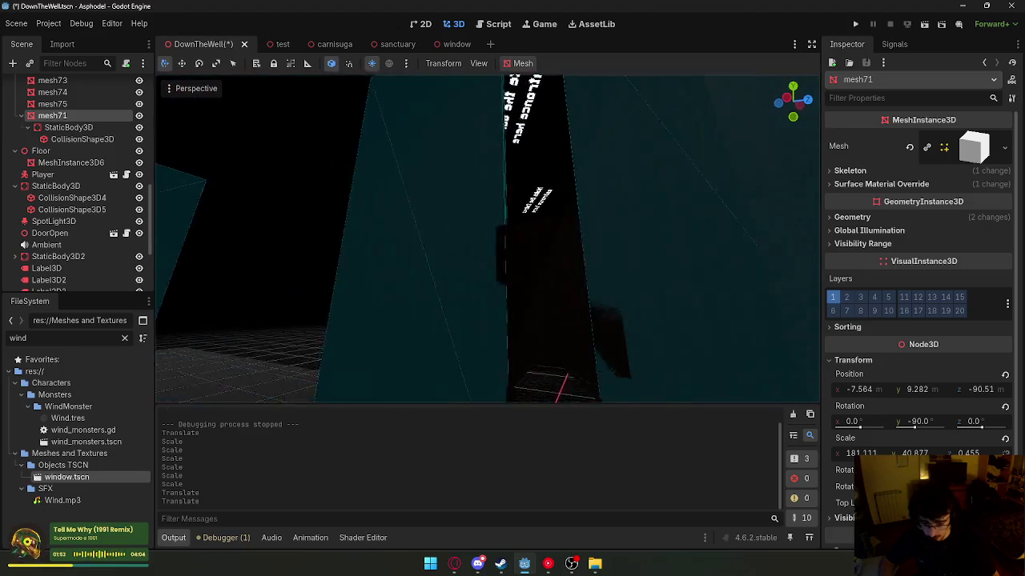
- Delete an unwanted node, then duplicate wall mesh71 as mesh78 and slide it along X
left_click(500, 212)
key("Delete")
key("Return")
left_click(444, 215)
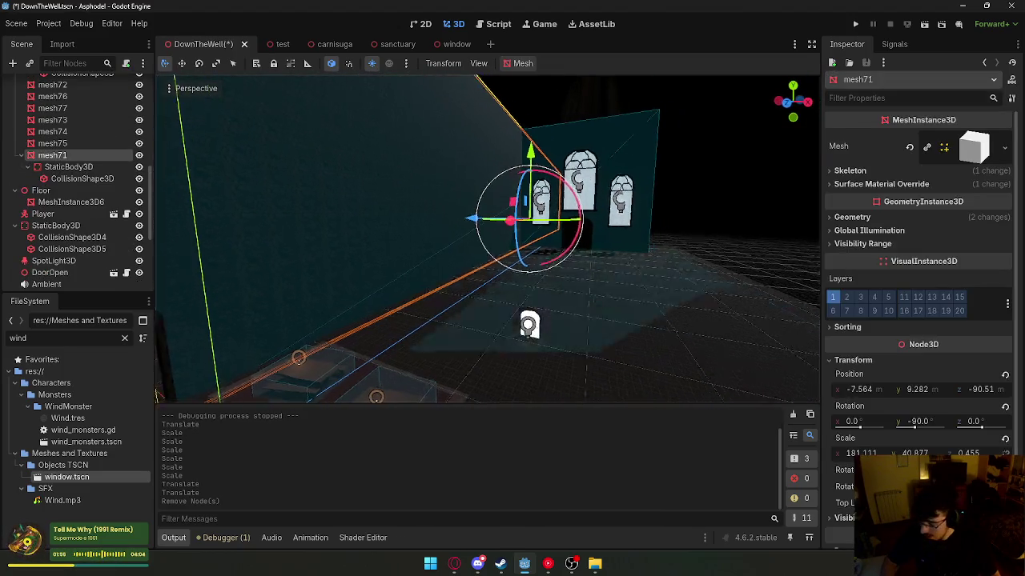
left_click_drag(444, 214, 453, 209)
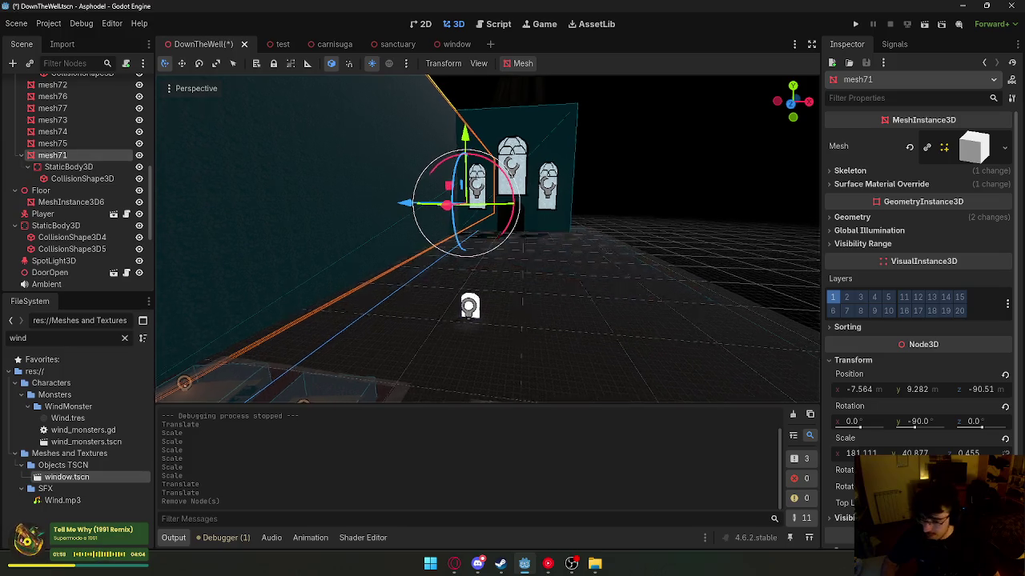
key("ctrl+d")
mouse_move(395, 195)
left_mouse_down()
mouse_move(492, 206)
mouse_move(483, 206)
left_mouse_up()
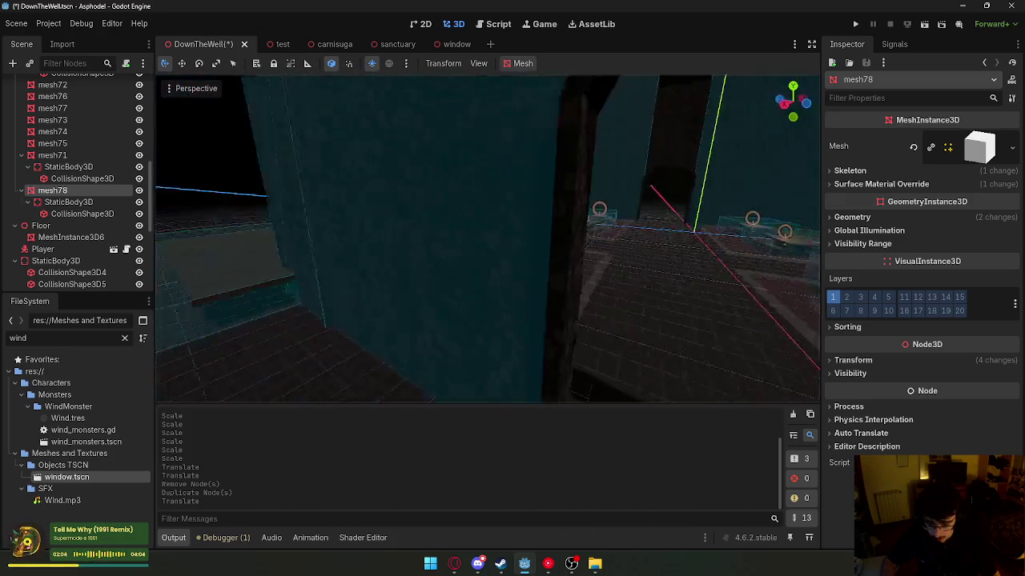
- Set mesh78's Position X to 28.753 to match mesh69
left_click(478, 202)
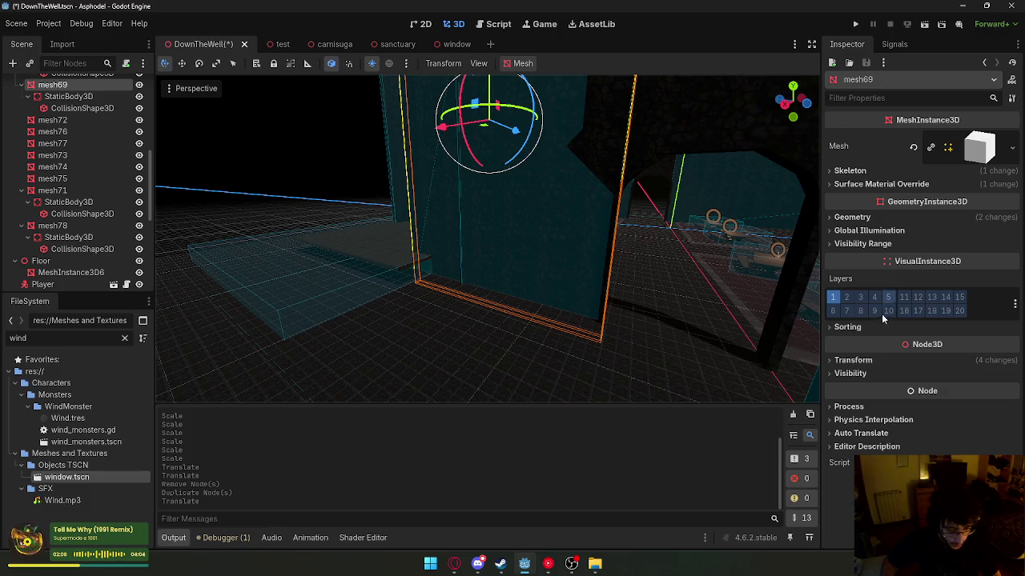
left_click(853, 360)
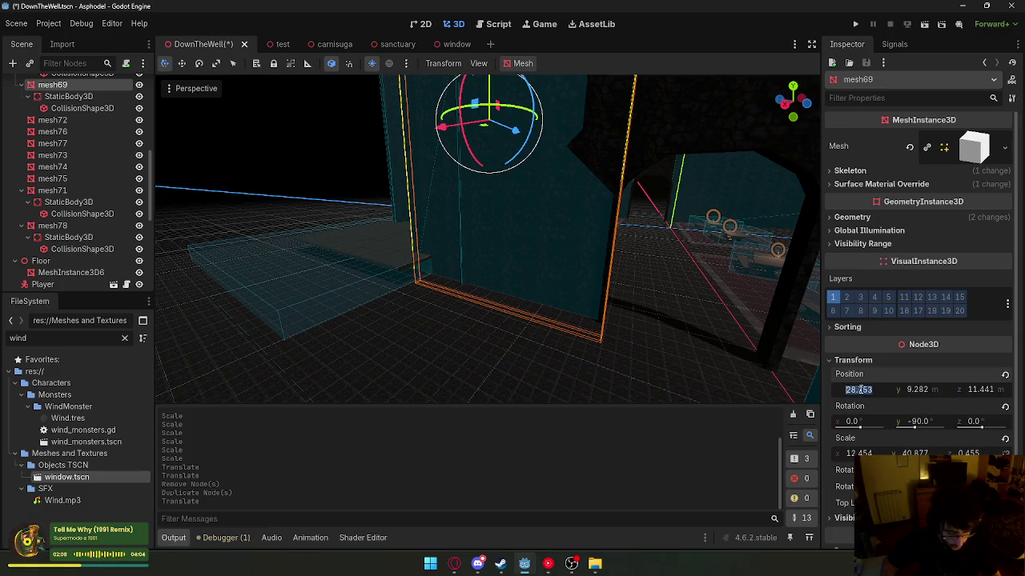
key("Return")
key("ctrl+z")
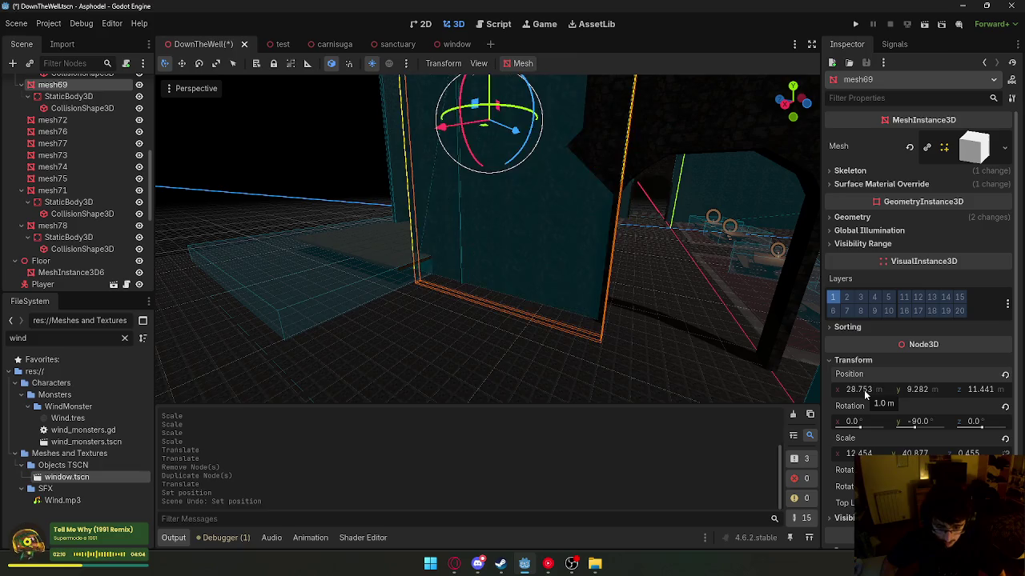
left_click_drag(540, 314, 540, 315)
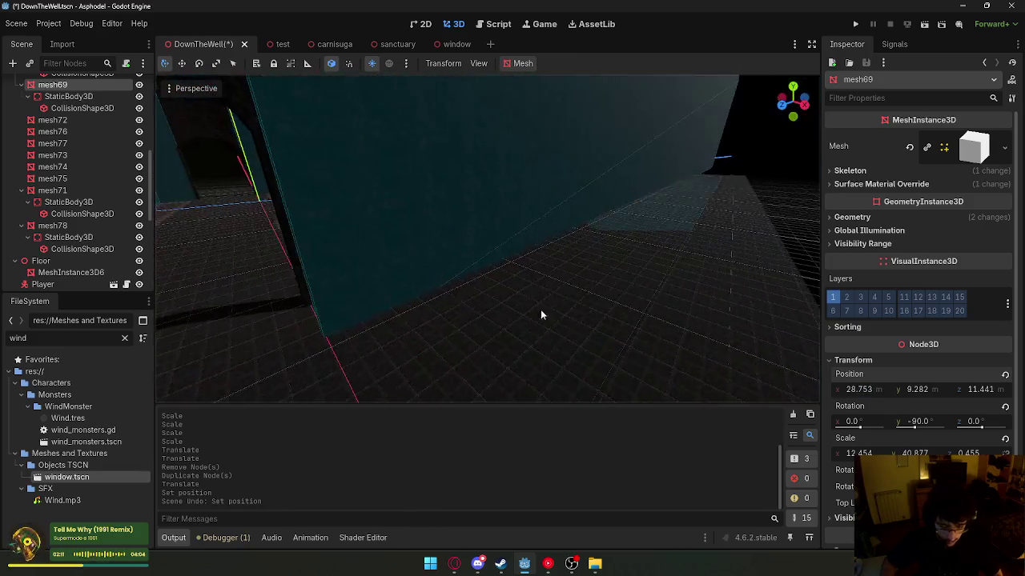
left_click(493, 235)
left_click(875, 383)
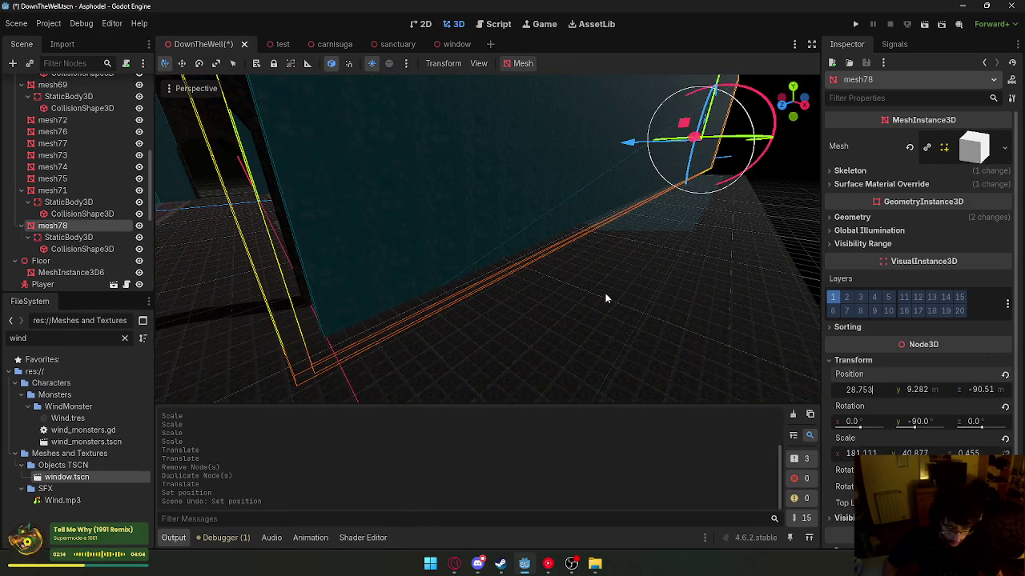
key("Return")
left_click_drag(536, 266, 536, 266)
left_click_drag(455, 252, 455, 252)
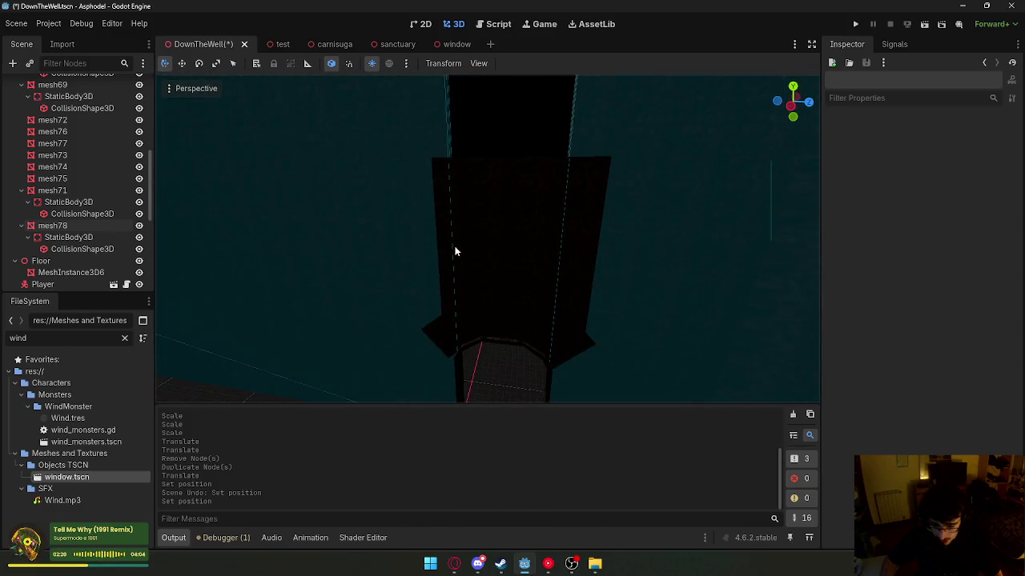
- Raise the dark pillar mesh72 upward, then nudge it 0.163 down
left_click(455, 252)
left_click_drag(526, 249, 528, 96)
scroll(470, 149, "down", 3)
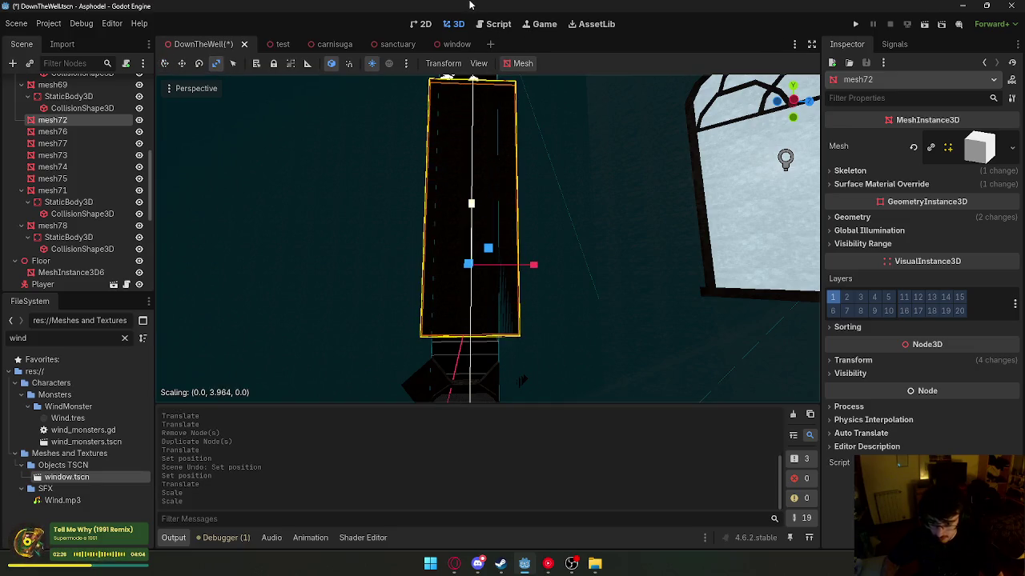
left_click_drag(550, 193, 539, 221)
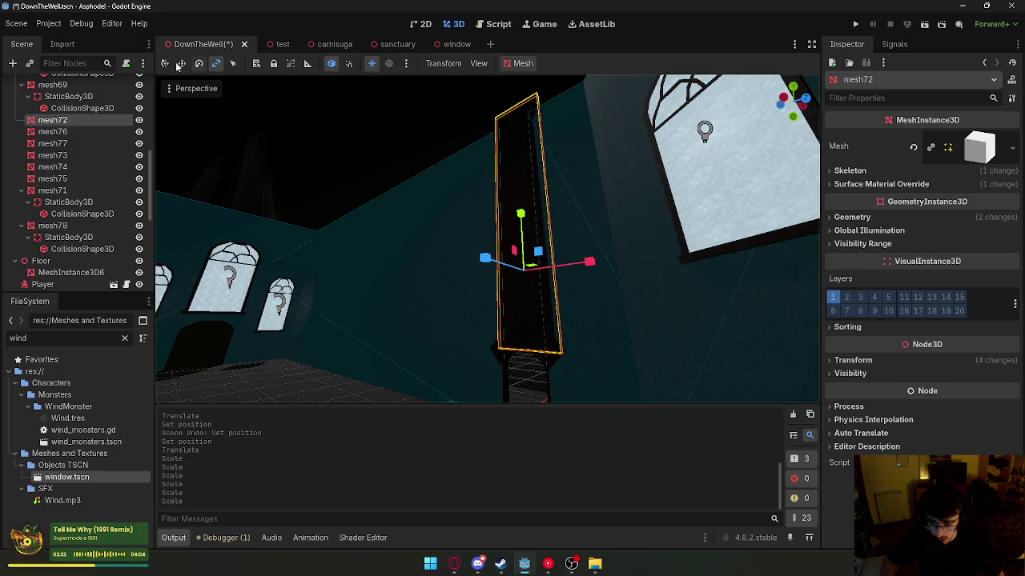
left_click_drag(292, 126, 337, 151)
left_click_drag(481, 301, 496, 151)
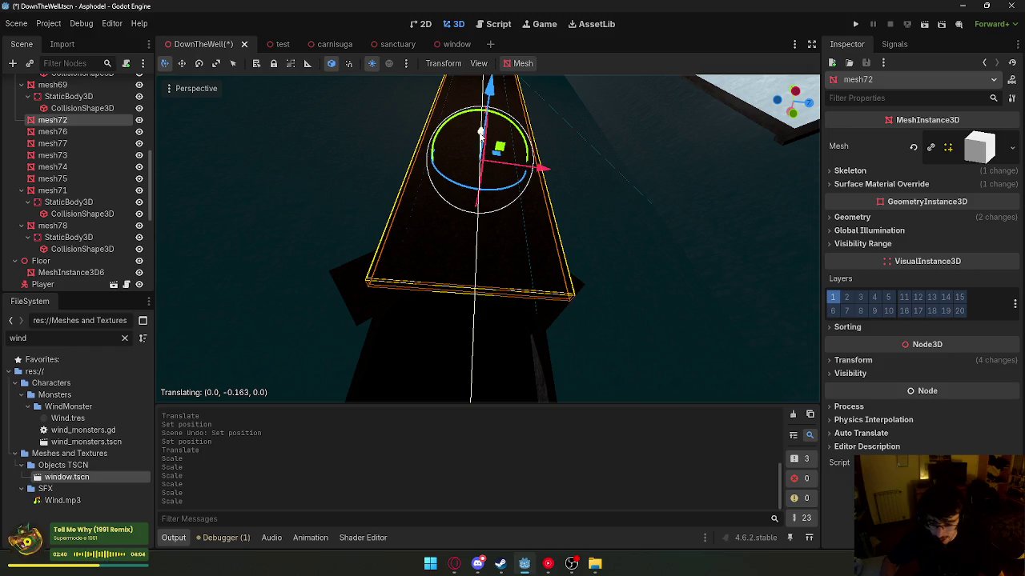
left_click(462, 330)
left_click_drag(462, 330, 462, 330)
- Delete box mesh73, restore it with undo, and expand its transform properties
left_click_drag(486, 253, 422, 222)
left_click(486, 252)
key("Return")
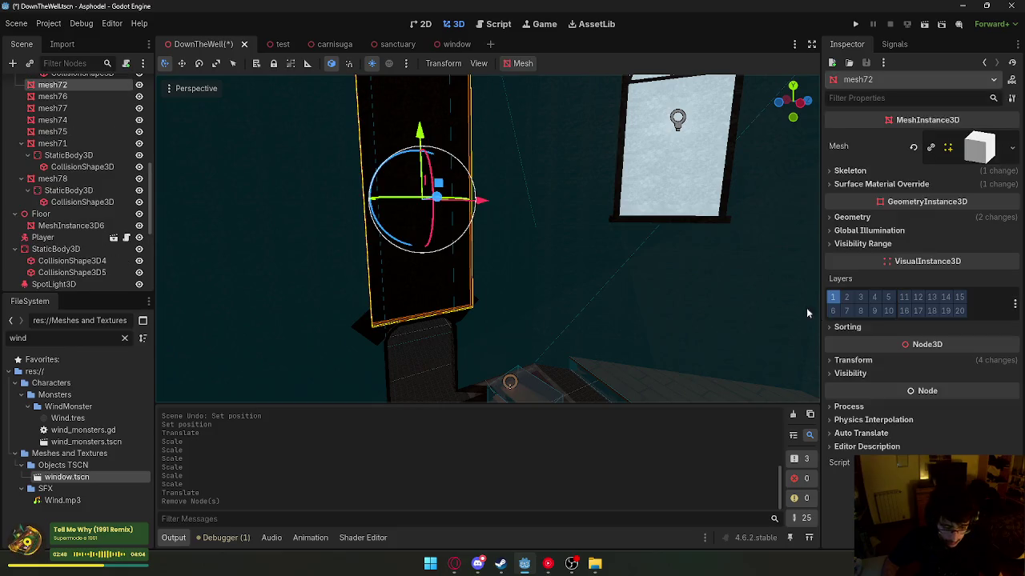
key("ctrl+z")
left_click_drag(631, 262, 572, 230)
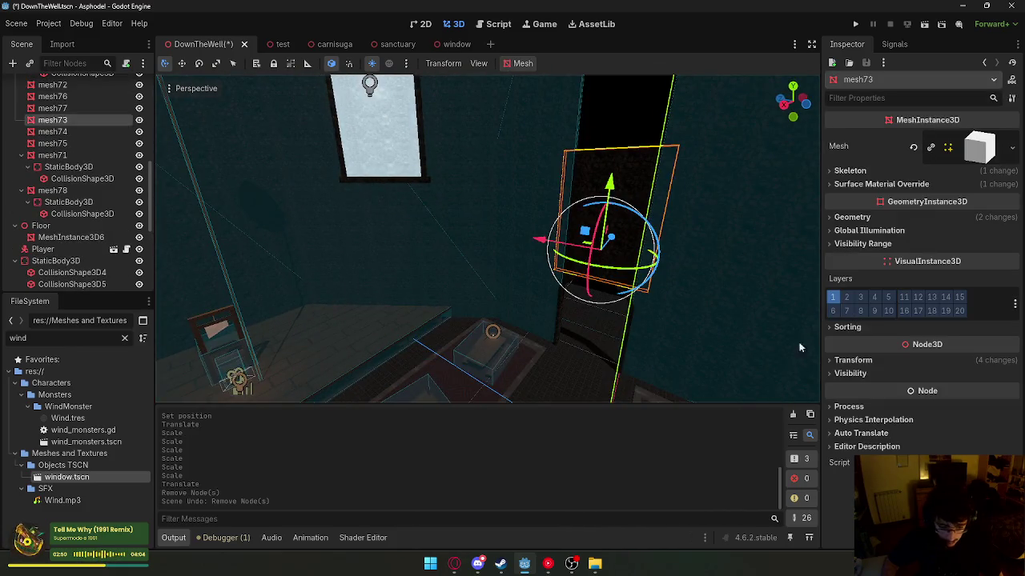
left_click(855, 361)
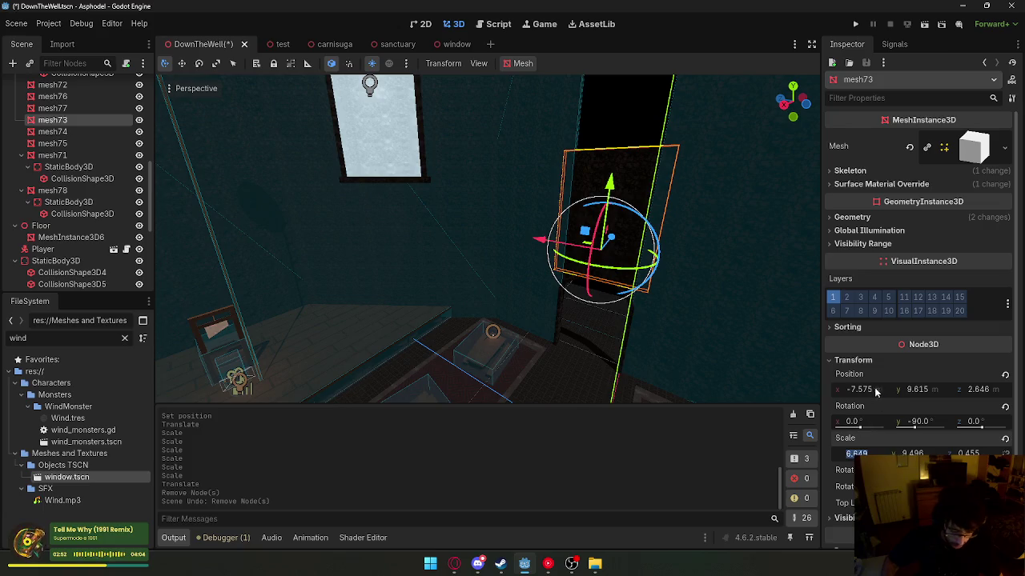
- Delete mesh73 and duplicate pillar mesh72, placing the copy at X -7.575
key("Delete")
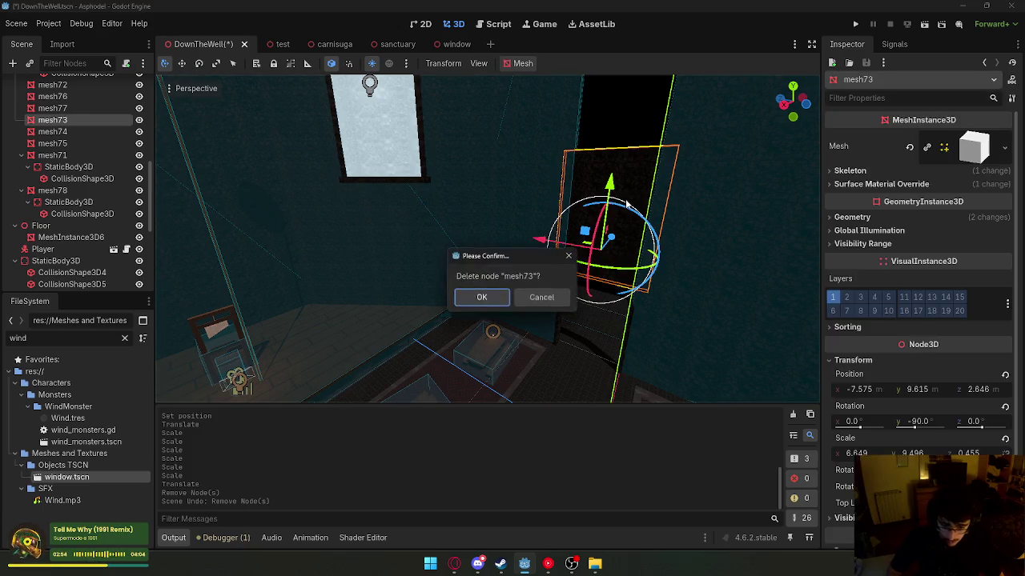
key("Return")
left_click_drag(433, 240, 352, 216)
left_click(853, 360)
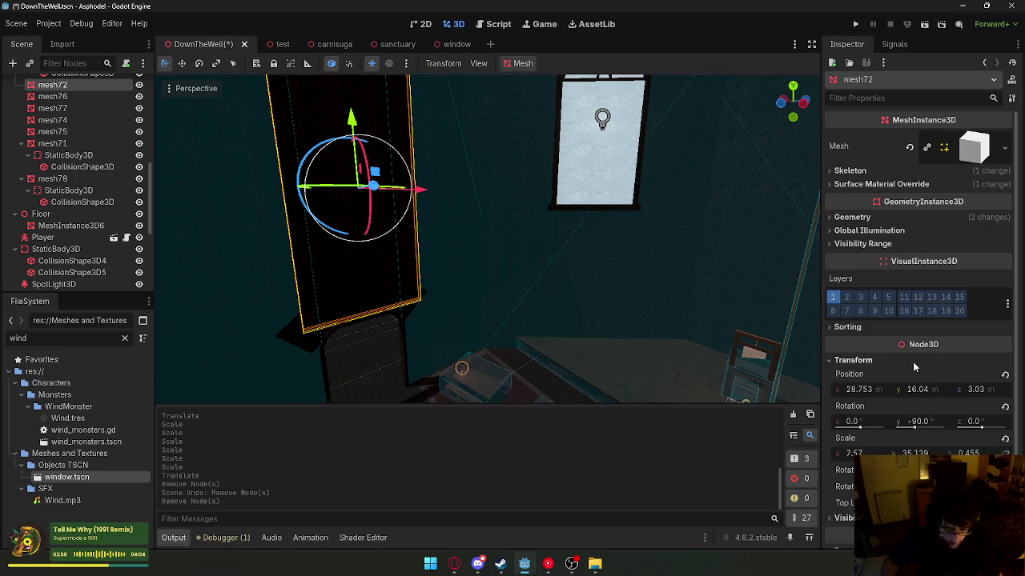
key("ctrl+d")
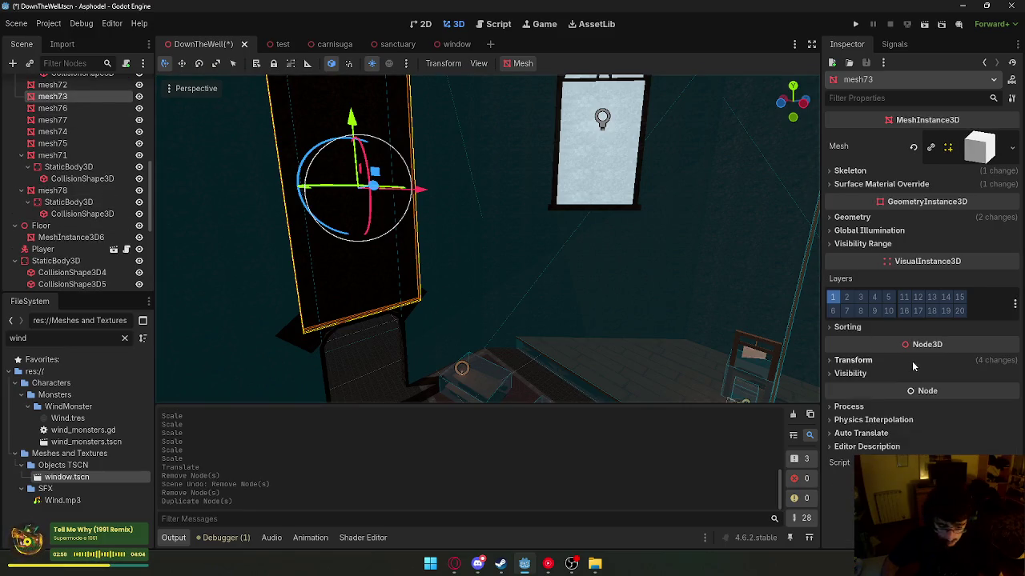
key("Return")
left_click(811, 397)
key("f")
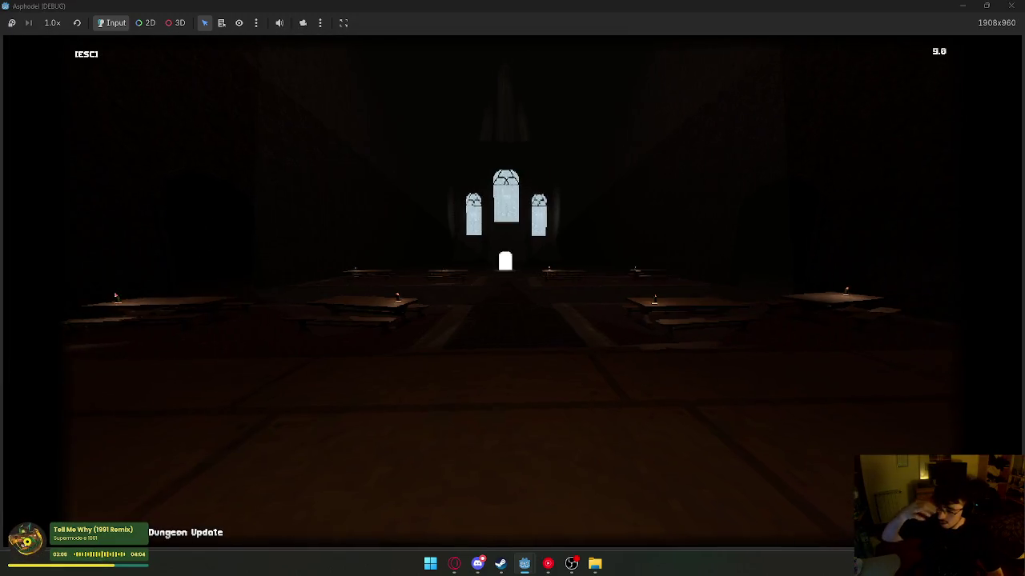
- Walk through the hall in the Asphodel game, then close it to stop debugging
key("super")
key("super")
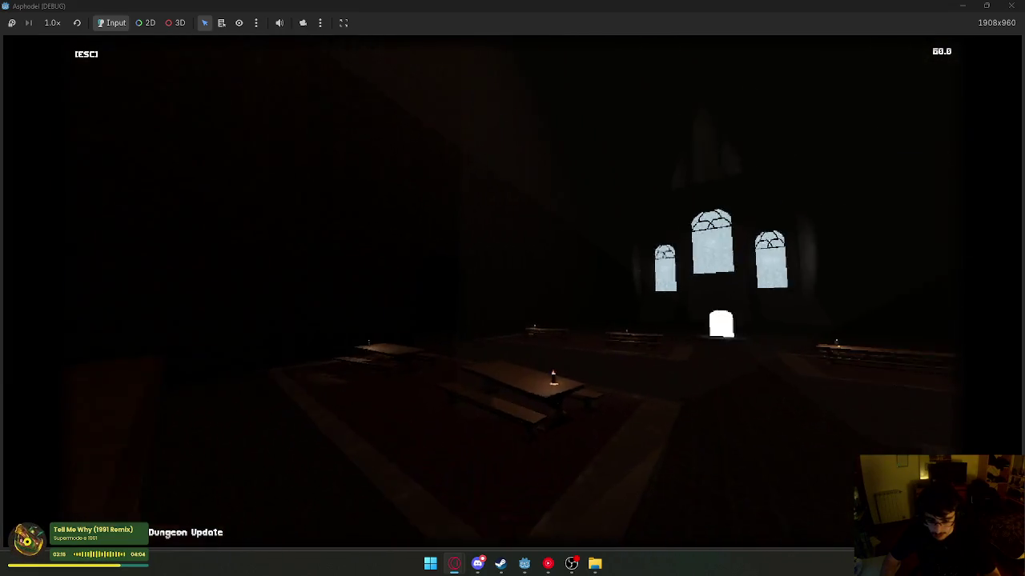
key("super")
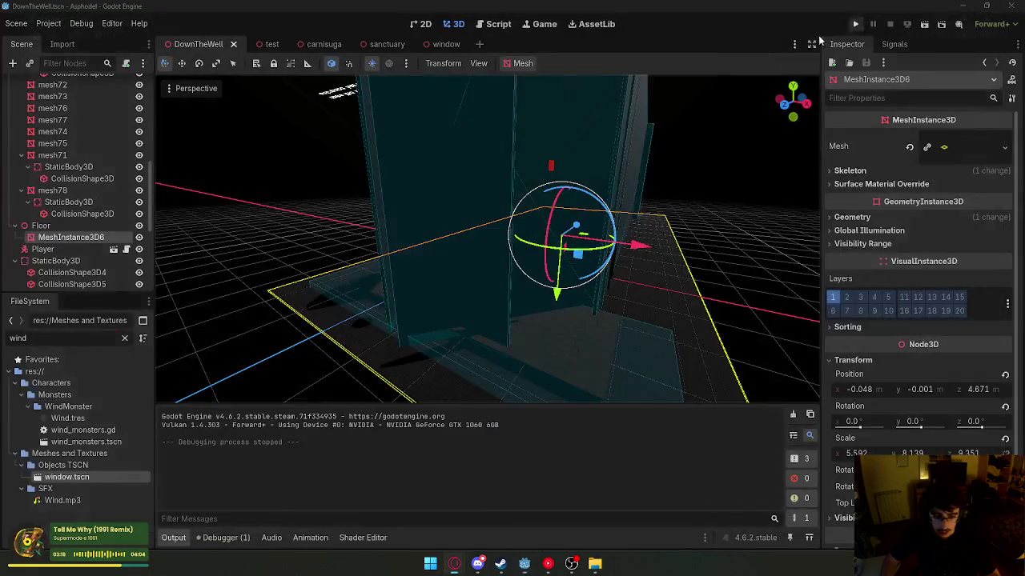
- Open the window scene and delete its OmniLight3D
left_click(490, 26)
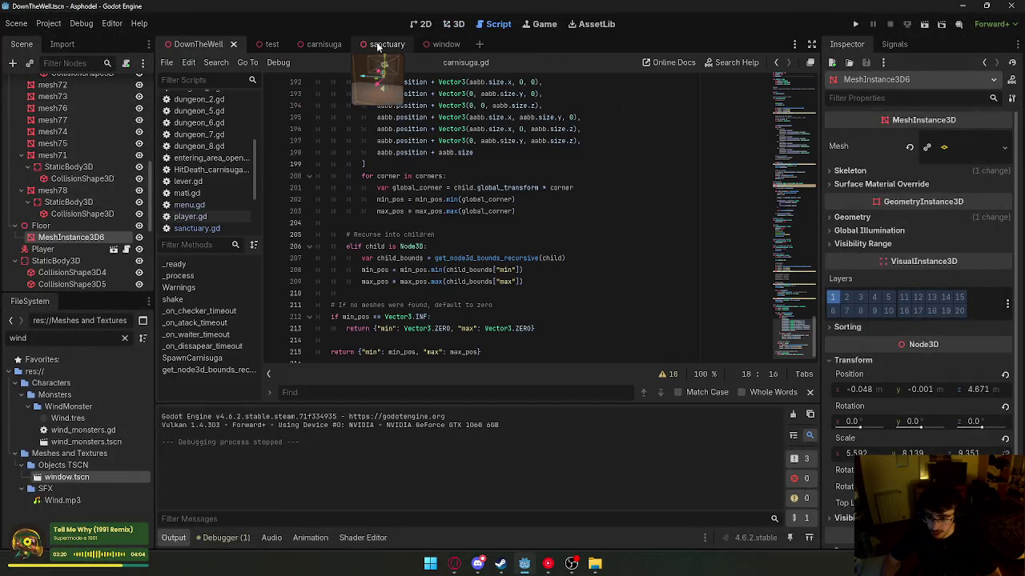
left_click(379, 45)
left_click(431, 44)
left_click(72, 178)
key("Delete")
key("Return")
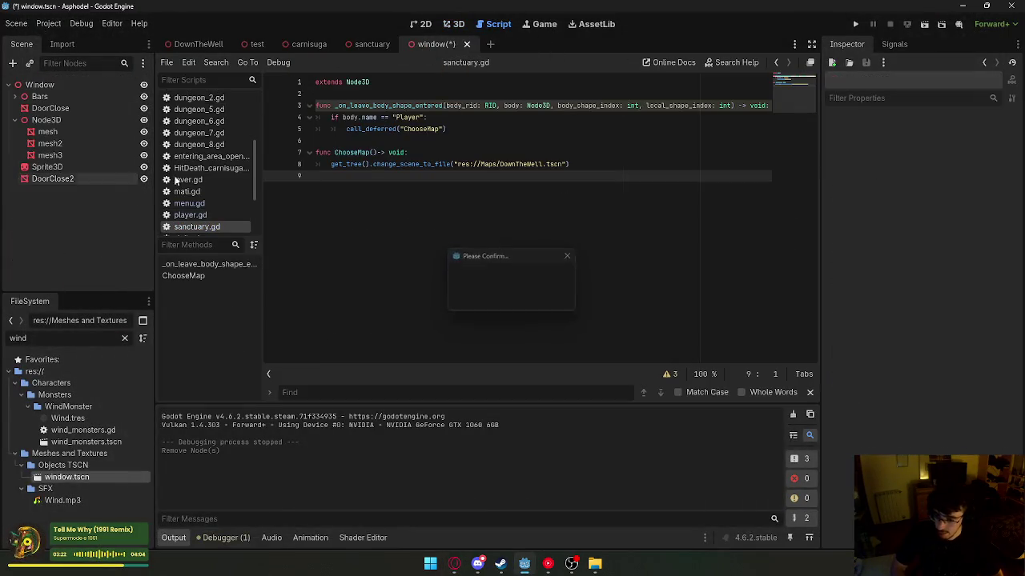
- Save the window scene and run the game from DownTheWell
right_click(455, 44)
left_click(497, 75)
left_click(189, 44)
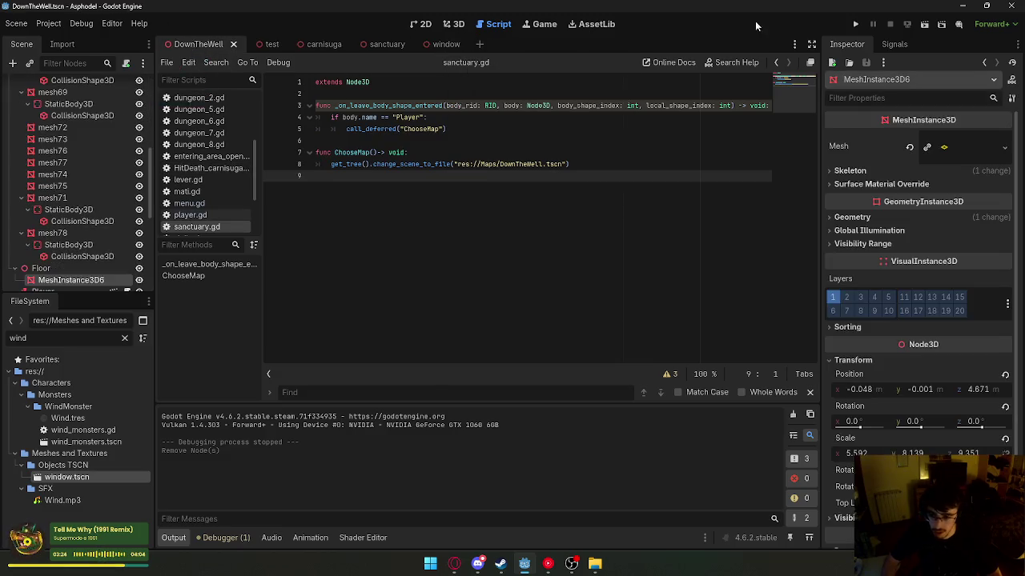
left_click(922, 29)
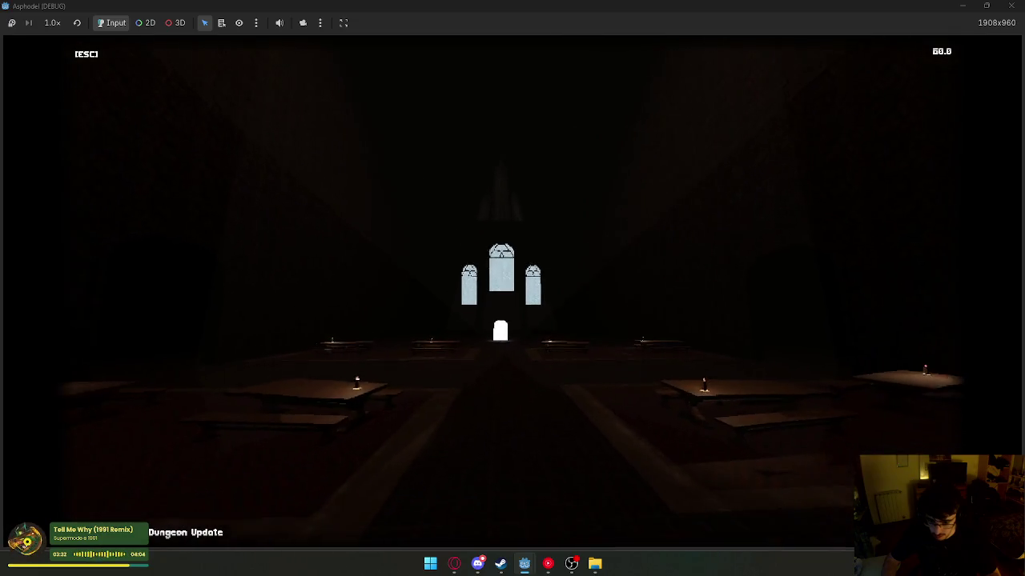
- Close the running game and return to the 3D scene view
key("super")
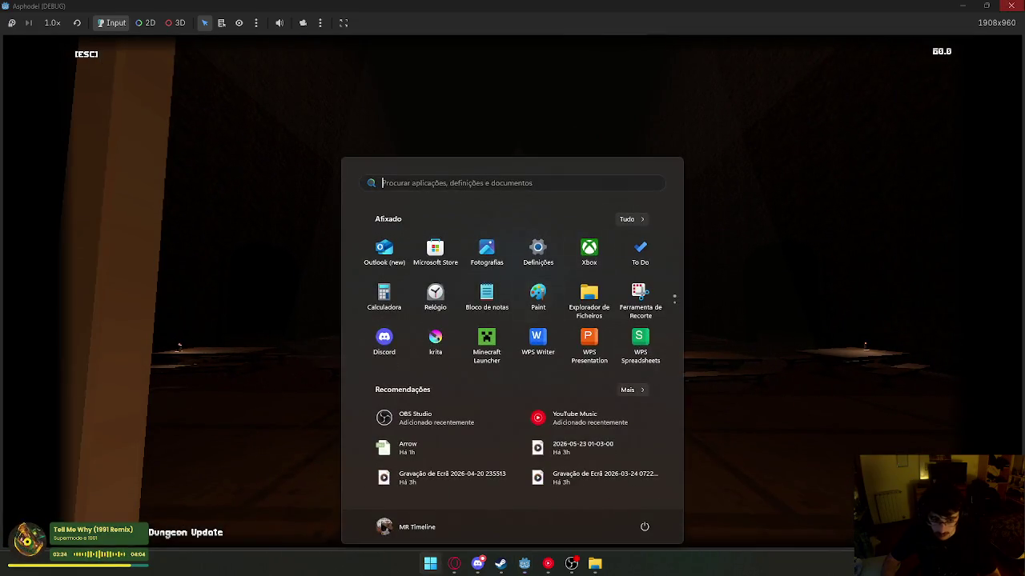
key("Escape")
right_click(718, 241)
key("Escape")
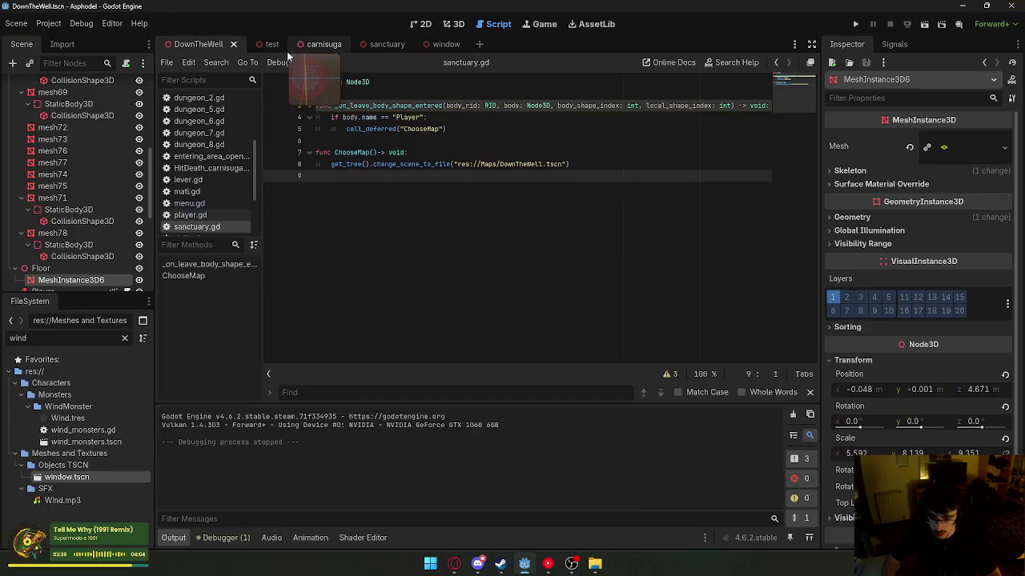
left_click(454, 24)
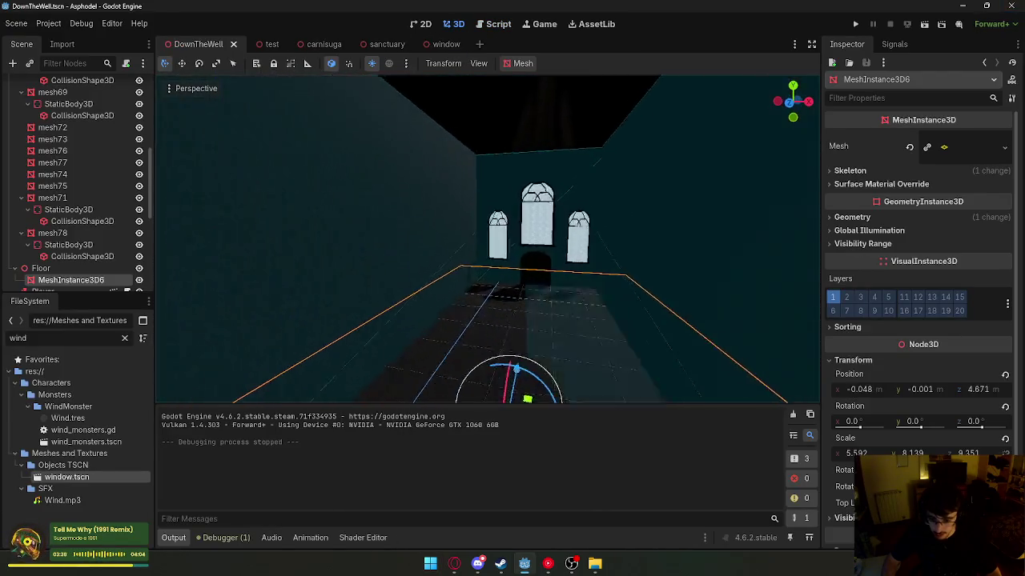
- Duplicate the spotlight as SpotLight3D3 and move it further along the hall
key("s")
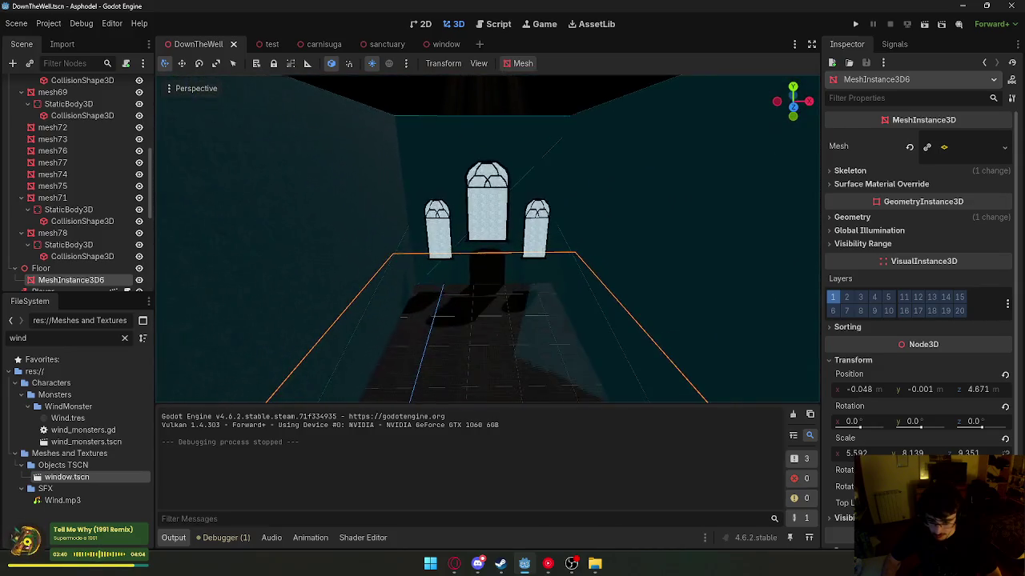
key("s")
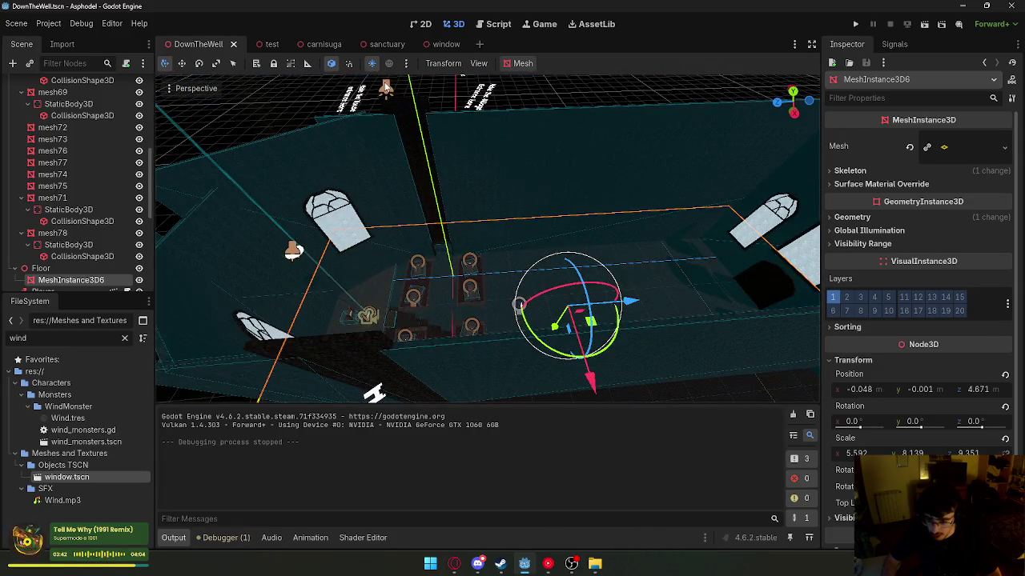
left_click(385, 88)
key("ctrl+d")
left_click_drag(564, 160, 737, 162)
left_click(580, 126)
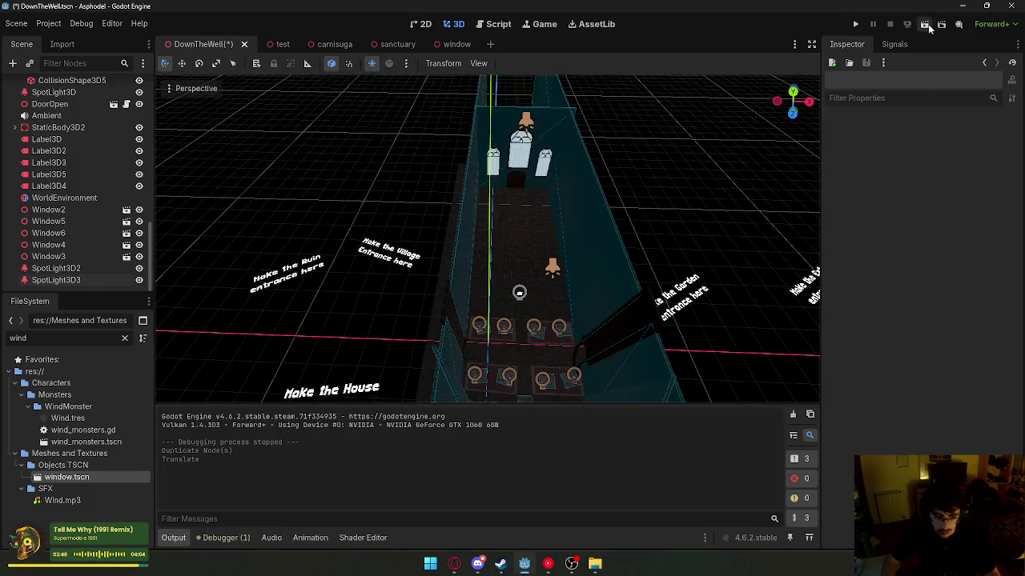
- Run the current scene and walk through the dim hall with its ceiling beams and glowing light
left_click(926, 25)
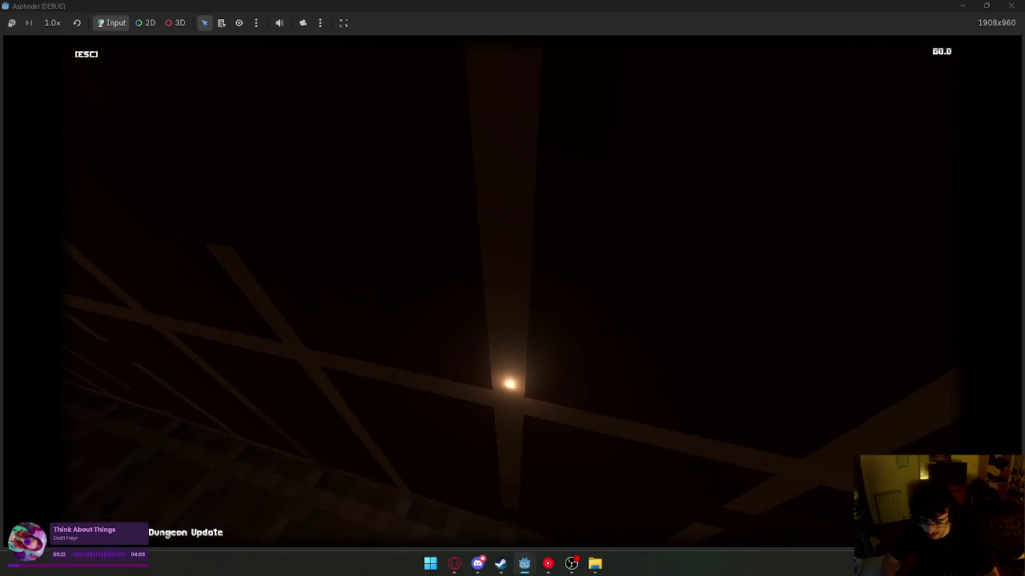
key("super")
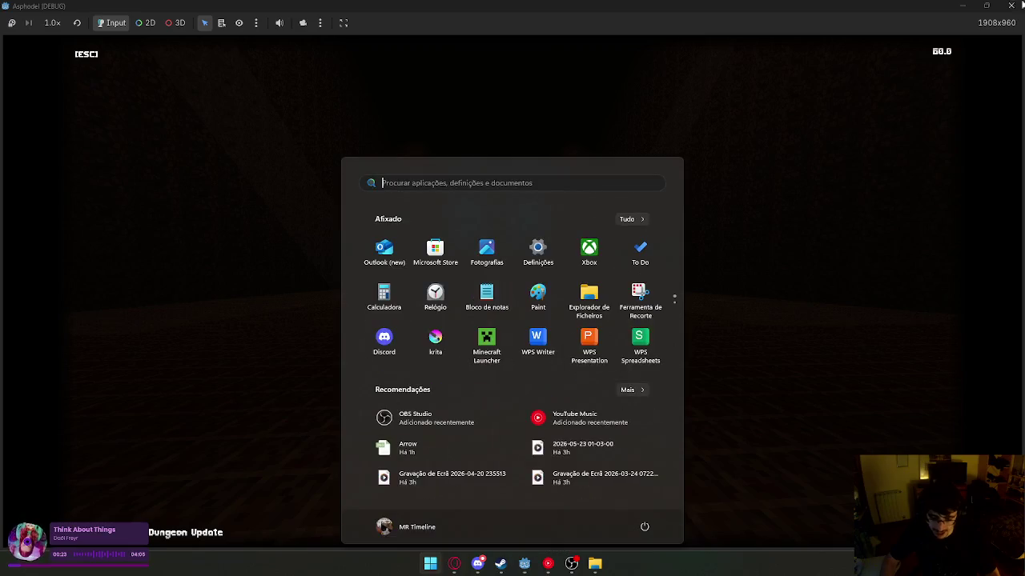
- Stop the Asphodel (DEBUG) playtest and return to the 3D editor
key("Escape")
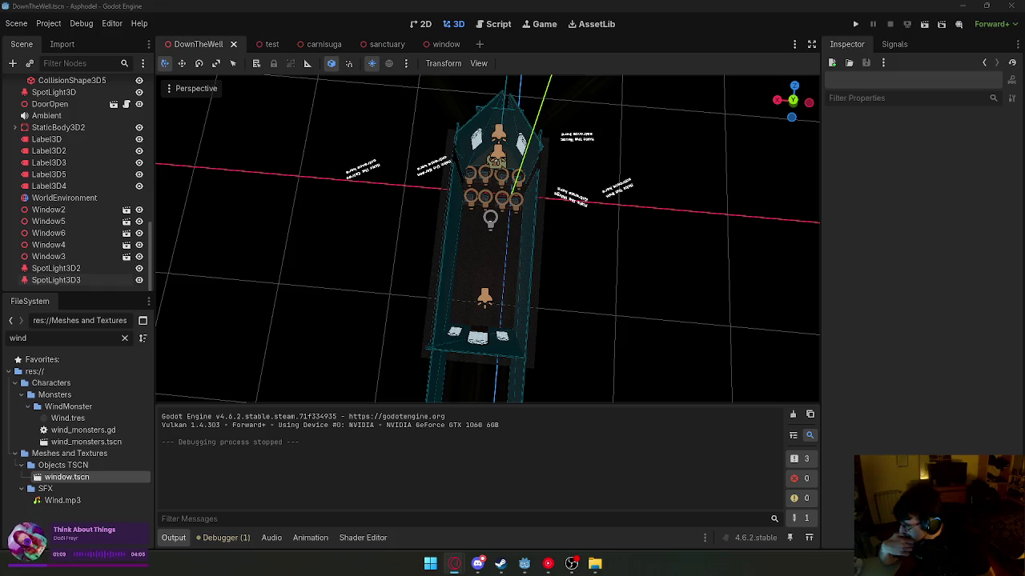
mouse_move(0, 96)
left_mouse_down()
mouse_move(162, 94)
mouse_move(263, 66)
mouse_move(208, 73)
left_mouse_up()
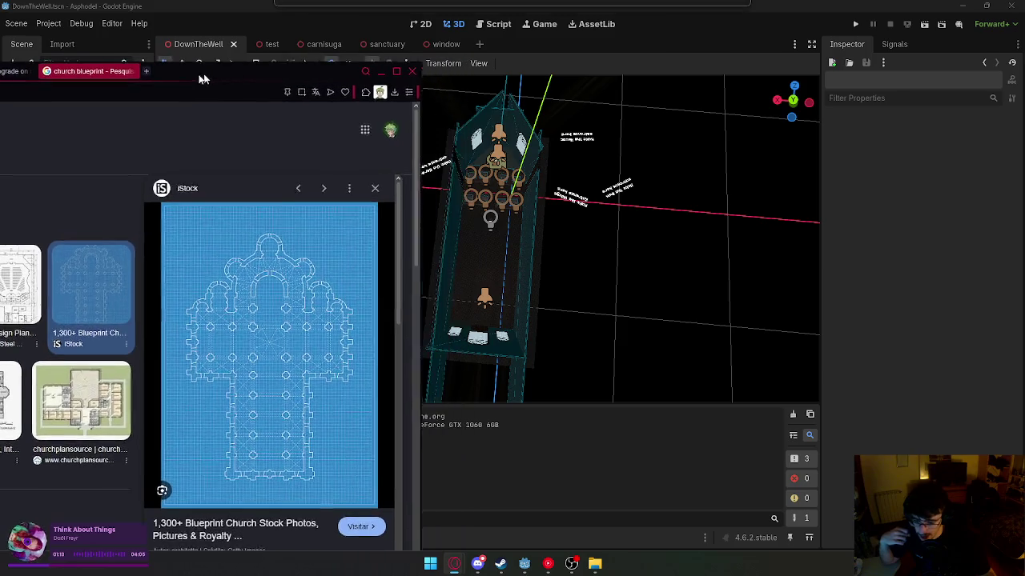
left_click(448, 253)
mouse_move(485, 298)
left_mouse_down()
mouse_move(160, 326)
mouse_move(320, 240)
mouse_move(480, 256)
left_mouse_up()
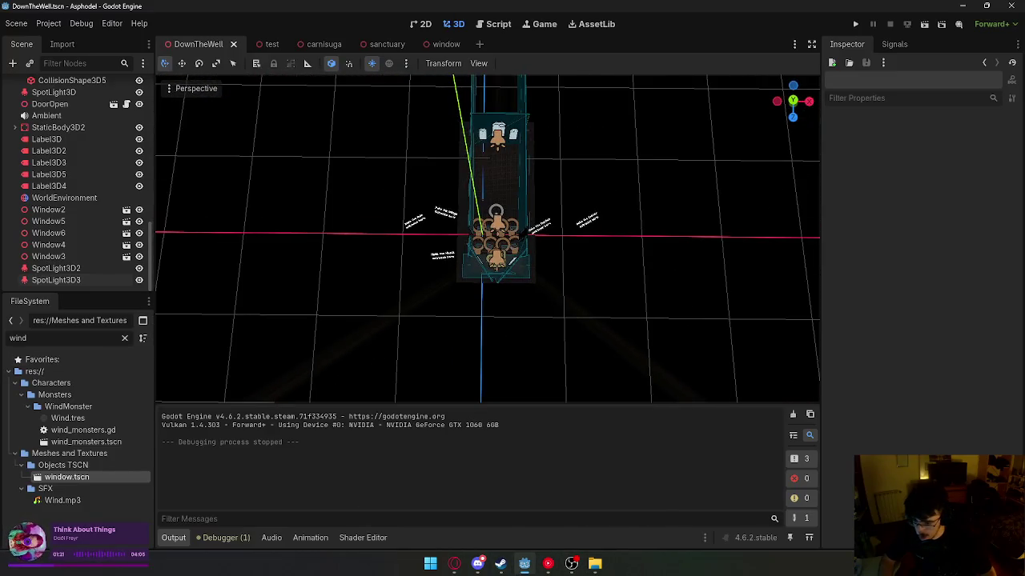
key("alt+Tab")
key("alt+Tab")
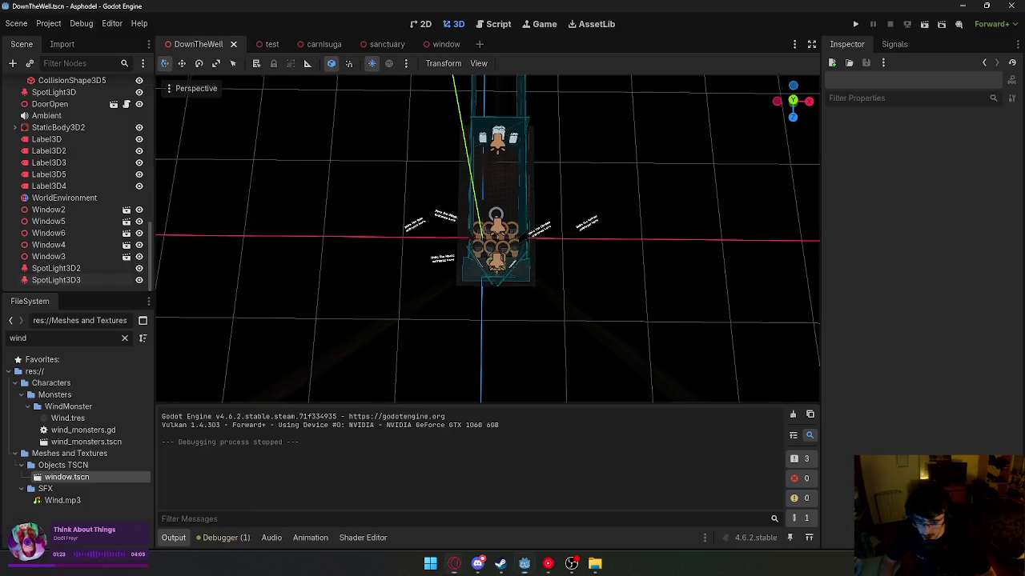
key("alt+Tab")
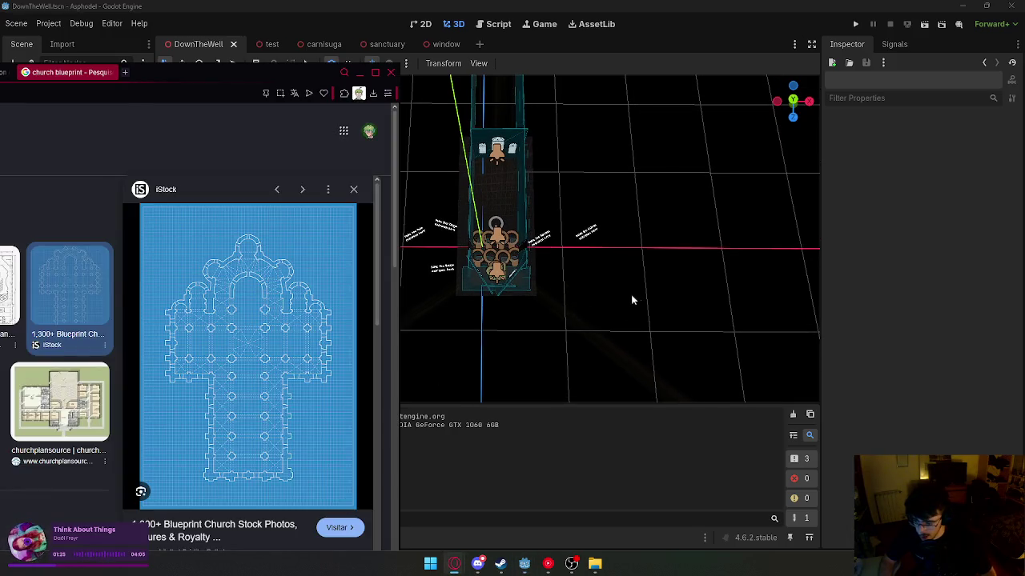
key("alt+Tab")
scroll(161, 327, "up", 3)
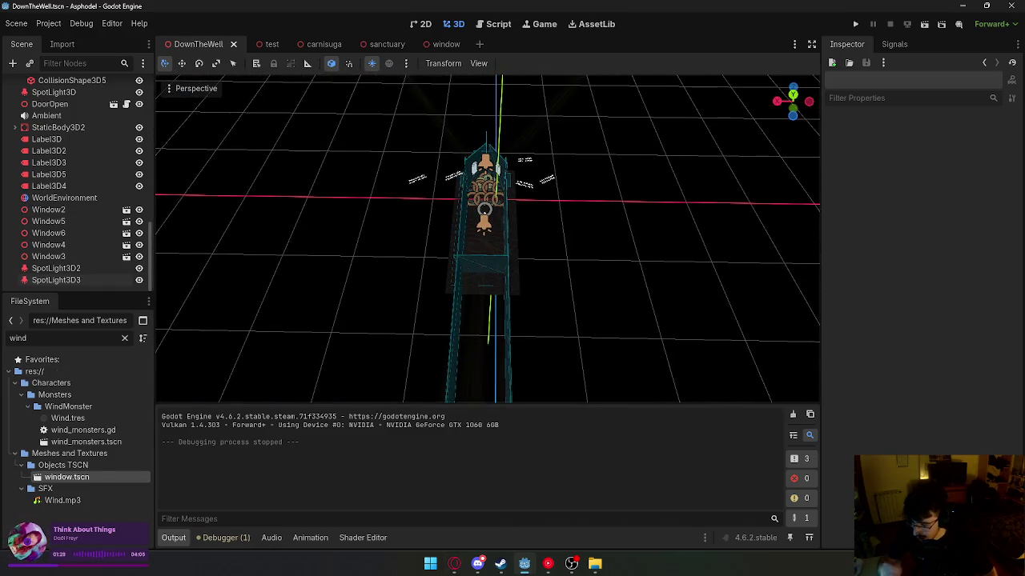
key("alt+Tab")
key("alt+Tab")
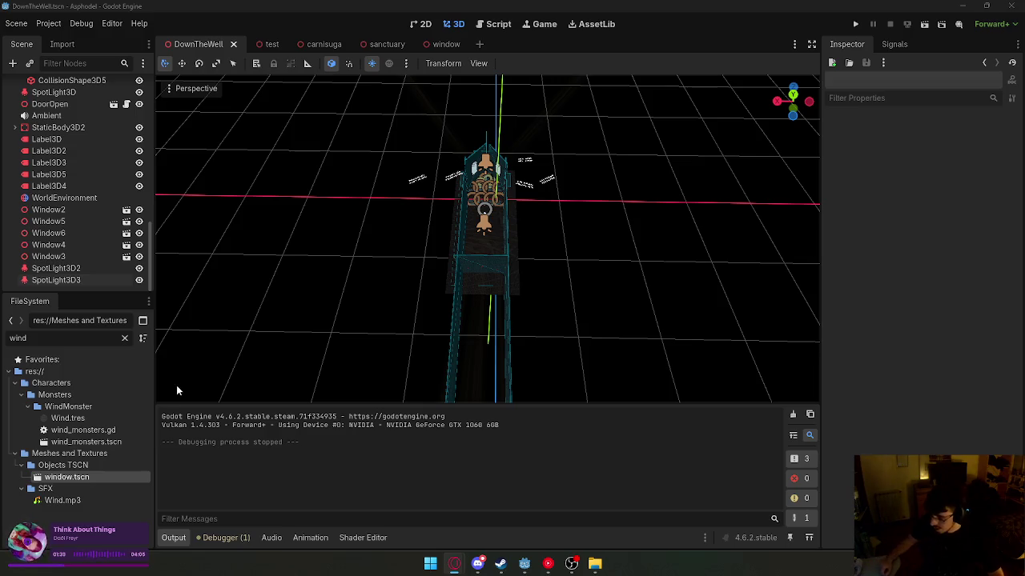
- Select Window3 on the hall wall and open the 'window' scene with its alpha-transparent, unshaded pane
key("w")
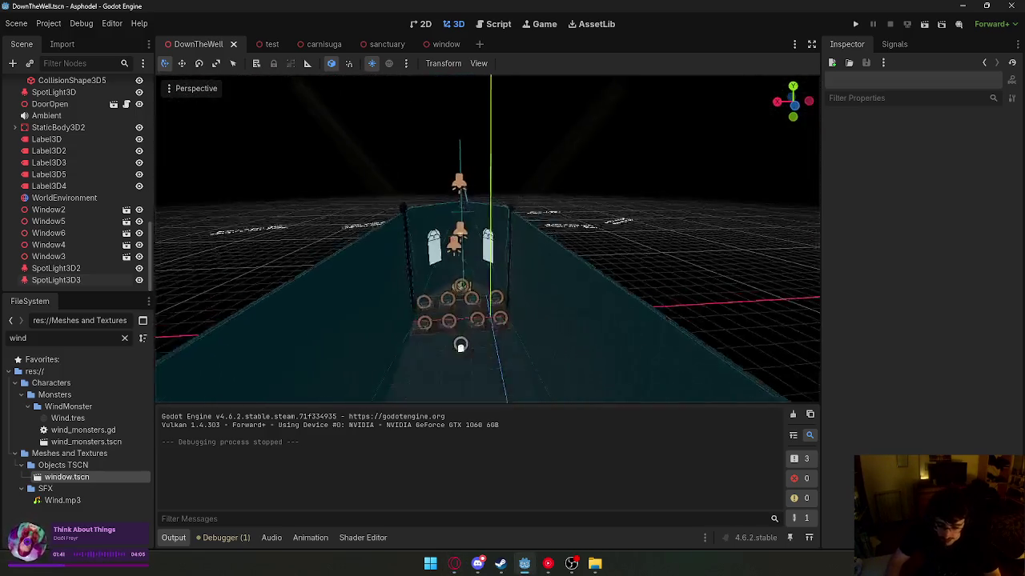
left_click(558, 312)
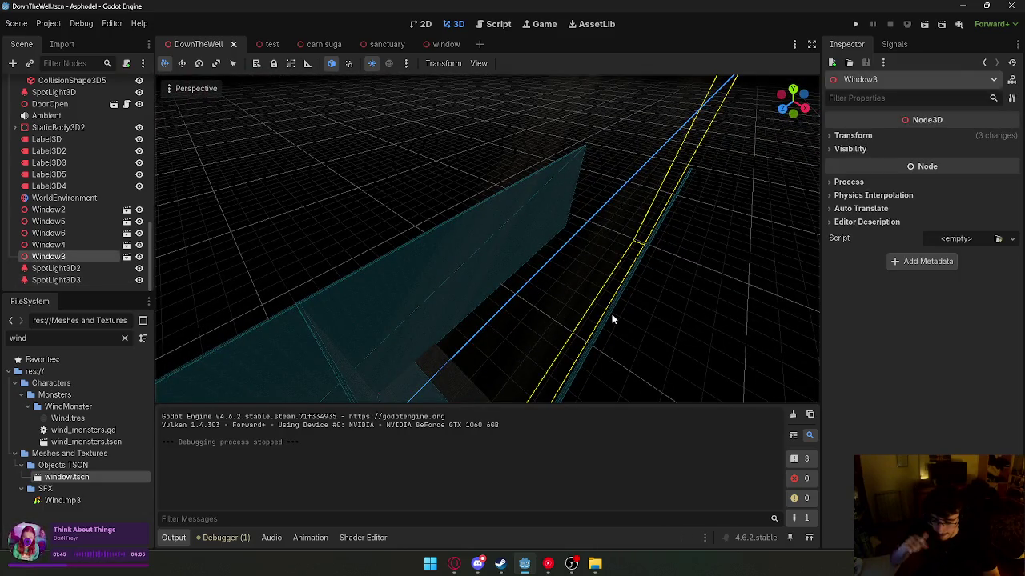
left_click_drag(612, 319, 574, 313)
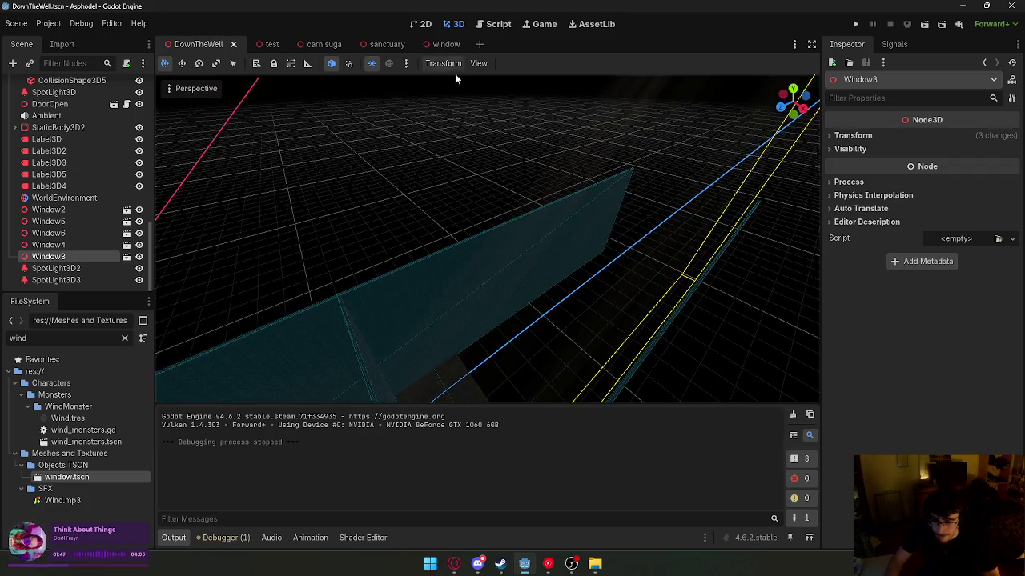
key("shift+f")
left_click(429, 47)
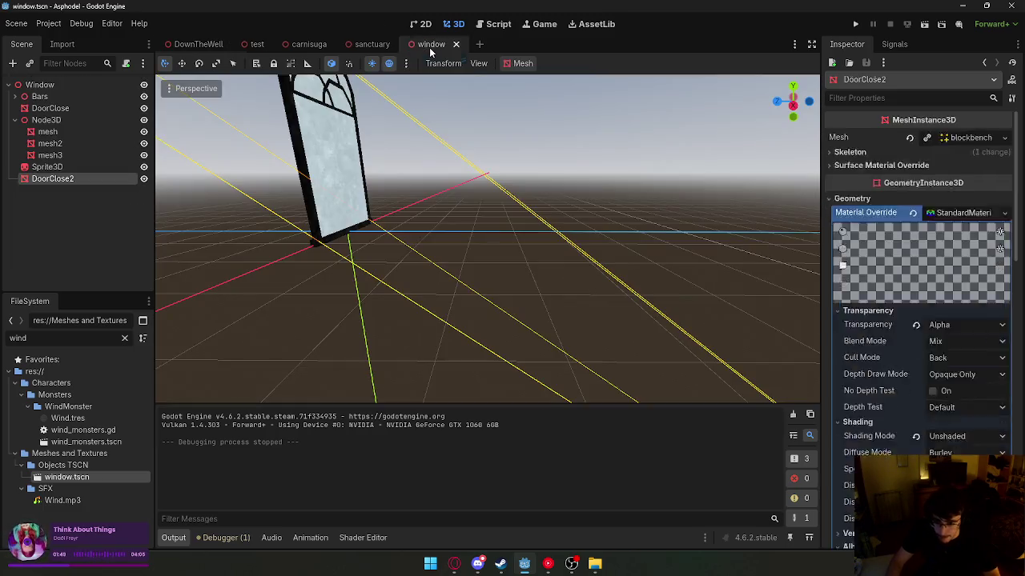
- Give the window glass material a new Shading Mode and save the window scene
scroll(919, 258, "down", 2)
left_click(961, 309)
left_click(973, 336)
scroll(973, 359, "down", 4)
left_click(959, 312)
left_click(656, 149)
key("ctrl+s")
- Return to DownTheWell and launch the hall for a playtest
left_click(191, 44)
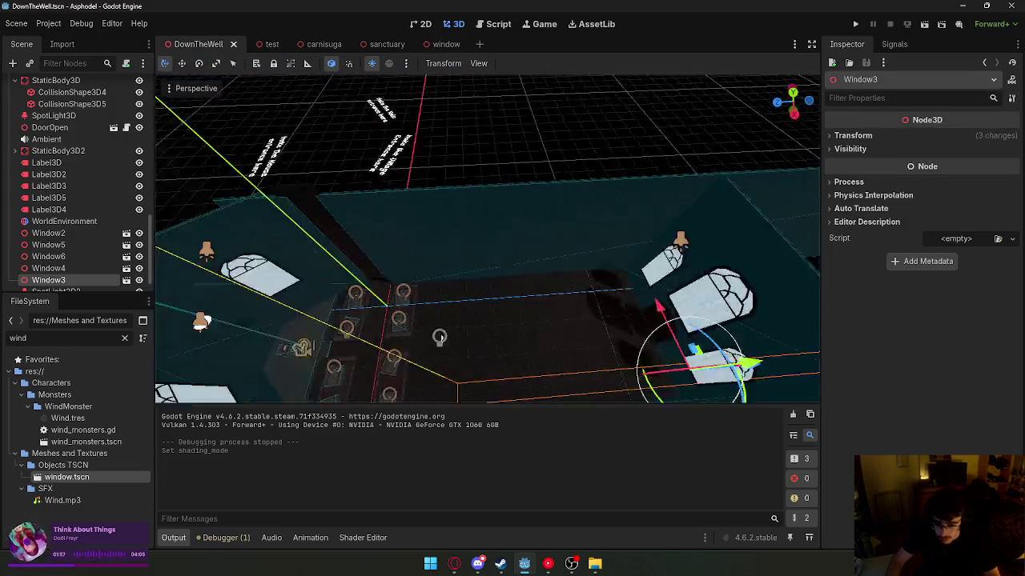
left_click_drag(547, 182, 547, 182)
left_click(921, 24)
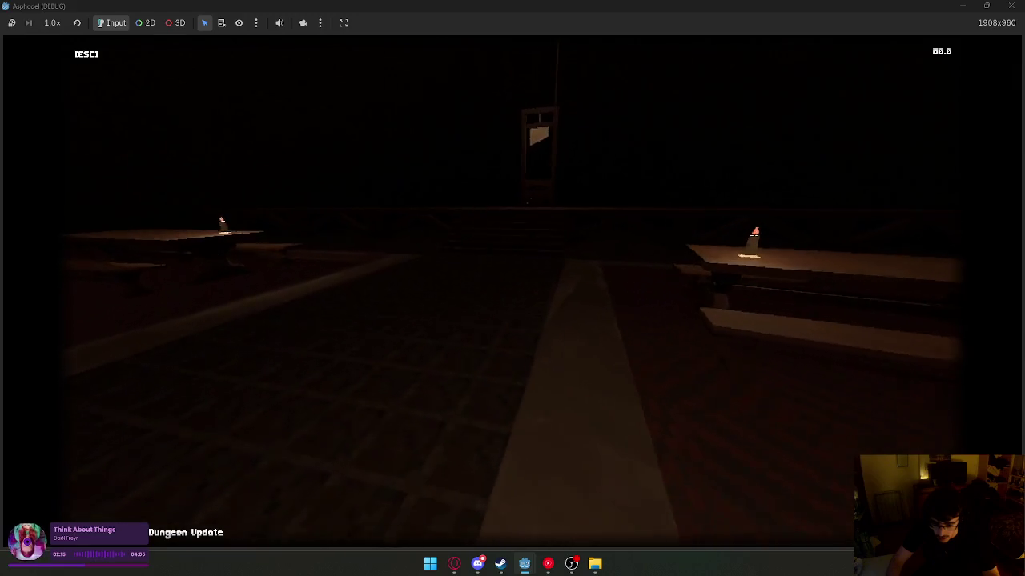
- Leave the running game and stop the Asphodel playtest
key("super")
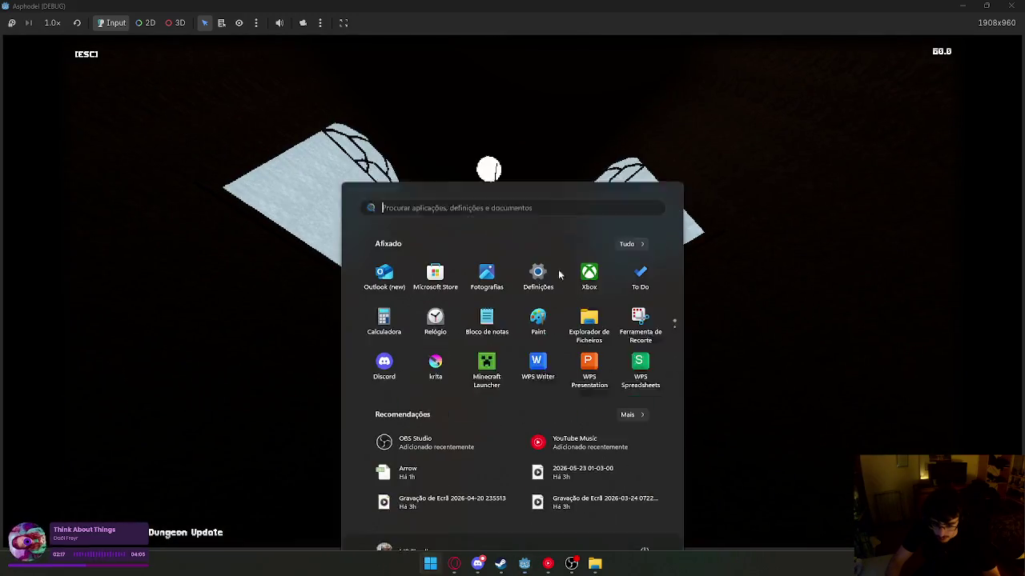
key("Escape")
key("Escape")
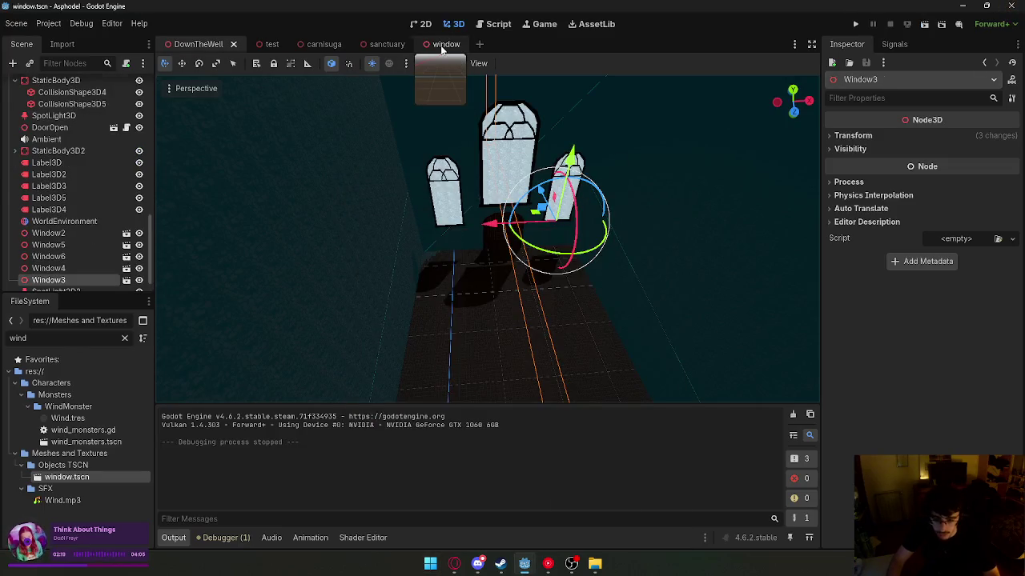
- Revert the glass Shading Mode to Unshaded, Save & Close the window scene, then return to DownTheWell
left_click(441, 45)
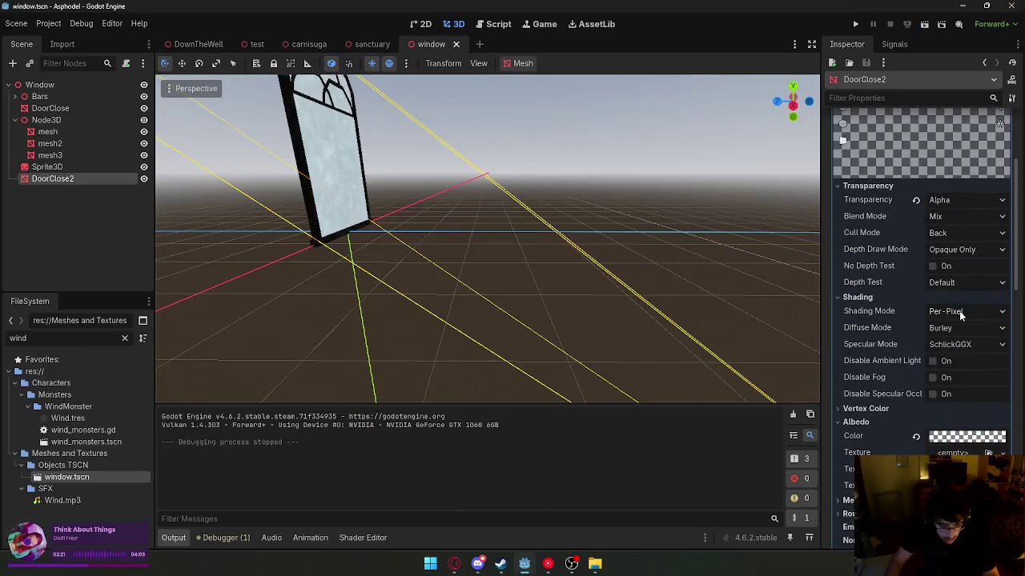
key("ctrl+z")
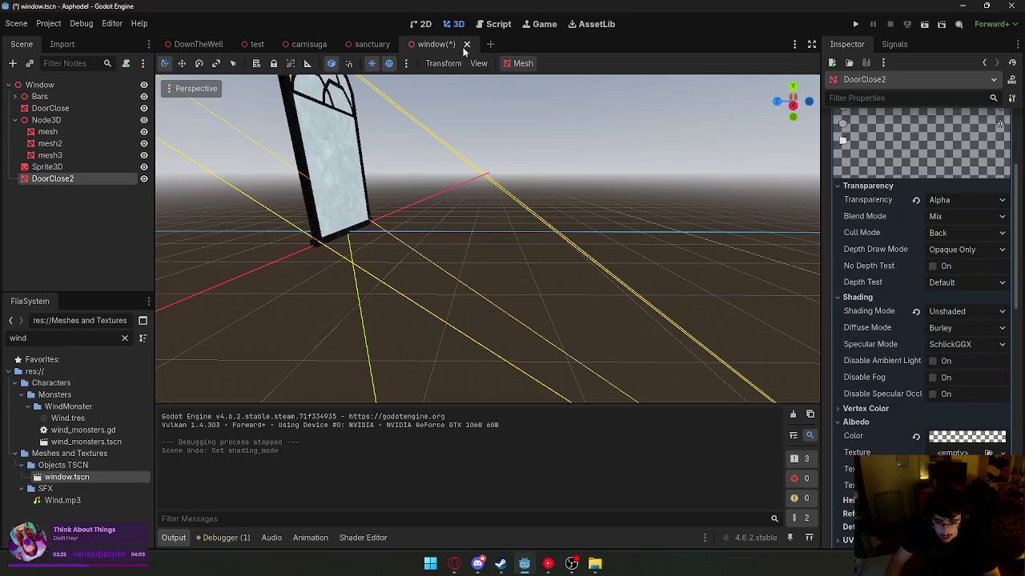
left_click(467, 45)
left_click(429, 324)
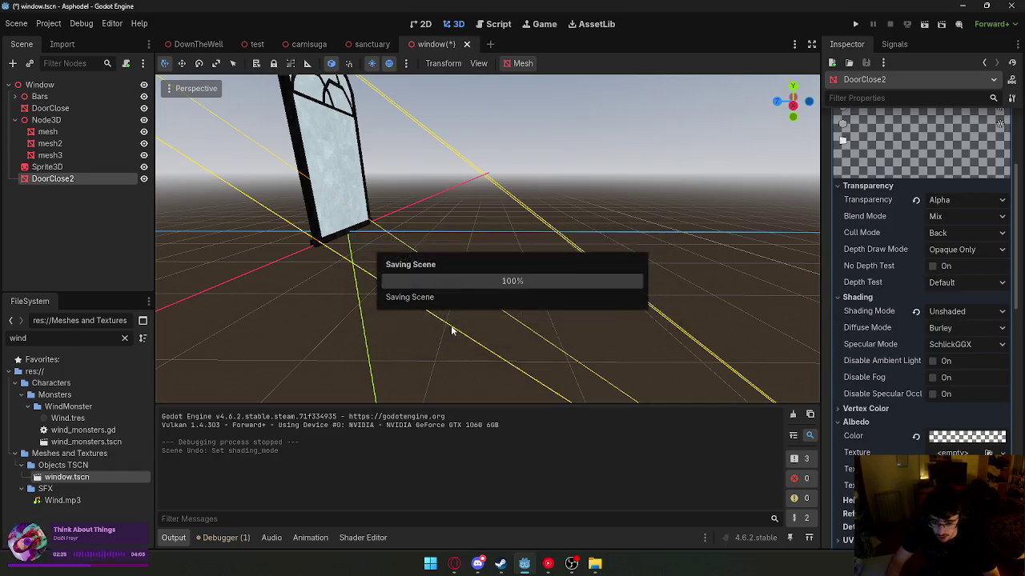
left_click(192, 45)
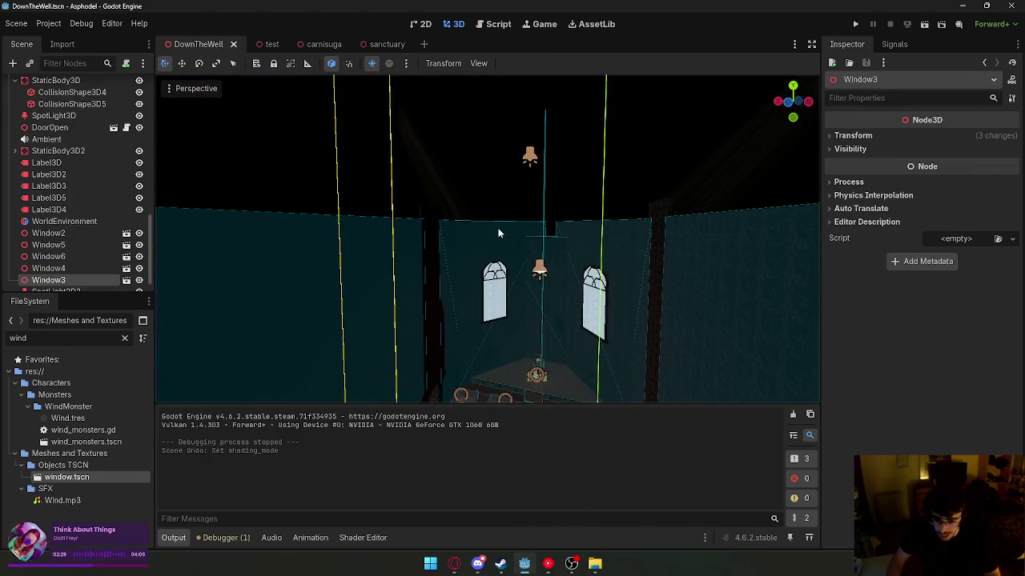
- Duplicate the left wall piece and rotate the copy 90 degrees
left_click(493, 304)
scroll(486, 239, "down", 5)
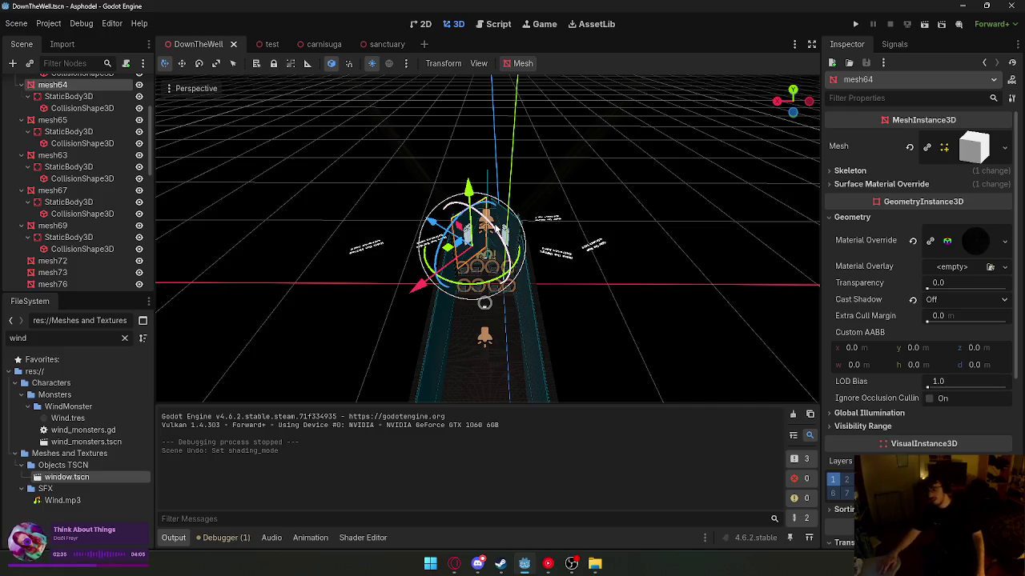
left_click(711, 316)
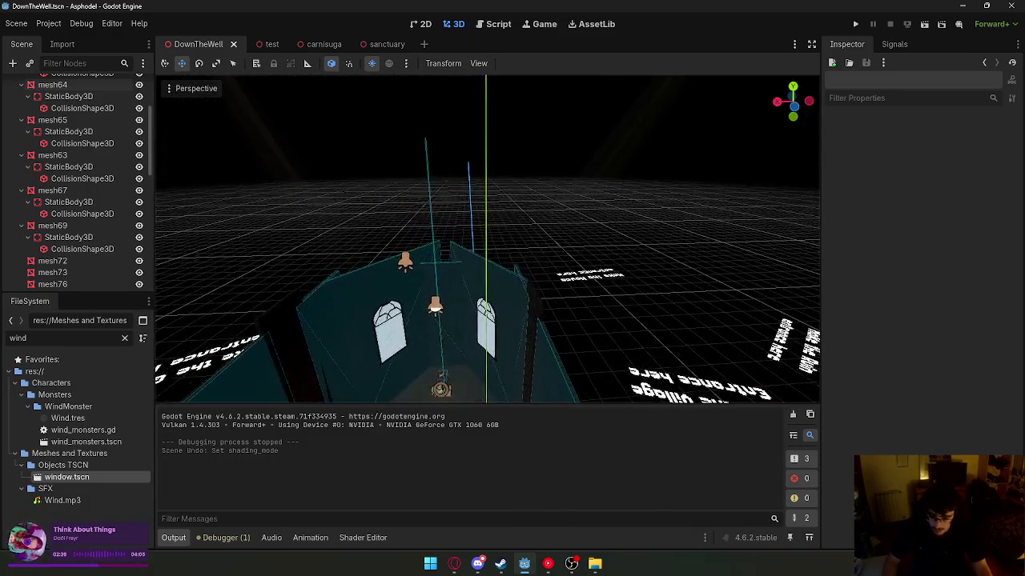
left_click(441, 297)
key("ctrl+d")
left_click_drag(456, 317, 351, 153)
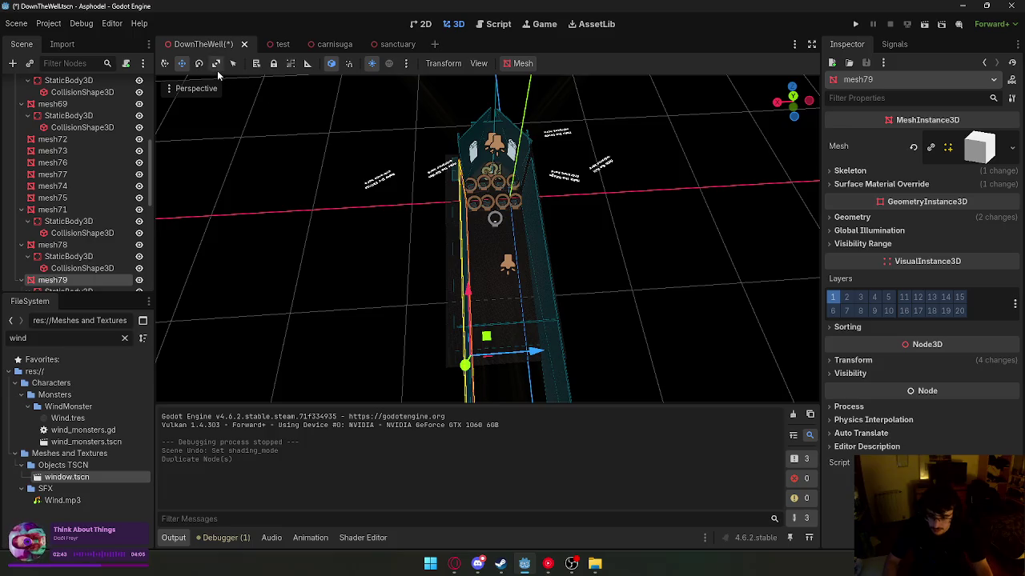
key("e")
left_click(470, 360)
left_click(471, 360)
key("f")
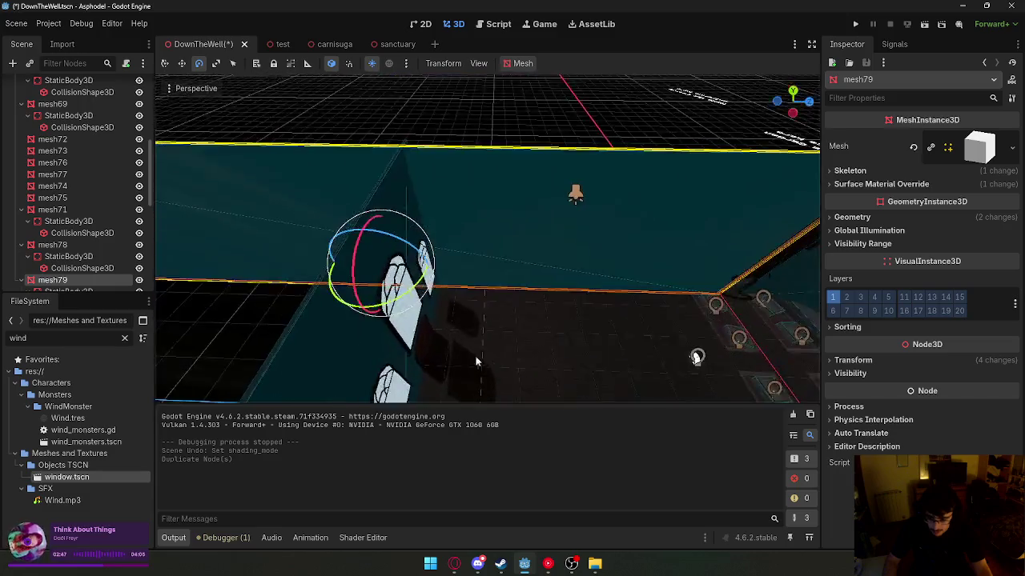
left_click_drag(358, 258, 358, 321)
- Raise the wall copy and slide it sideways across the hall
left_click(165, 63)
scroll(385, 312, "down", 5)
mouse_move(410, 362)
left_mouse_down()
mouse_move(440, 204)
mouse_move(430, 177)
left_mouse_up()
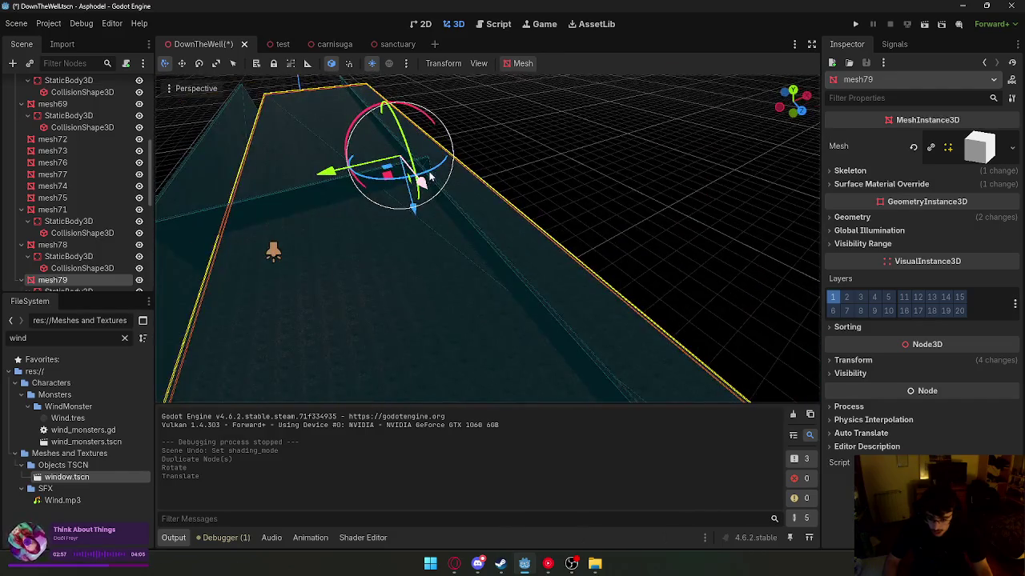
left_click_drag(336, 181, 288, 183)
- Slide wall copy mesh79 further along X and deselect it
mouse_move(449, 216)
left_mouse_down()
mouse_move(515, 178)
mouse_move(584, 198)
left_mouse_up()
scroll(480, 241, "up", 5)
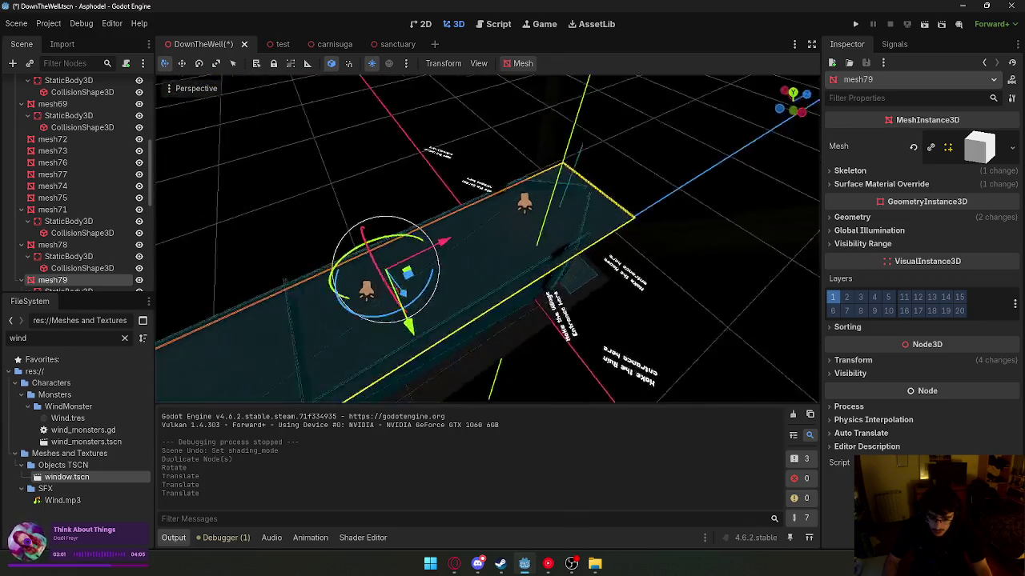
left_click(389, 234)
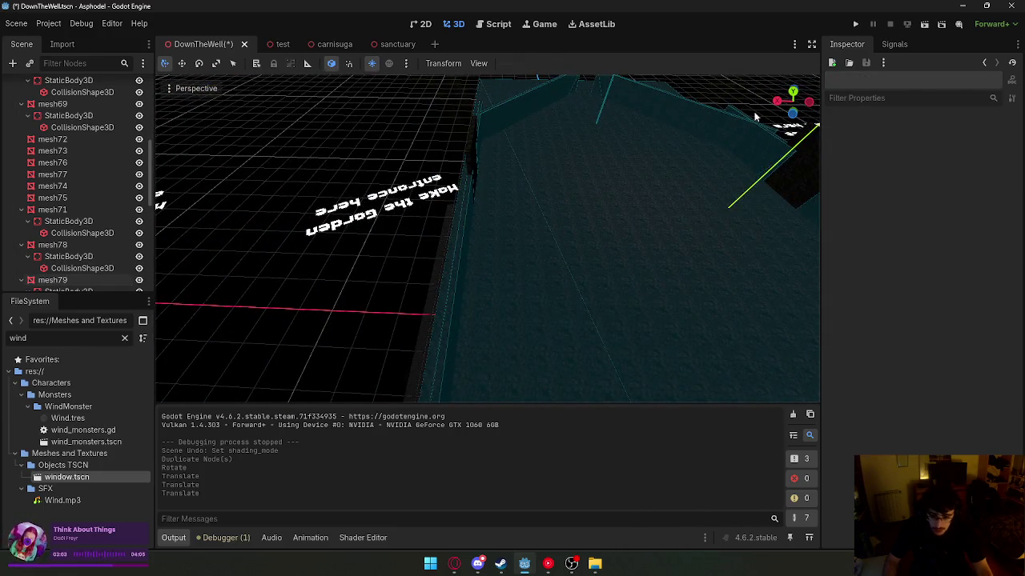
- Playtest the hall, then close the game window
left_click(923, 25)
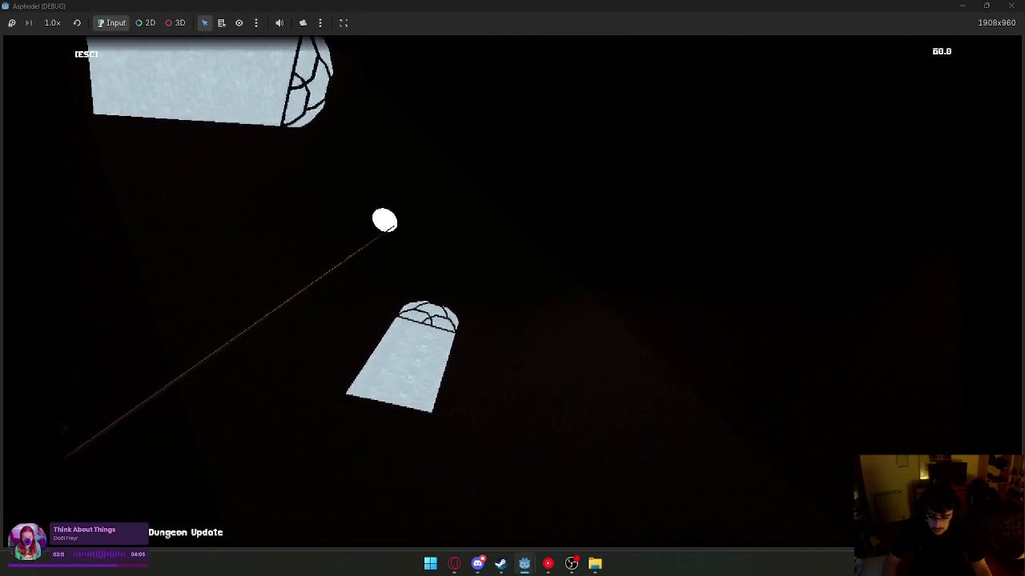
key("super")
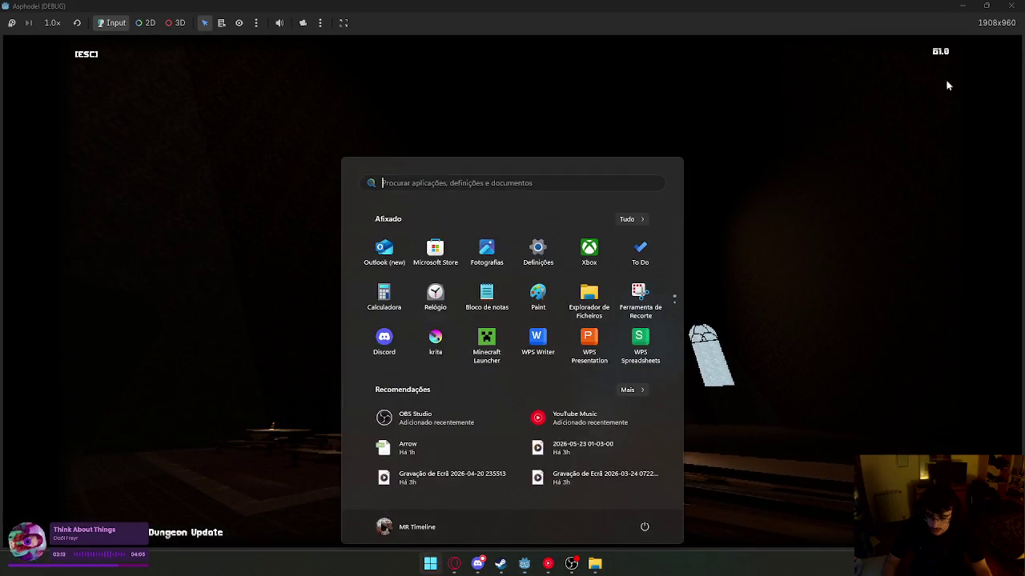
left_click(1014, 6)
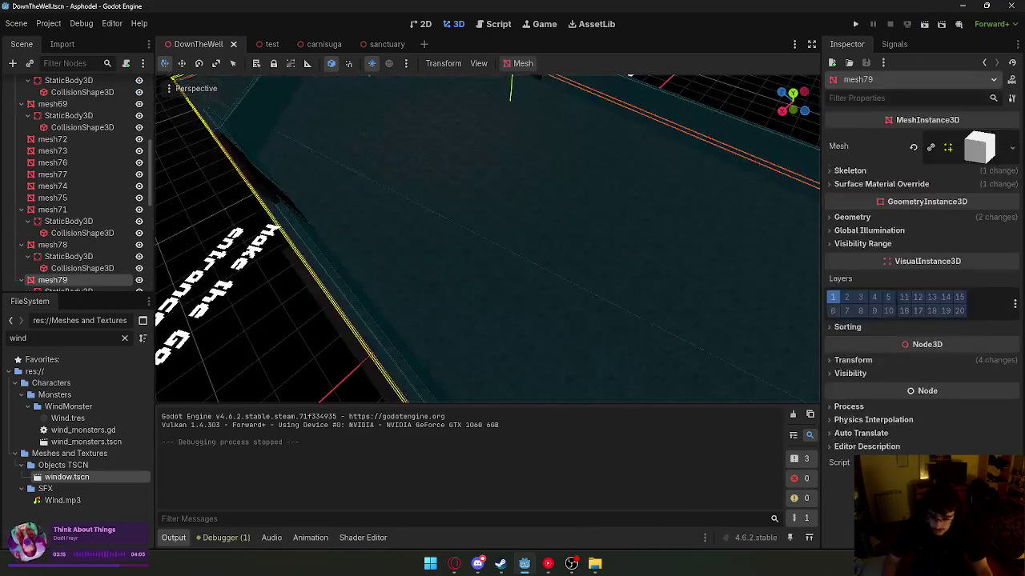
- Collapse the Walls branch in the Scene tree
key("w")
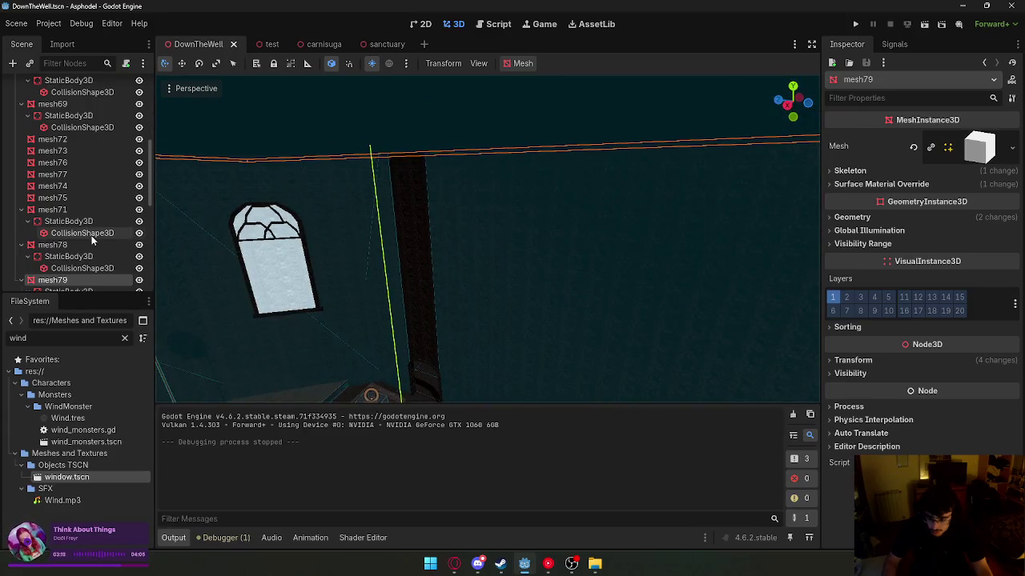
scroll(70, 232, "up", 2)
scroll(71, 232, "up", 5)
left_click(14, 143)
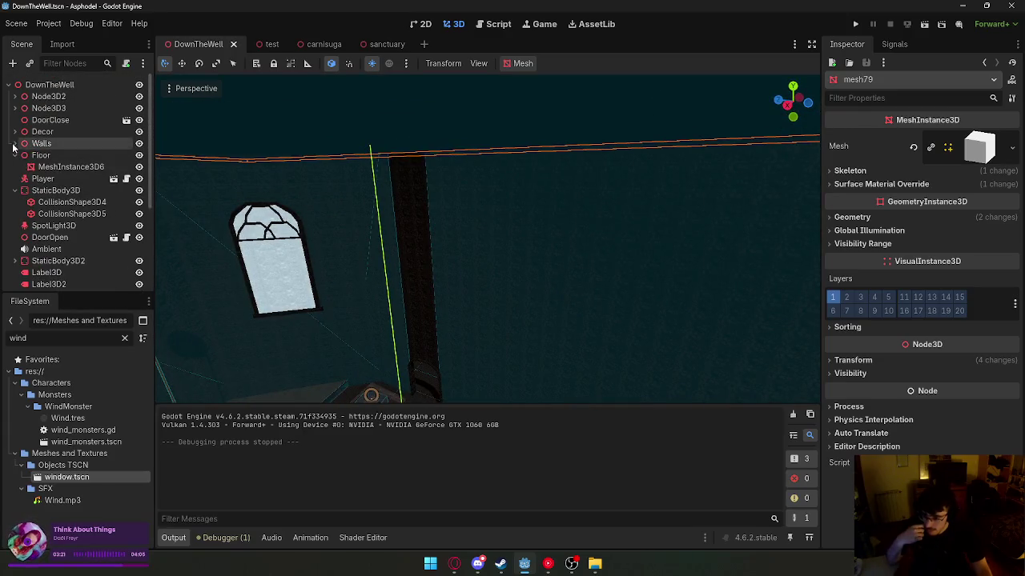
- Collapse the Floor branch and delete the extra SpotLight3D3
left_click(14, 156)
double_click(54, 214)
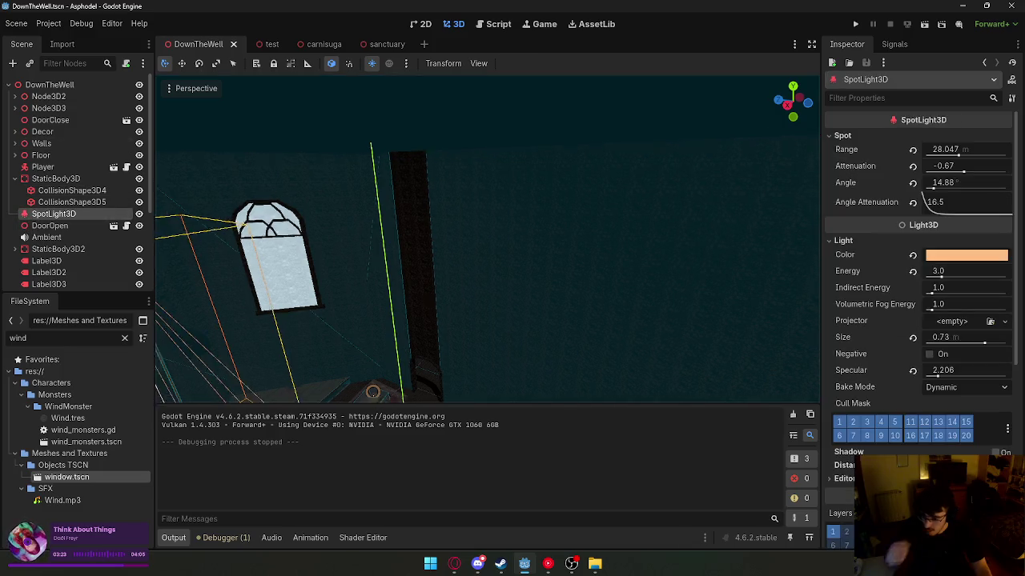
scroll(28, 244, "down", 5)
scroll(32, 240, "up", 5)
scroll(52, 224, "down", 5)
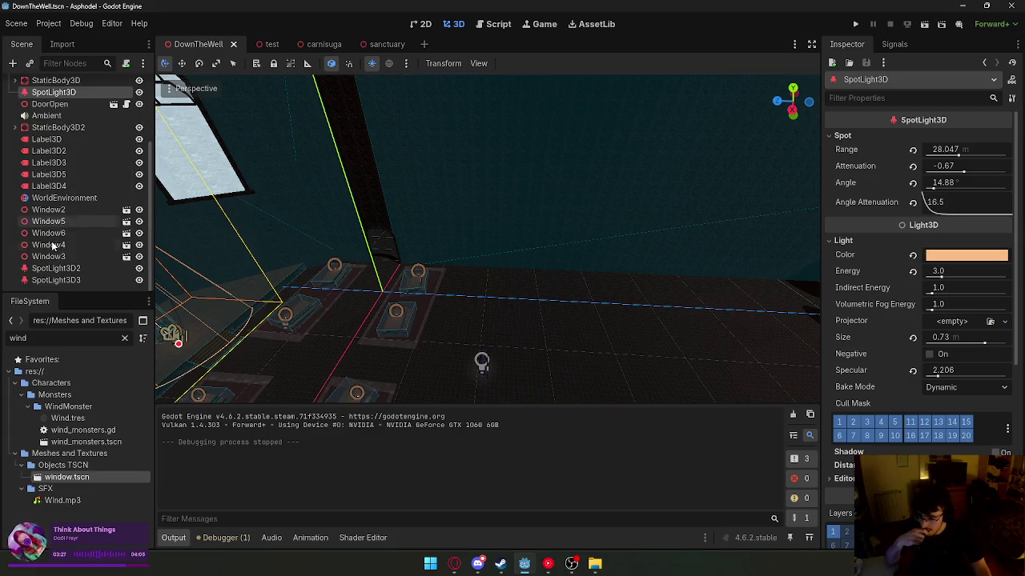
left_click(48, 221)
left_click(48, 257)
double_click(56, 268)
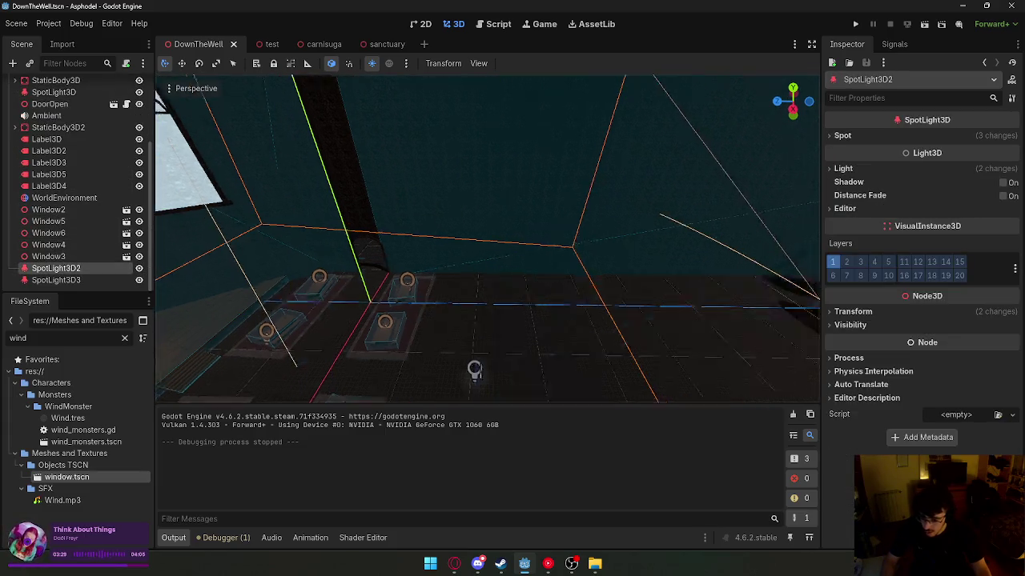
left_click(92, 277)
key("Delete")
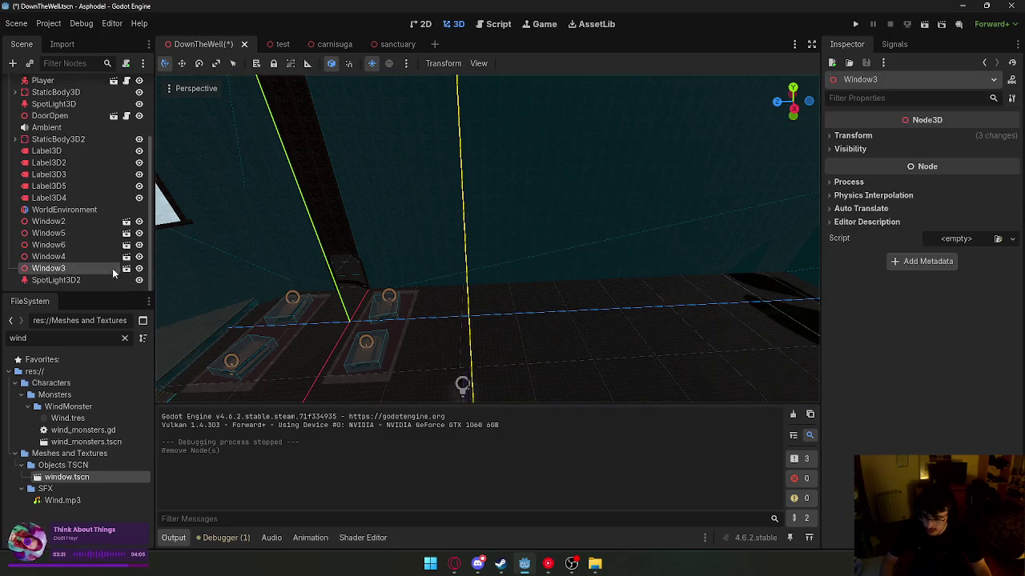
- Widen SpotLight3D2's cone, extend its range to 199.5, and move it along X
mouse_move(463, 385)
left_mouse_down()
mouse_move(258, 272)
mouse_move(313, 206)
mouse_move(547, 268)
mouse_move(507, 285)
left_mouse_up()
mouse_move(394, 213)
left_mouse_down()
mouse_move(333, 118)
mouse_move(456, 240)
left_mouse_up()
left_click_drag(476, 293, 464, 394)
mouse_move(467, 358)
left_mouse_down()
mouse_move(471, 431)
mouse_move(447, 426)
left_mouse_up()
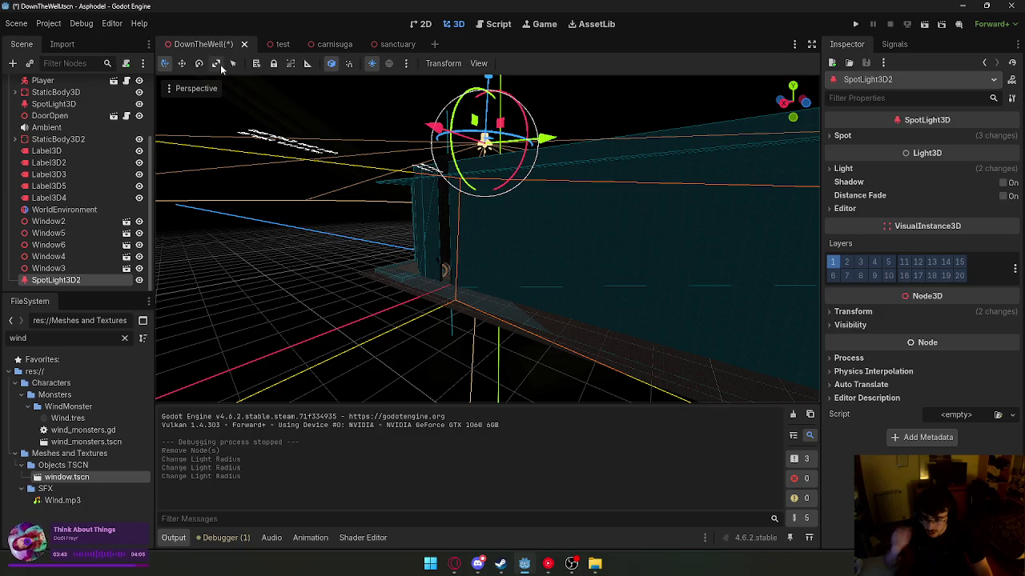
left_click_drag(560, 148, 653, 136)
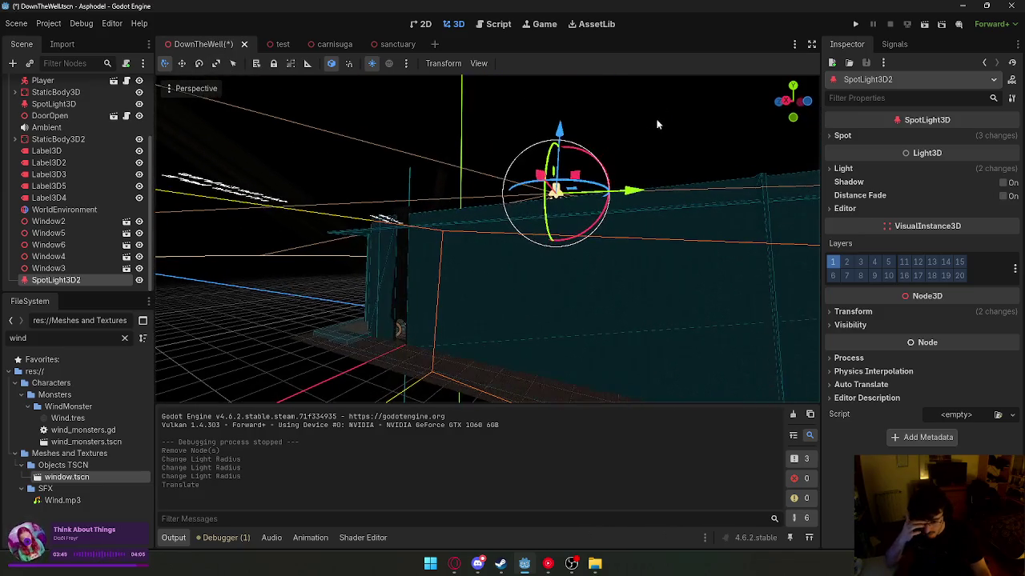
mouse_move(560, 129)
left_mouse_down()
mouse_move(567, 155)
mouse_move(681, 144)
left_mouse_up()
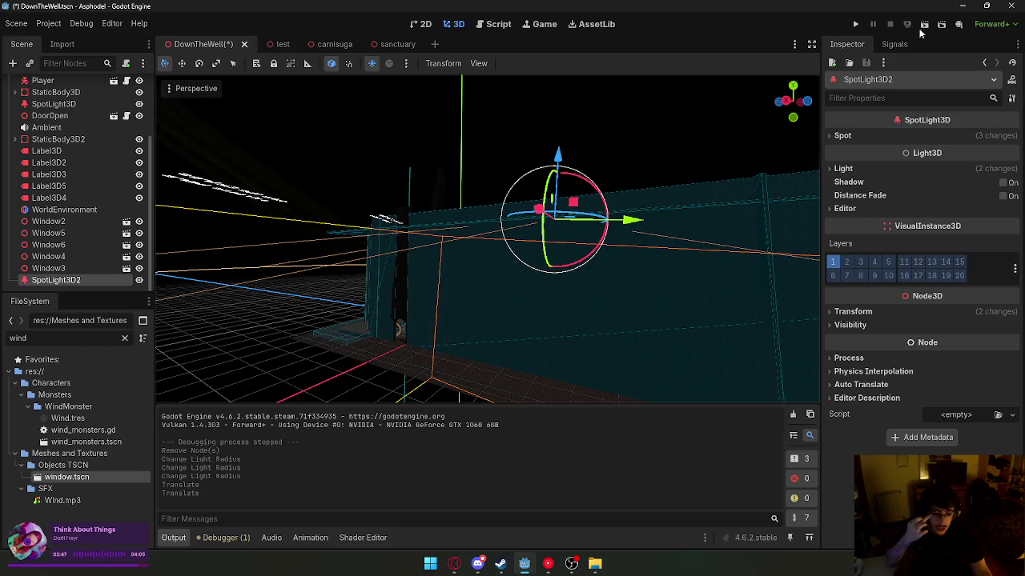
- Playtest the relit hall, then close the game
left_click(907, 24)
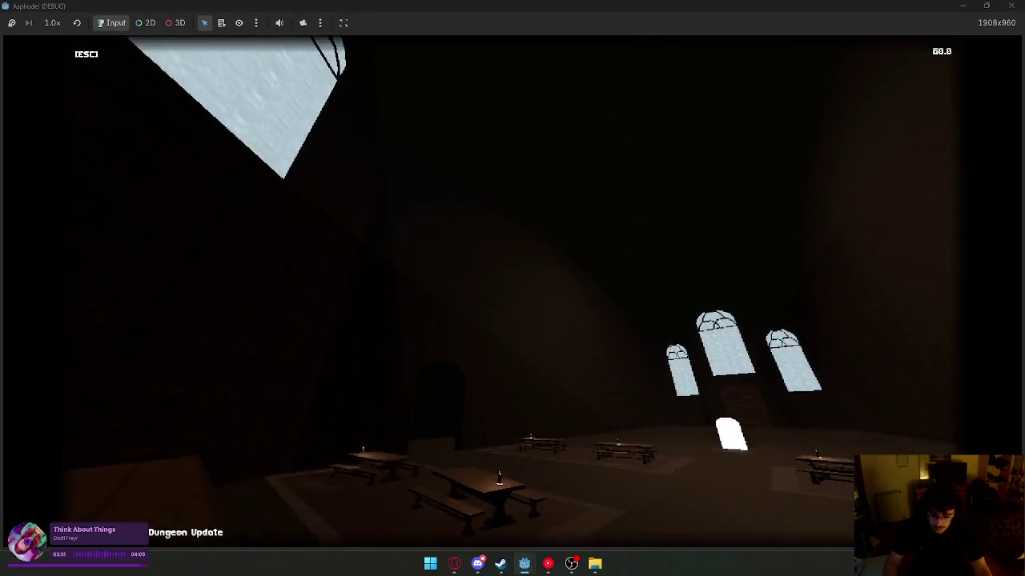
key("super")
key("Escape")
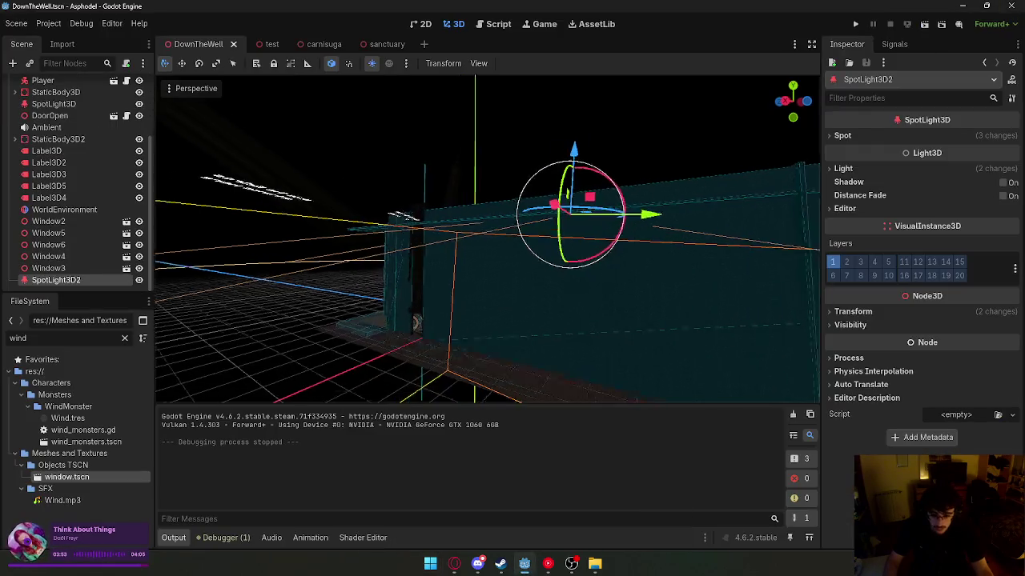
- Set SpotLight3D2's spot angle to 90° and nudge its position slightly
key("w")
key("s")
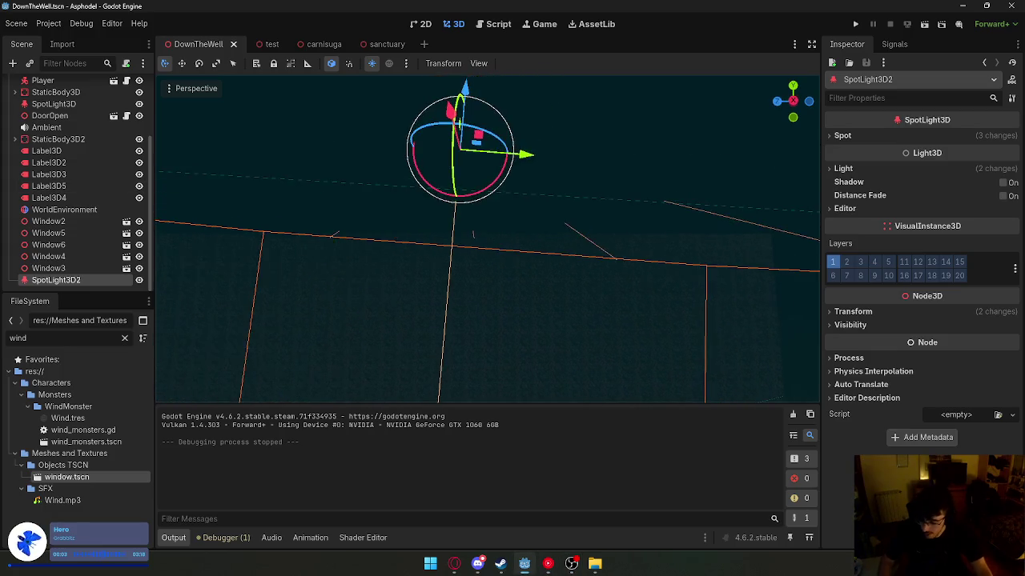
left_click(895, 136)
key("Return")
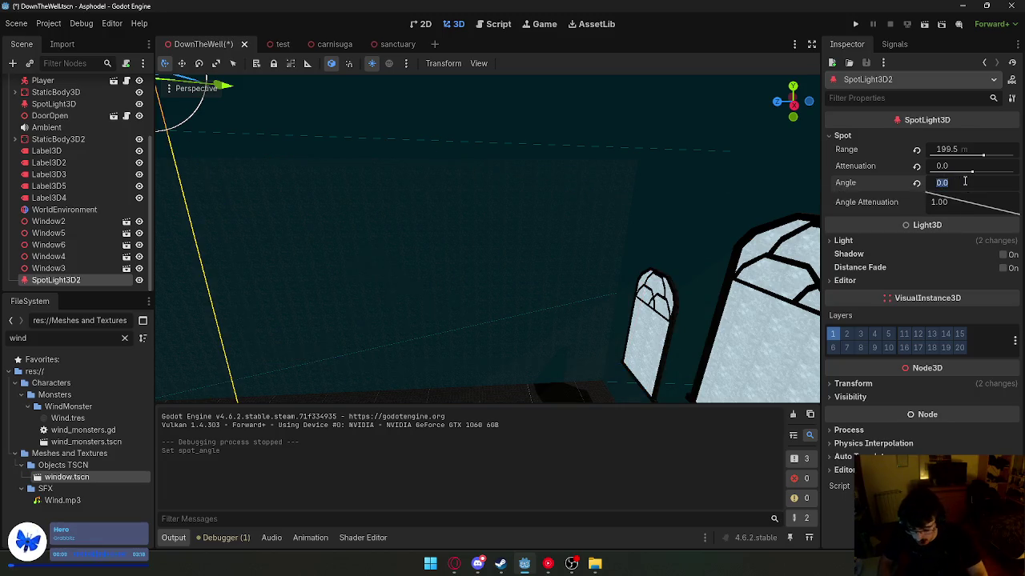
type("90")
key("Return")
key("f")
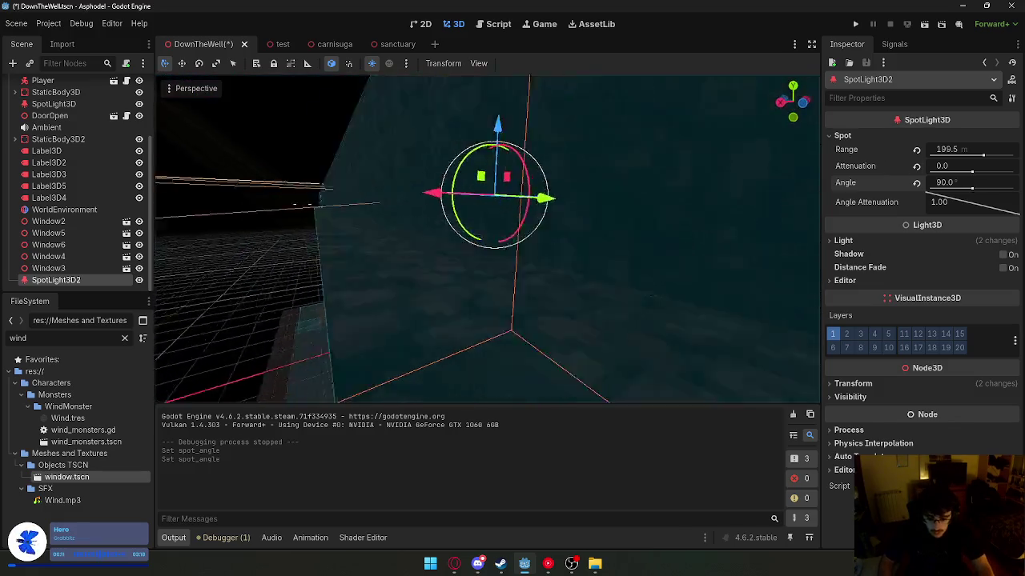
key("g")
left_click(534, 134)
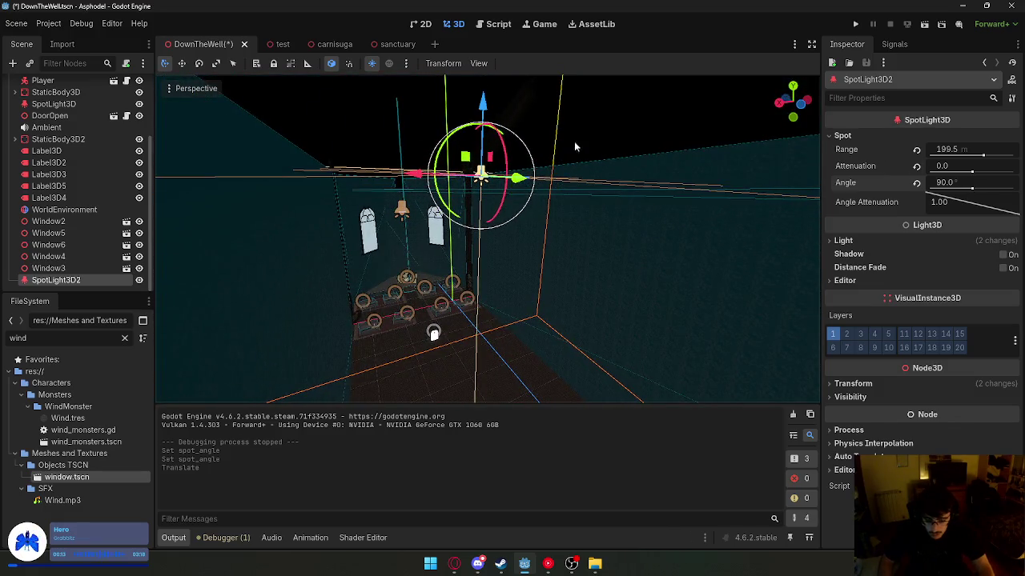
- Reset SpotLight3D2's rotation to 0 and its spot angle to 0
left_click(945, 183)
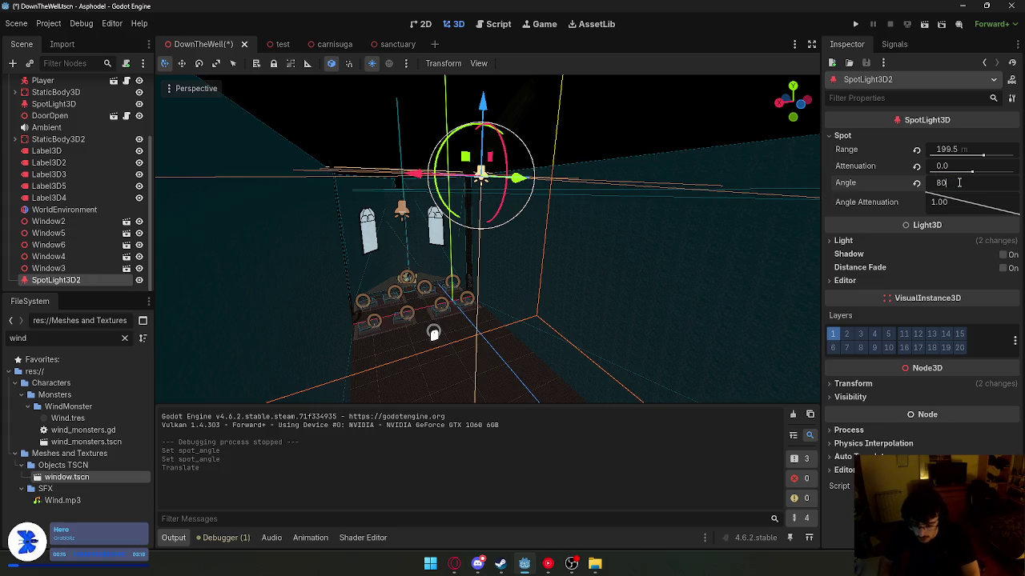
key("Return")
key("ctrl+z")
left_click(921, 384)
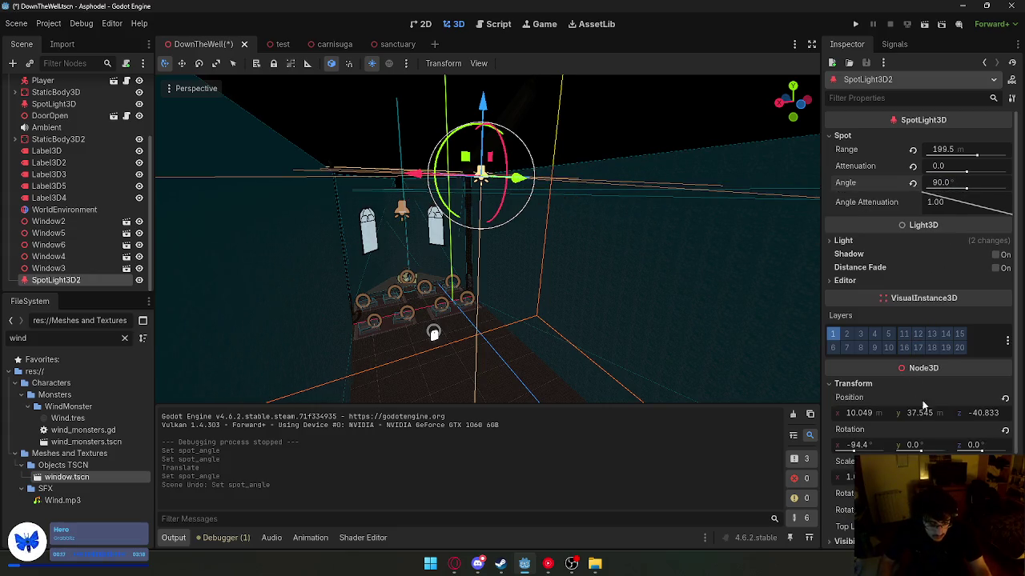
left_click(1004, 429)
key("f")
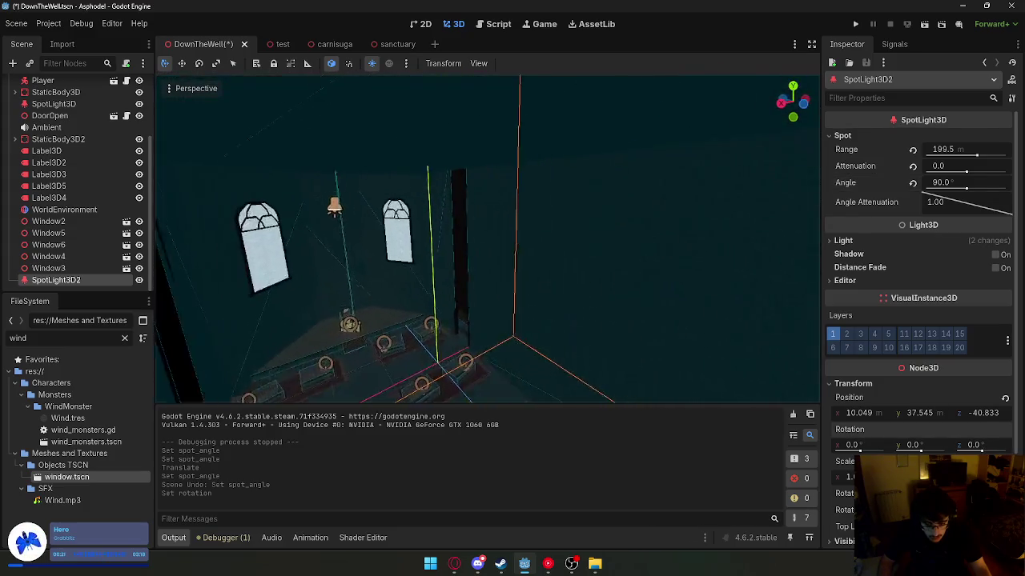
left_click(967, 182)
type("0")
key("Return")
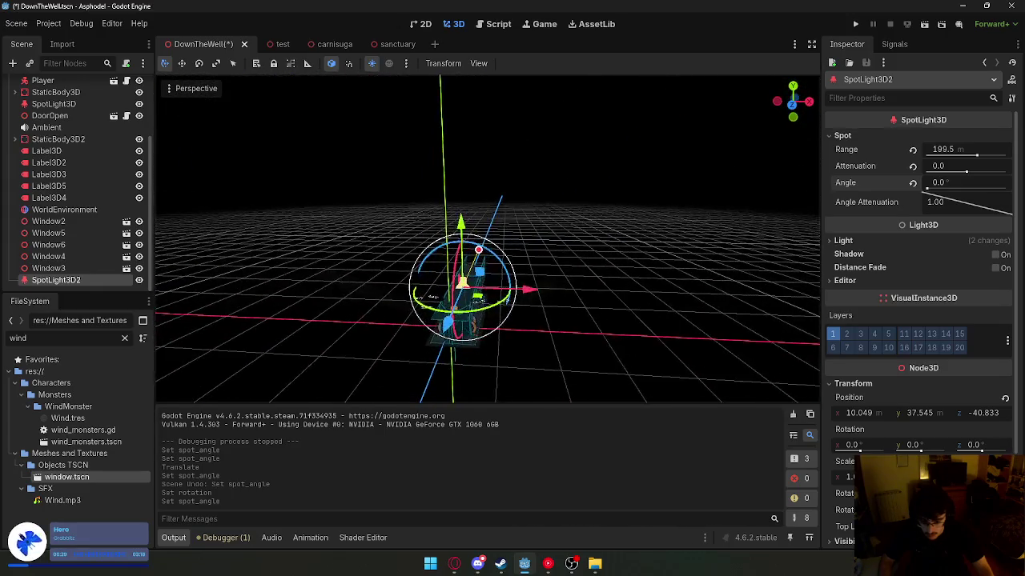
- Turn SpotLight3D2 90° to aim down, with range about 219 and spot angle about 84°
left_click_drag(455, 288, 559, 258)
key("ctrl+z")
key("ctrl+z")
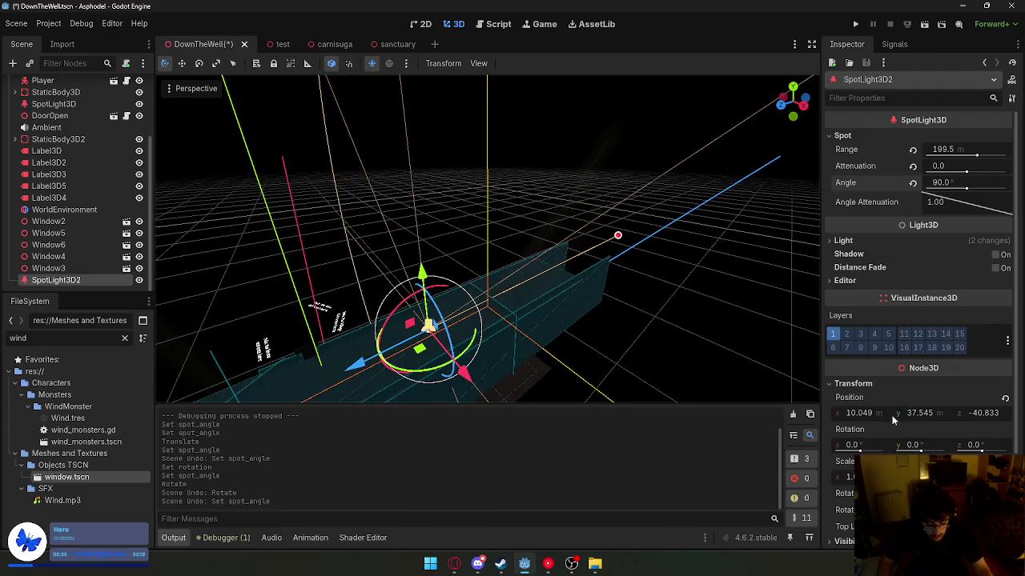
mouse_move(963, 188)
left_mouse_down()
mouse_move(934, 186)
mouse_move(974, 191)
mouse_move(949, 192)
left_mouse_up()
mouse_move(556, 265)
left_mouse_down()
mouse_move(584, 259)
mouse_move(516, 276)
left_mouse_up()
left_click_drag(368, 277, 513, 261)
left_click_drag(954, 189, 961, 189)
left_click(748, 200)
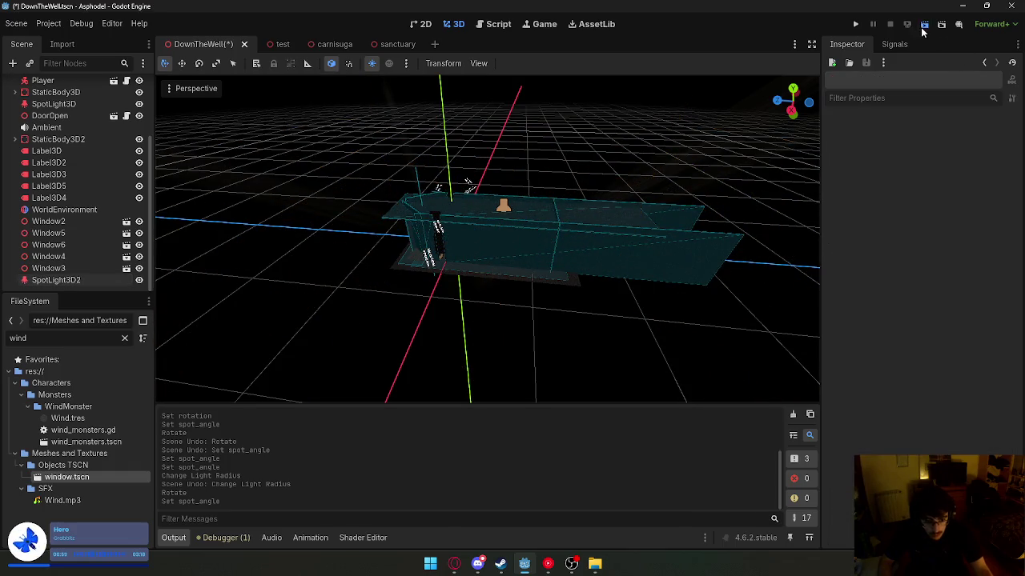
- Playtest the scene's lighting, then close the game window
left_click(923, 26)
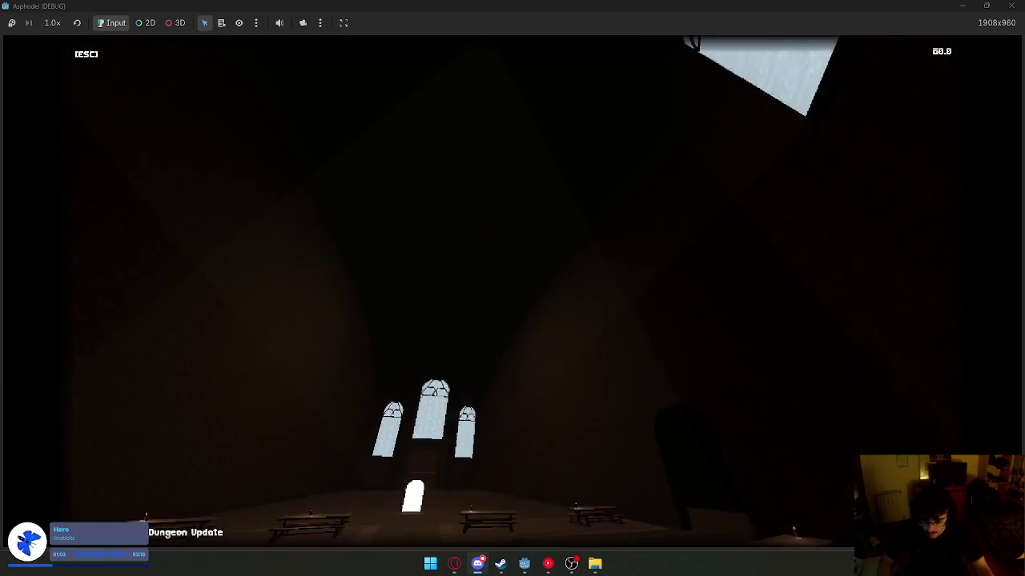
key("super")
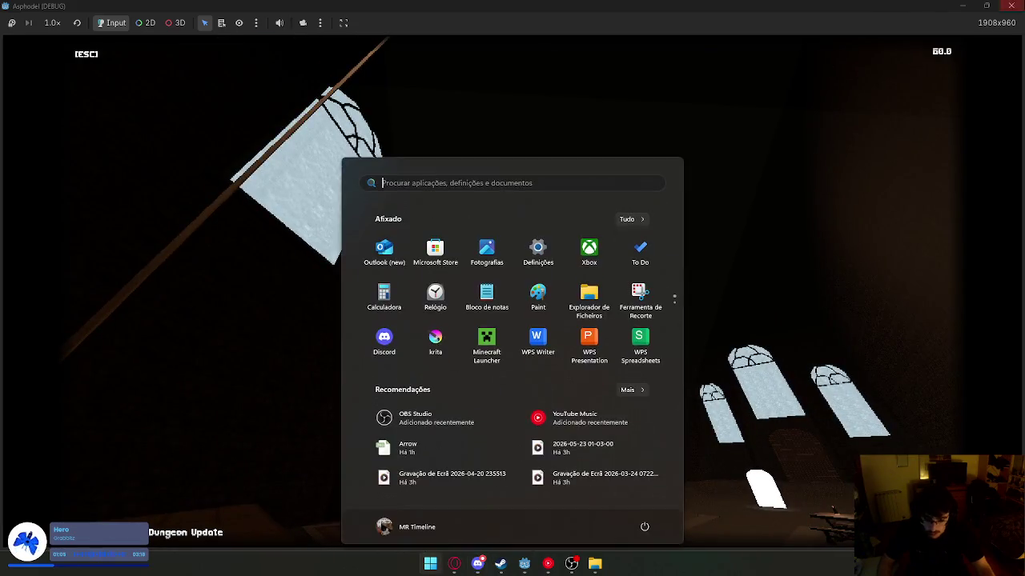
left_click(525, 564)
- Slide SpotLight3D2 along its axis to a new spot further down the hall
scroll(252, 250, "up", 2)
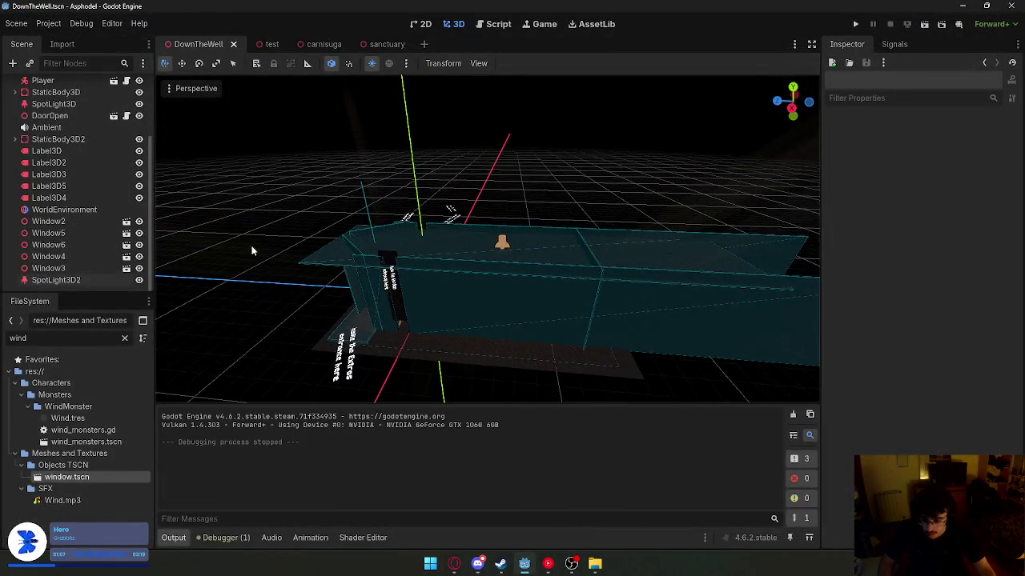
left_click(501, 244)
mouse_move(552, 249)
left_mouse_down()
mouse_move(616, 250)
mouse_move(606, 253)
left_mouse_up()
mouse_move(679, 193)
left_mouse_down()
mouse_move(552, 192)
mouse_move(568, 192)
left_mouse_up()
left_click(589, 99)
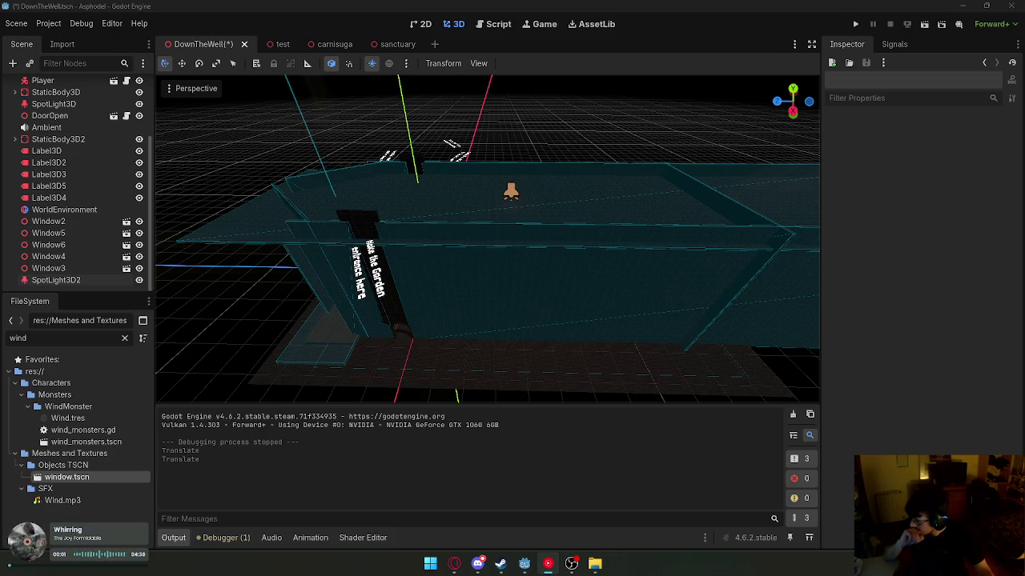
left_click(454, 563)
left_click(454, 563)
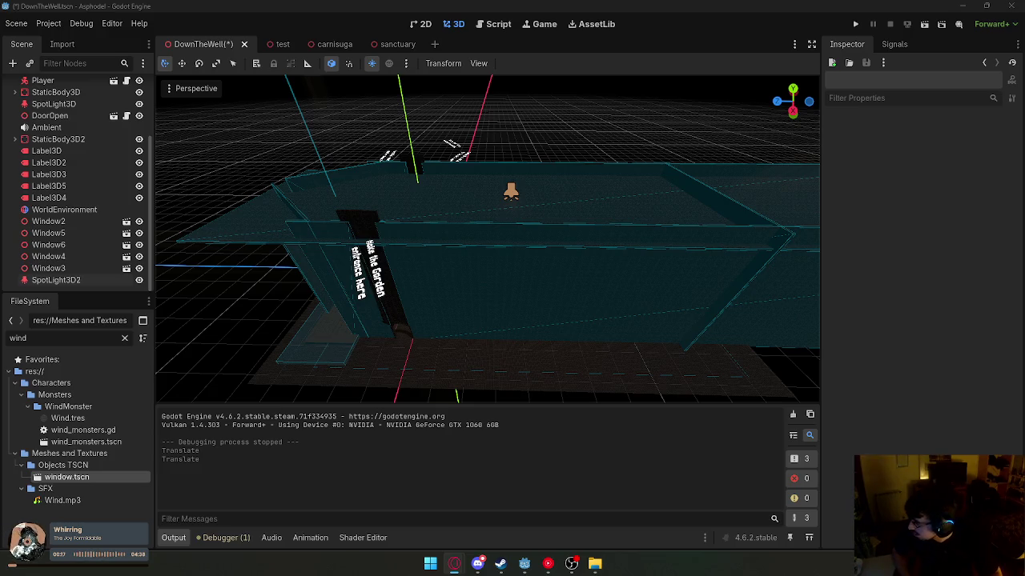
left_click(924, 32)
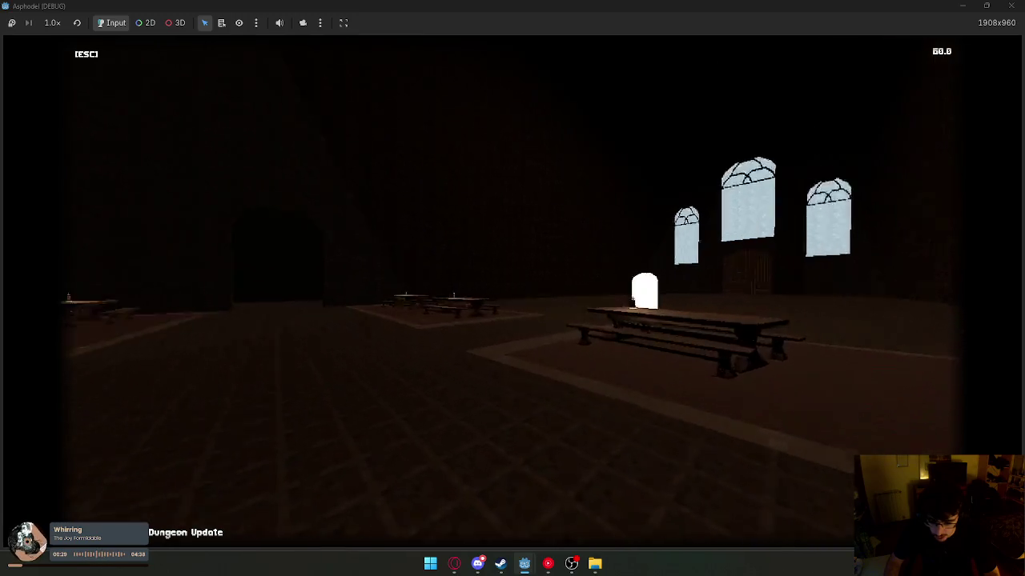
key("super")
left_click(1011, 6)
left_click(48, 221)
left_click(48, 268, "shift")
left_click_drag(48, 268, 42, 132)
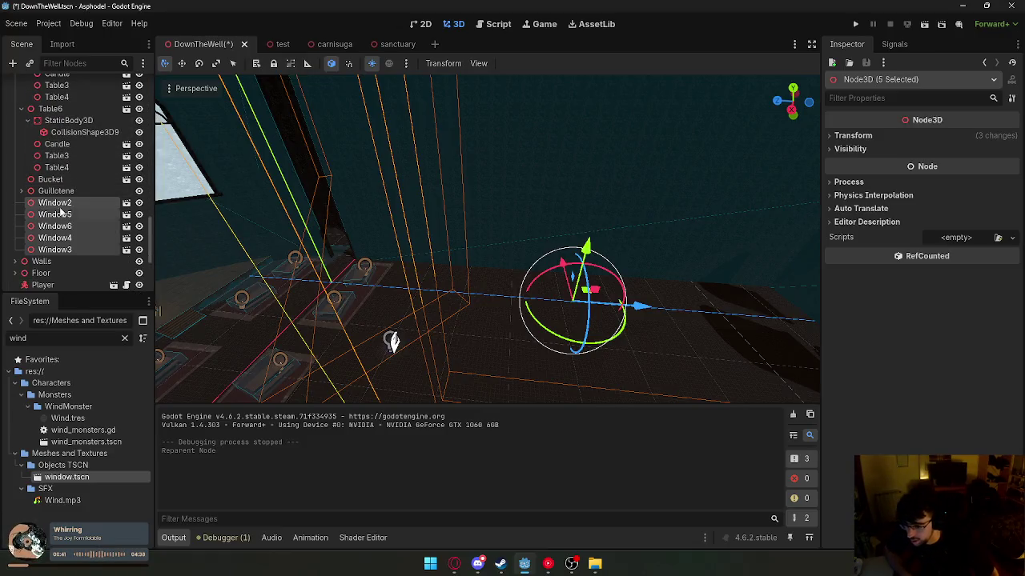
- Drag a pillar into the hall and stretch it into a tall column
left_click_drag(247, 264, 203, 367)
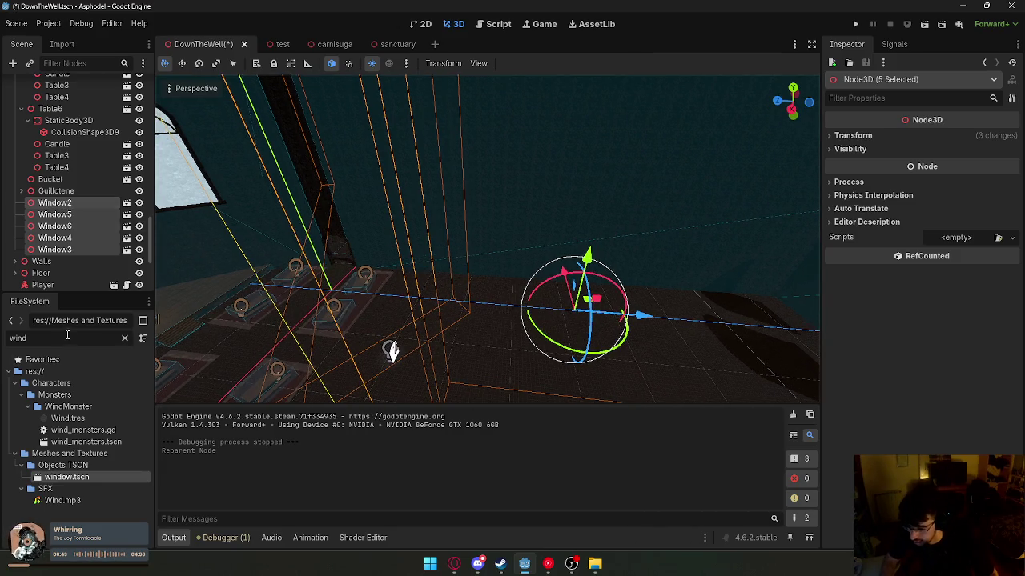
type("pilla")
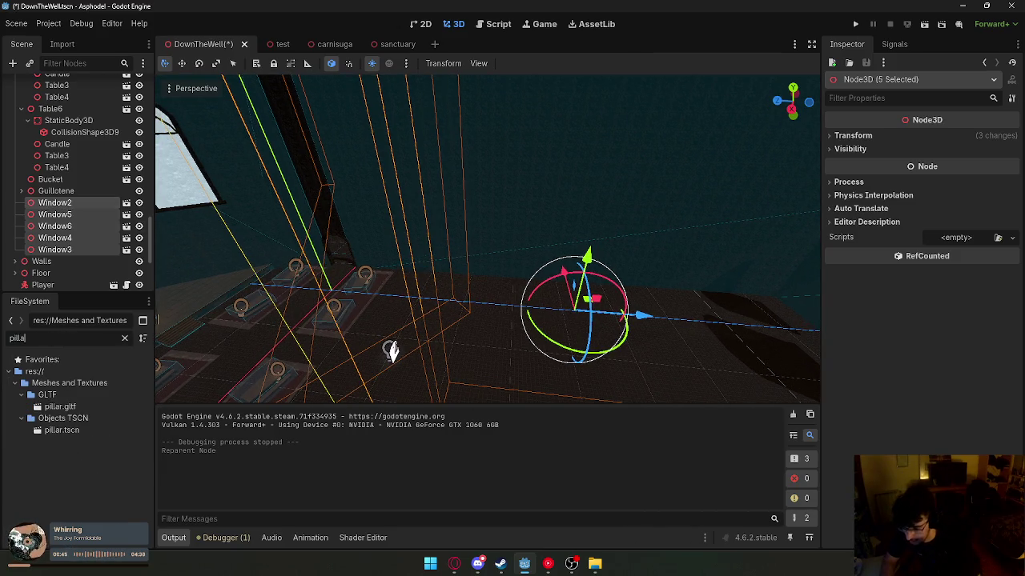
left_click_drag(66, 434, 424, 318)
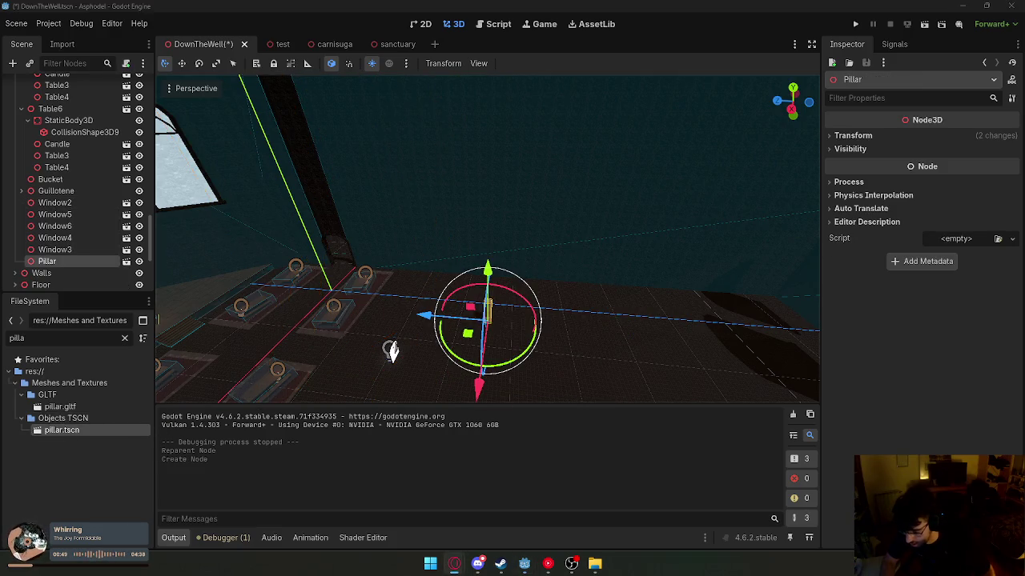
left_click_drag(304, 335, 214, 221)
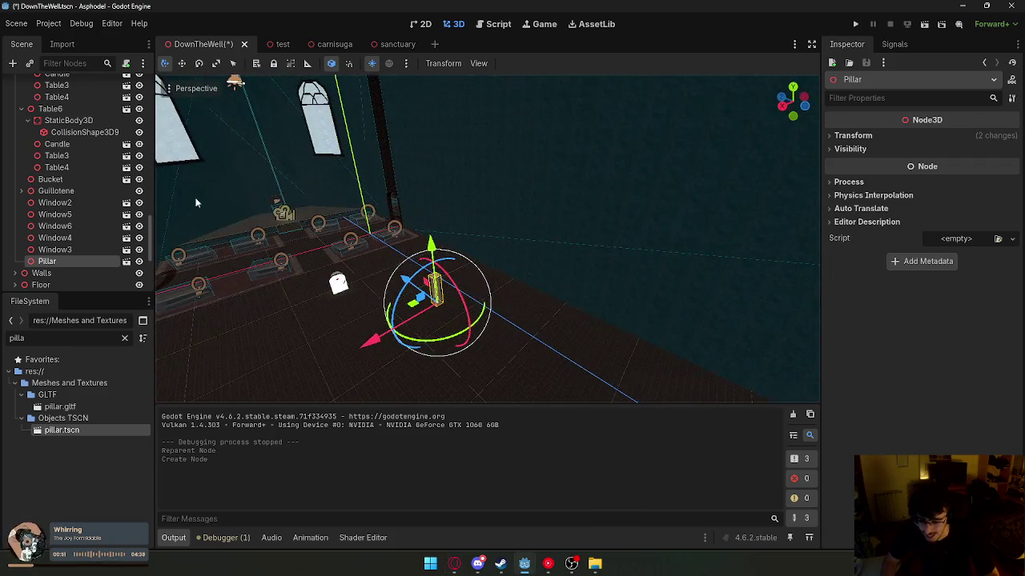
left_click(216, 63)
mouse_move(432, 248)
left_mouse_down()
mouse_move(436, 216)
mouse_move(416, 208)
mouse_move(453, 273)
left_mouse_up()
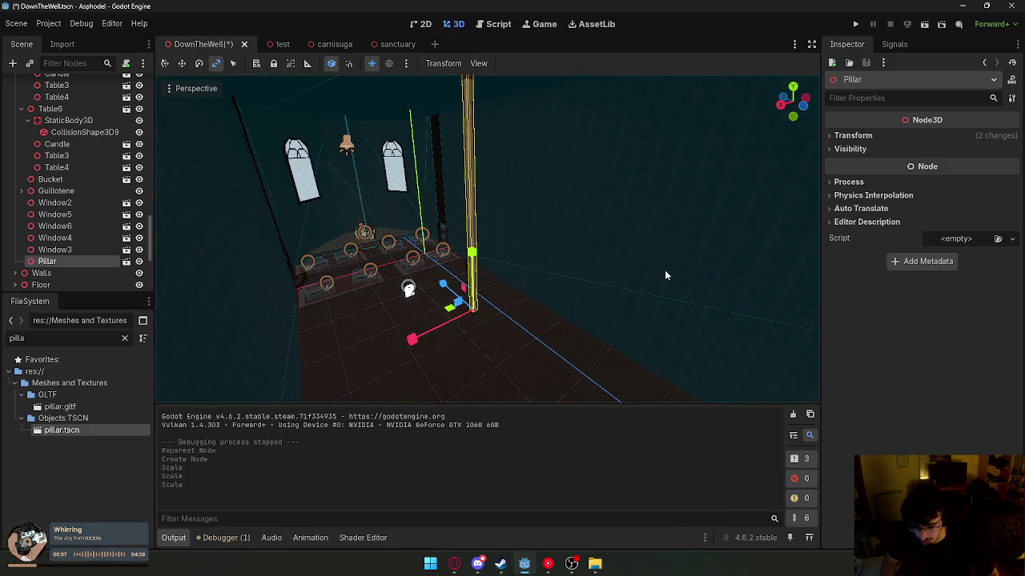
- Set the pillar's Transform Scale X and Z to 0.2
left_click(853, 136)
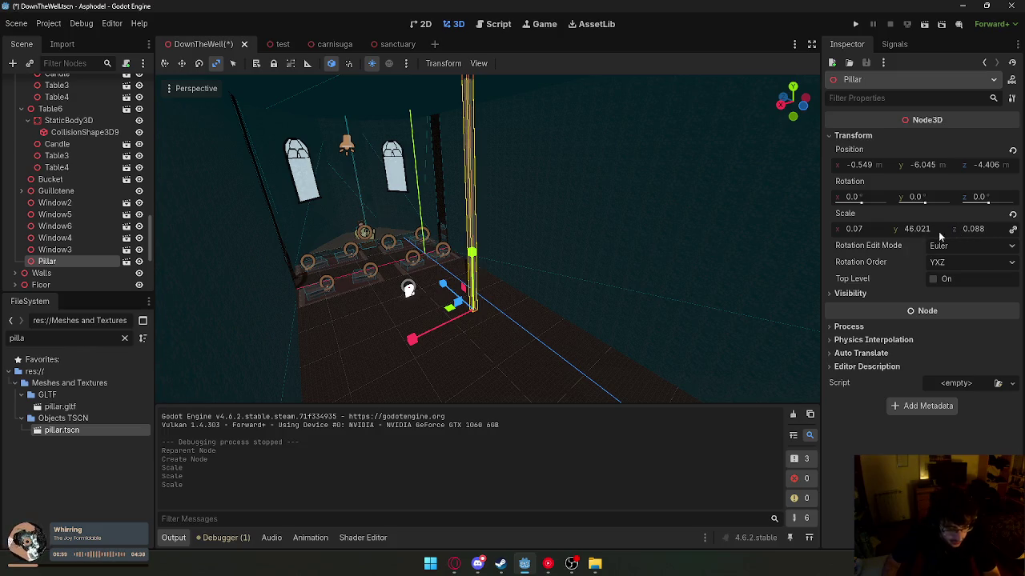
left_click(865, 230)
type("1")
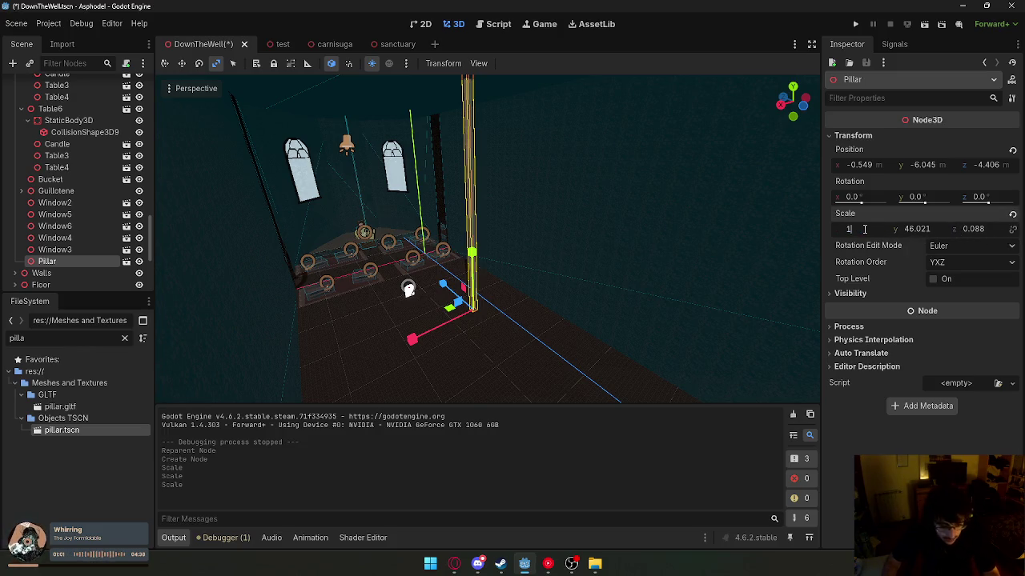
key("Return")
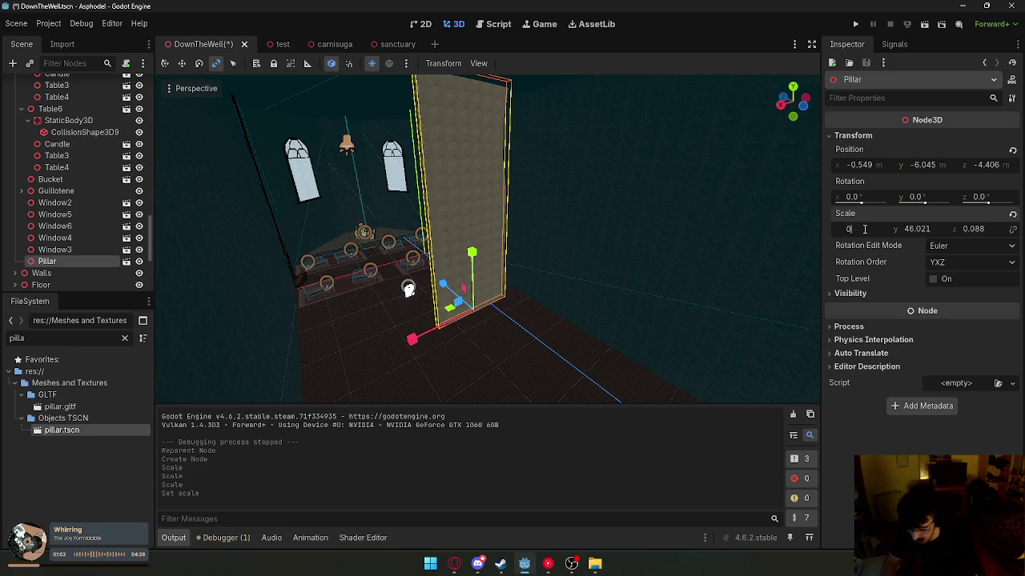
key("Return")
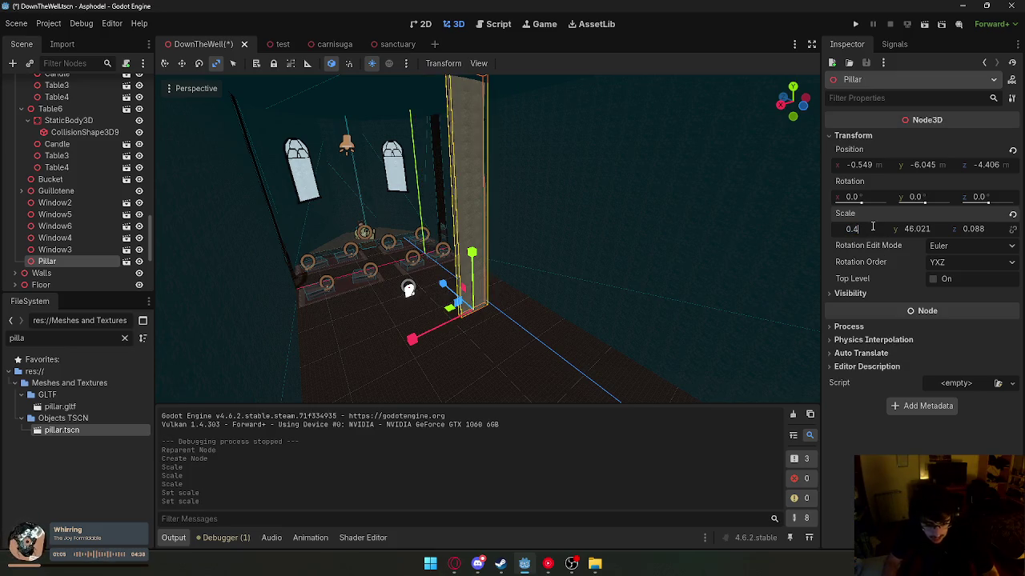
type("2")
key("Return")
left_click(996, 228)
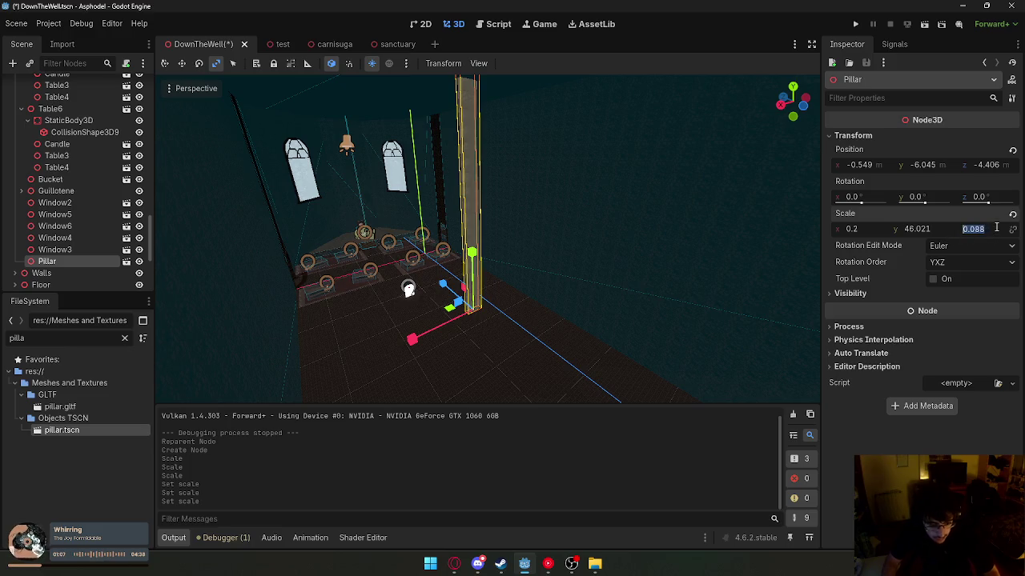
type("0.2")
key("Return")
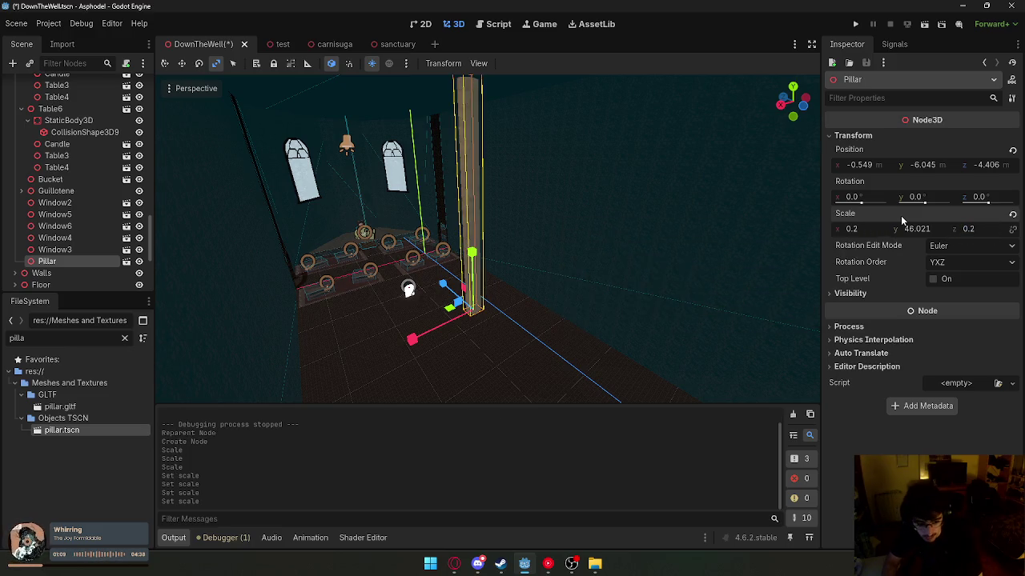
- Slide the pillar along X, then duplicate it into copies moved down the aisle
left_click(165, 63)
left_click_drag(334, 152, 336, 184)
mouse_move(482, 266)
left_mouse_down()
mouse_move(520, 296)
mouse_move(578, 305)
mouse_move(525, 287)
mouse_move(609, 296)
mouse_move(710, 320)
left_mouse_up()
key("ctrl+d")
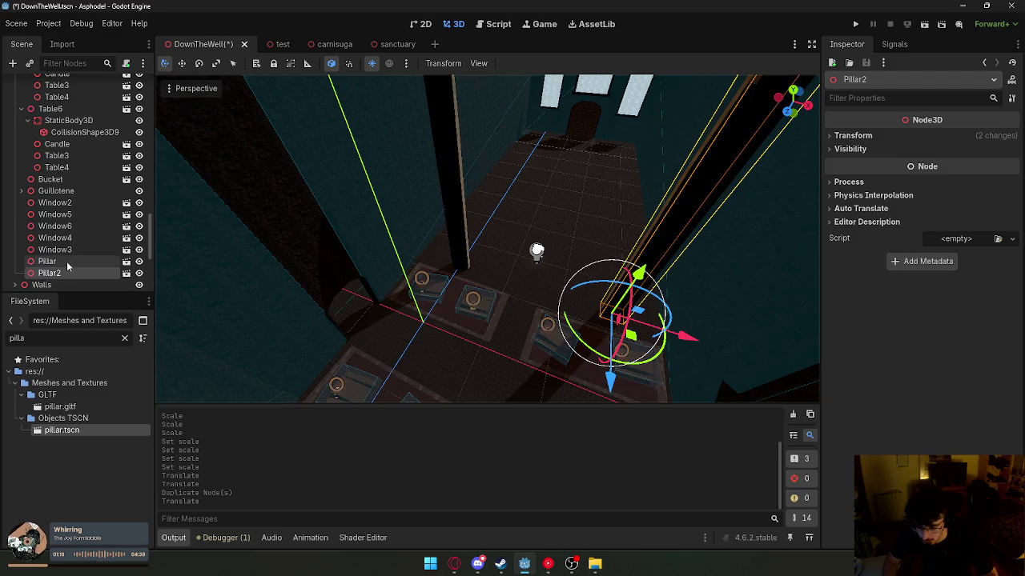
left_click(47, 261, "ctrl")
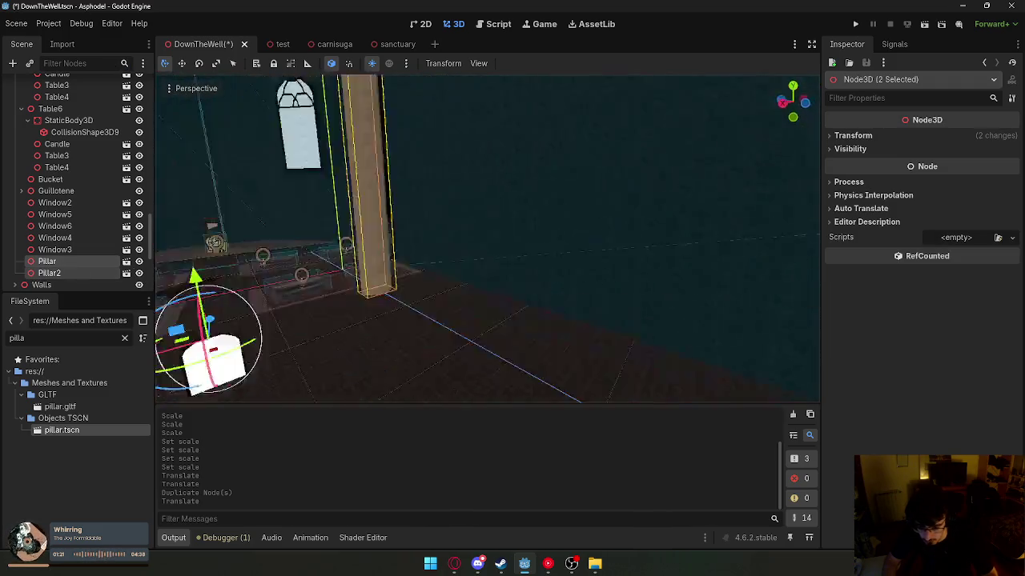
scroll(374, 239, "down", 2)
key("ctrl+d")
mouse_move(375, 224)
left_mouse_down()
mouse_move(499, 293)
mouse_move(221, 290)
mouse_move(259, 297)
left_mouse_up()
mouse_move(573, 310)
left_mouse_down()
mouse_move(558, 322)
mouse_move(530, 320)
mouse_move(540, 326)
left_mouse_up()
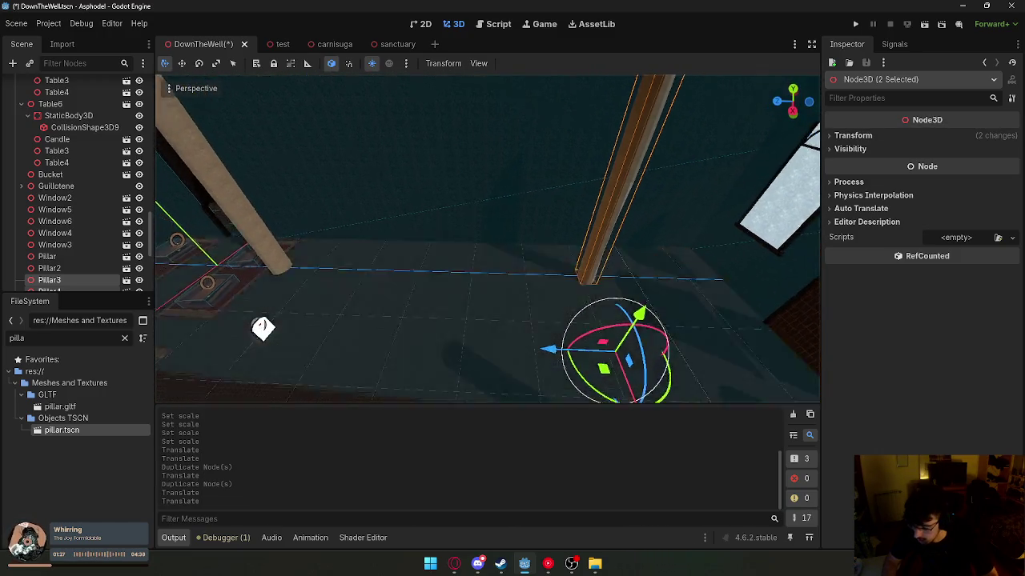
- Reposition Pillar, Pillar2 and Pillar3 together along the aisle
left_click(516, 219)
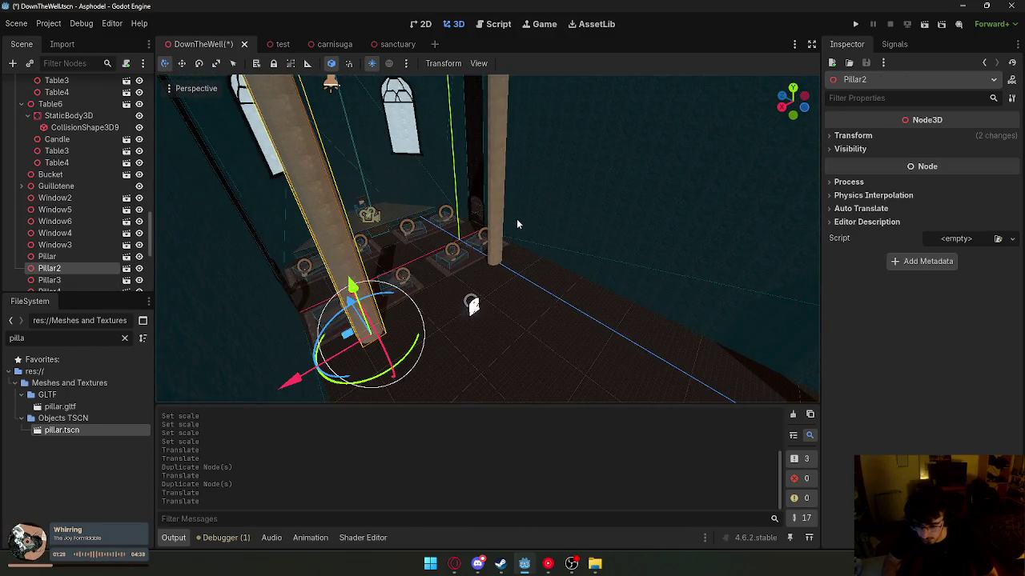
left_click(503, 219, "shift")
left_click_drag(412, 267, 416, 272)
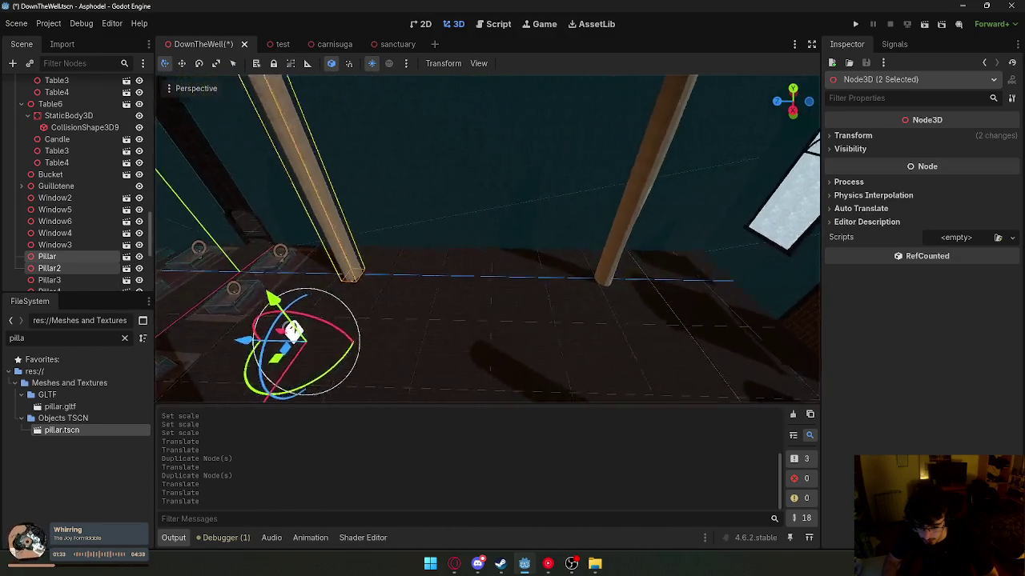
left_click(615, 260)
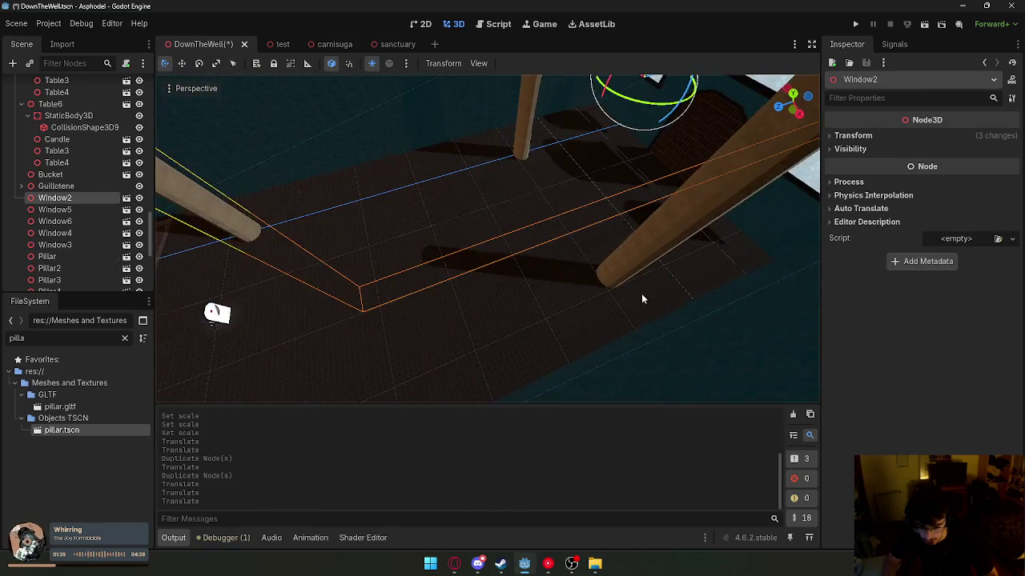
left_click(641, 297)
double_click(81, 247)
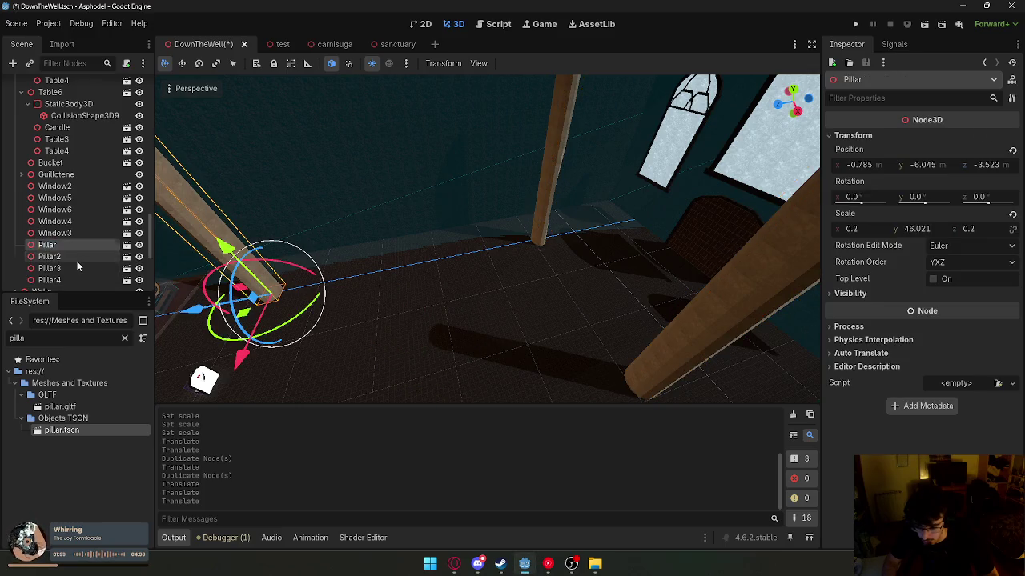
left_click(77, 259)
left_click(77, 270)
key("g")
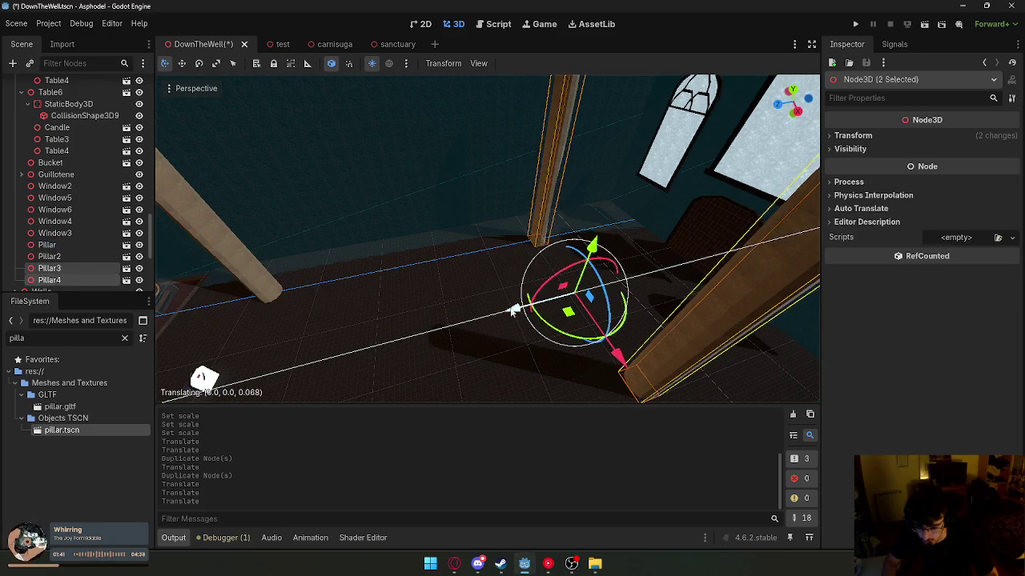
left_click(418, 280)
mouse_move(385, 298)
left_mouse_down()
mouse_move(354, 309)
mouse_move(366, 304)
mouse_move(320, 273)
mouse_move(248, 248)
left_mouse_up()
left_click(100, 230)
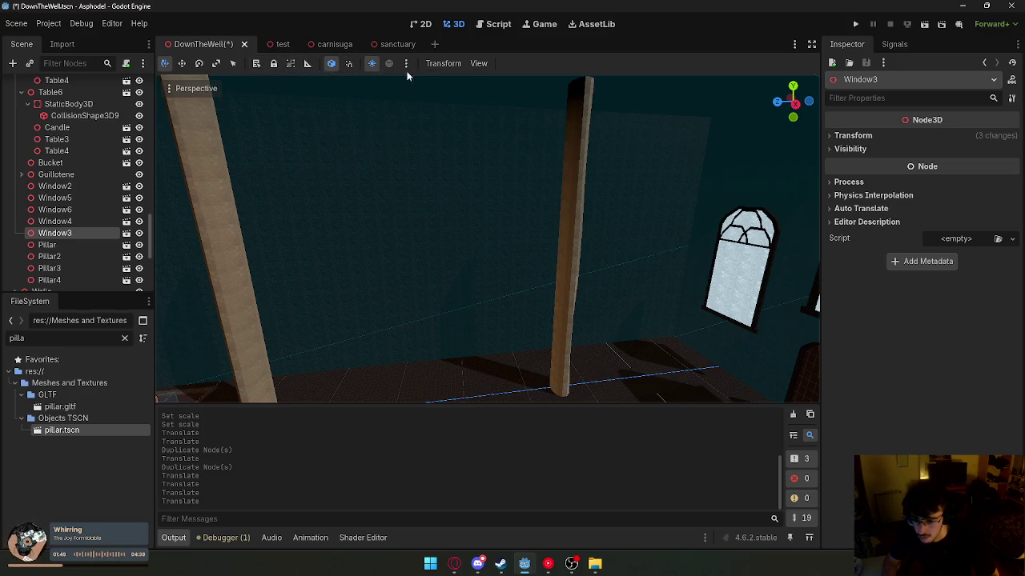
- Lock Window6, select the other windows in turn, then clear the selection
left_click(85, 212)
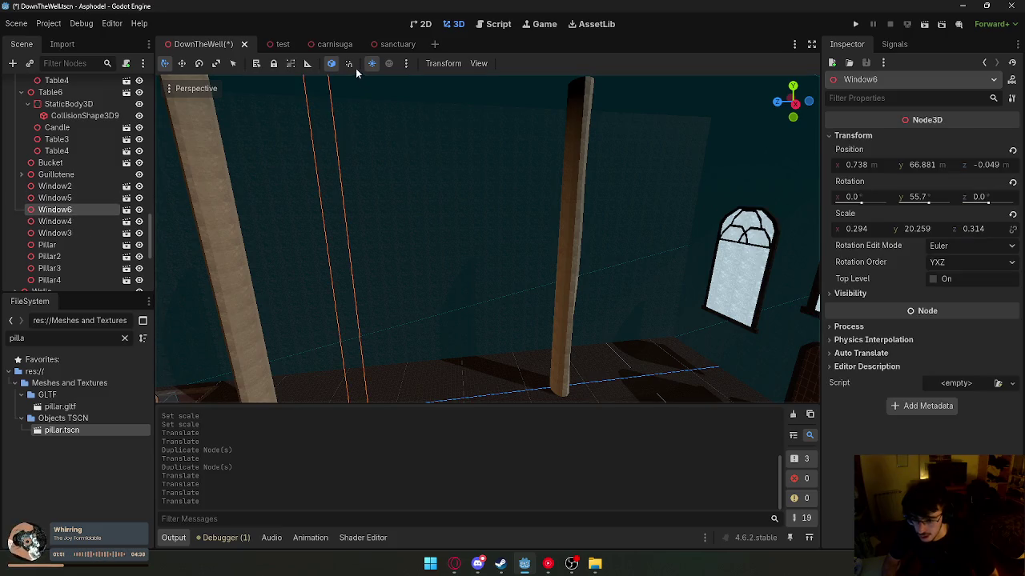
left_click(275, 64)
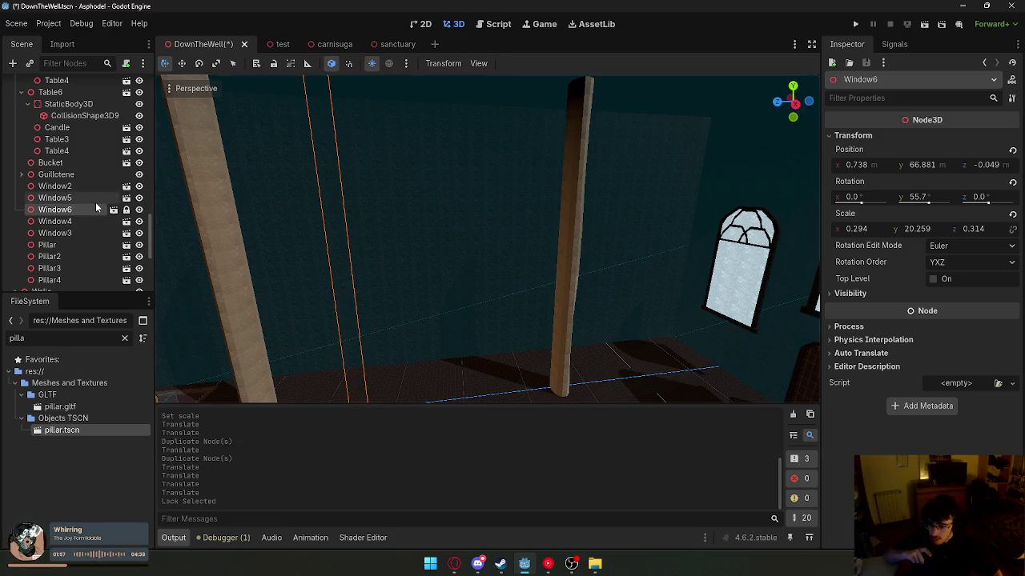
left_click(85, 187)
left_click(86, 199, "ctrl")
left_click(87, 221, "ctrl")
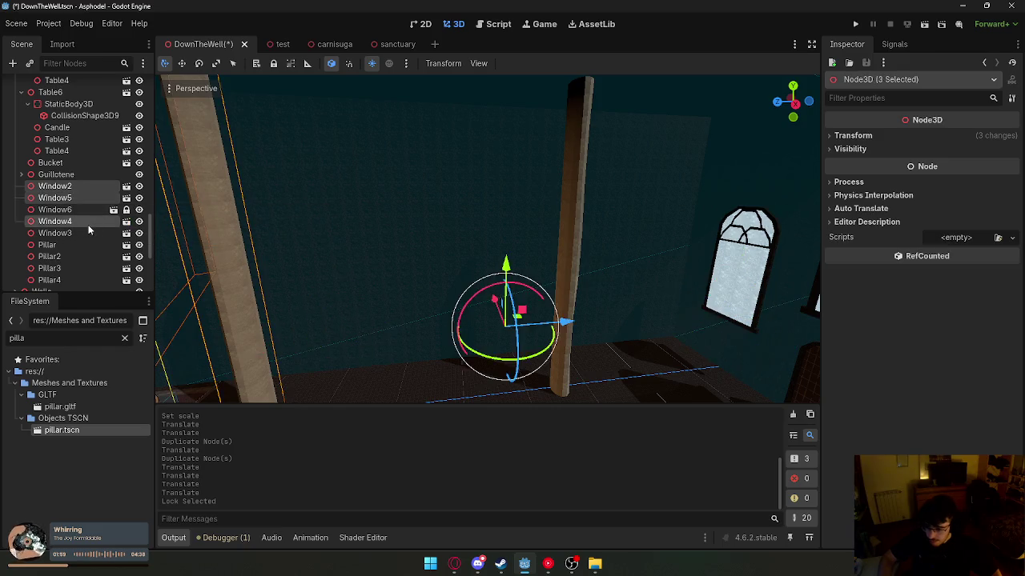
left_click(87, 232, "ctrl")
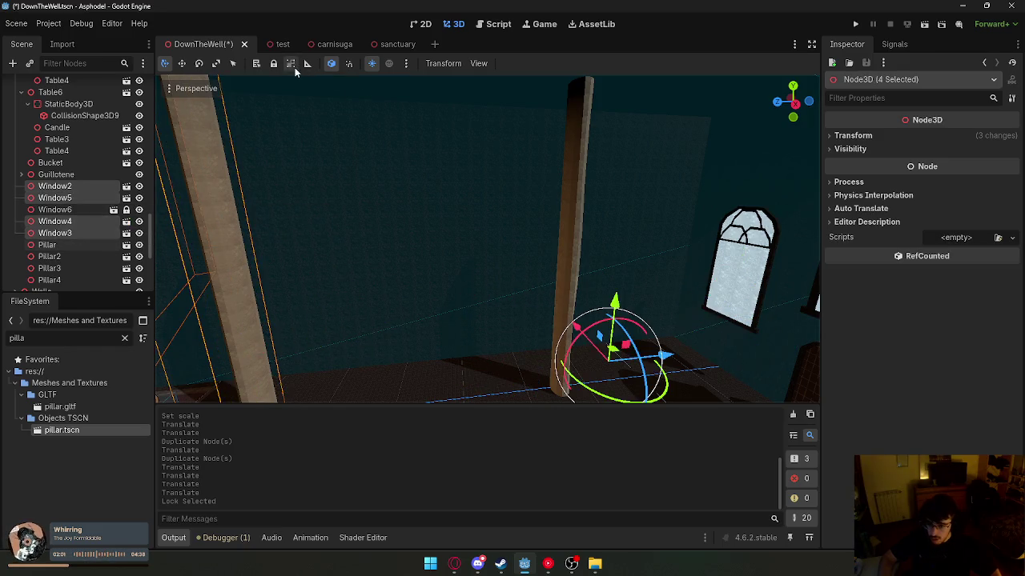
left_click(382, 263)
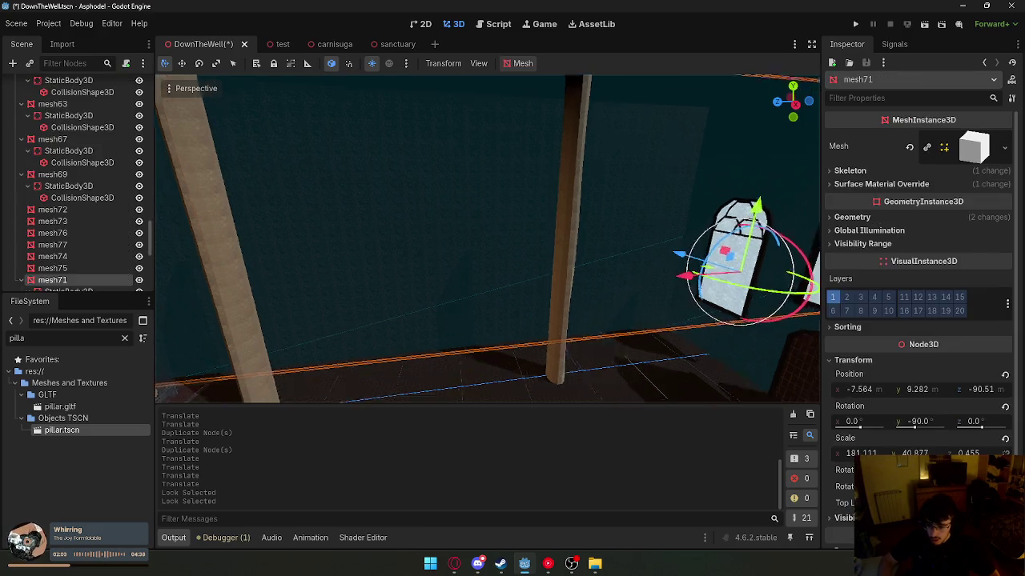
left_click(765, 338)
- Save and run the scene, walk forward down the hall, then close the game
left_click(924, 24)
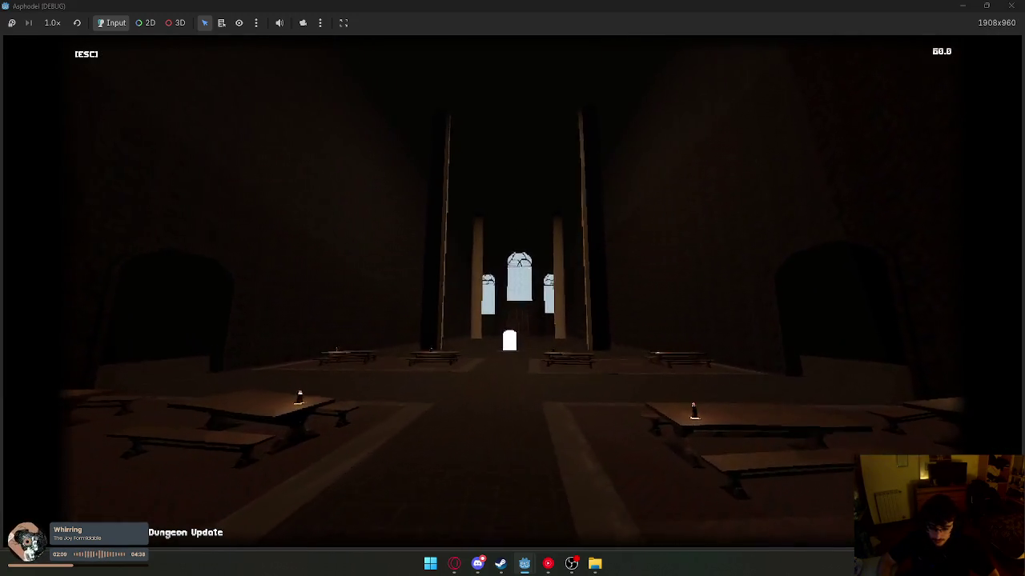
key("w")
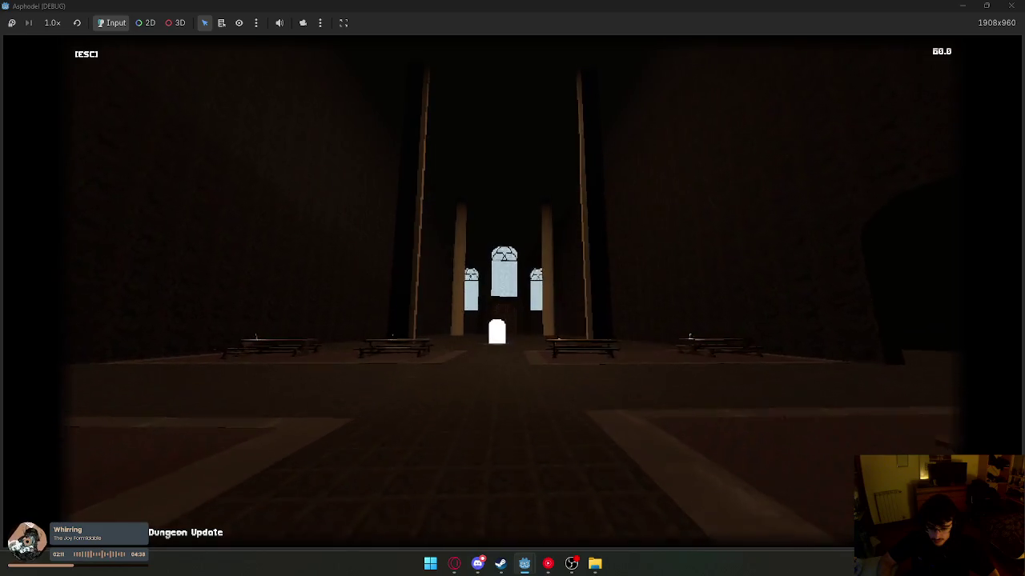
key("super")
key("Escape")
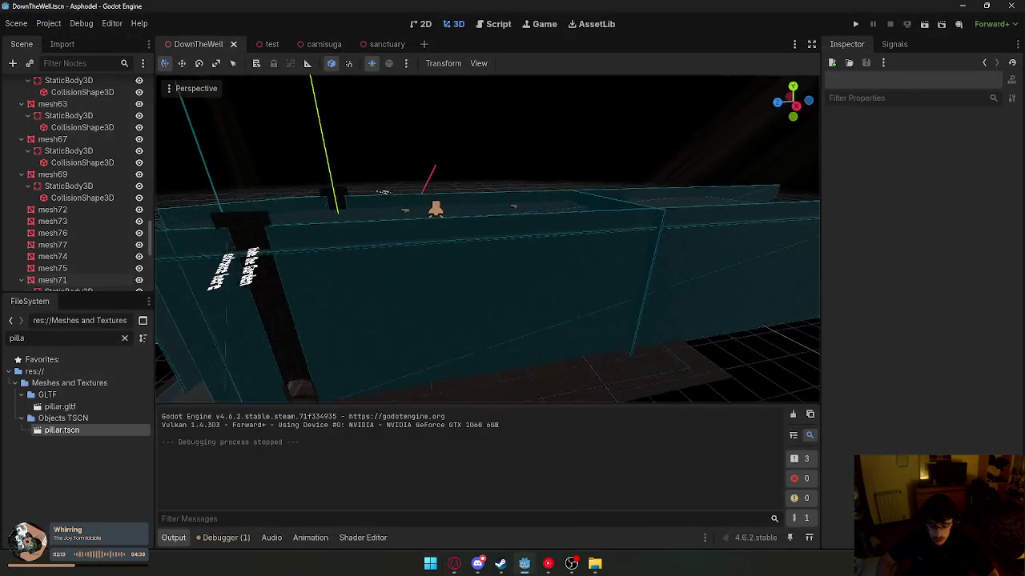
- Delete the two extra pillars, starting with Pillar3
left_click(494, 198)
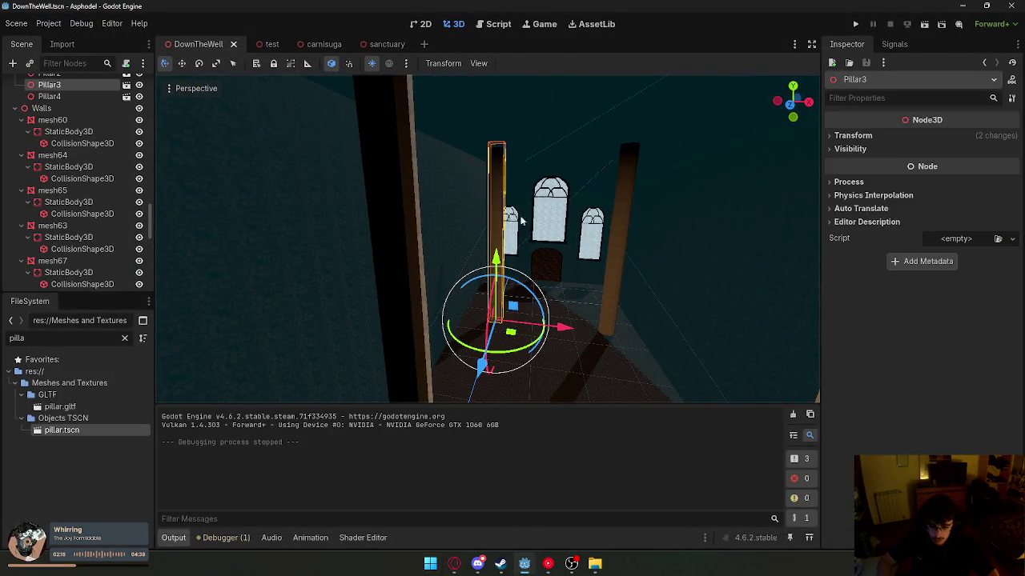
key("Delete")
left_click(602, 235)
key("Delete")
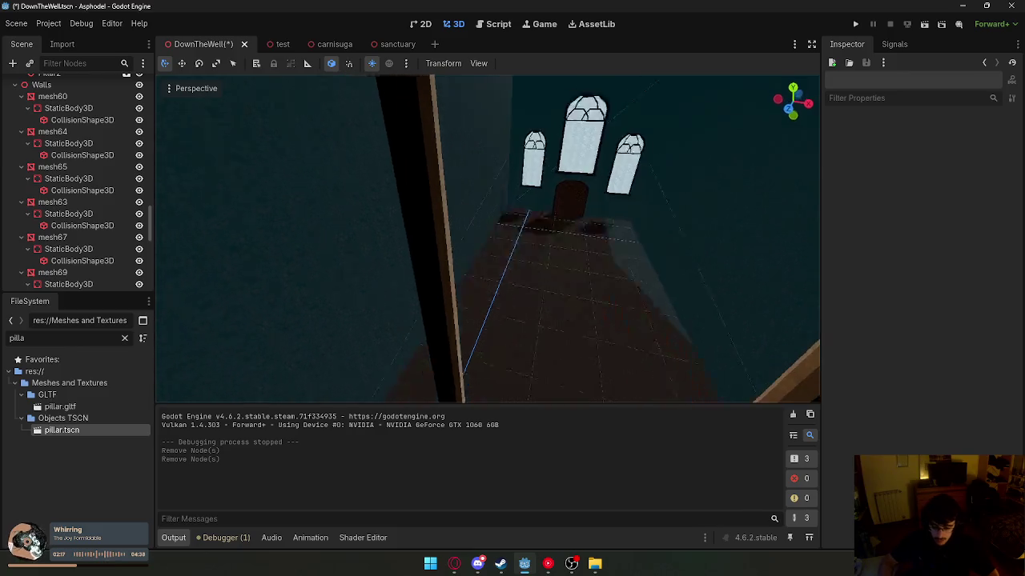
- Move Pillar and Pillar2 about 21.85 along Z and across the aisle, then save and playtest
left_click(549, 389)
left_click(499, 343, "shift")
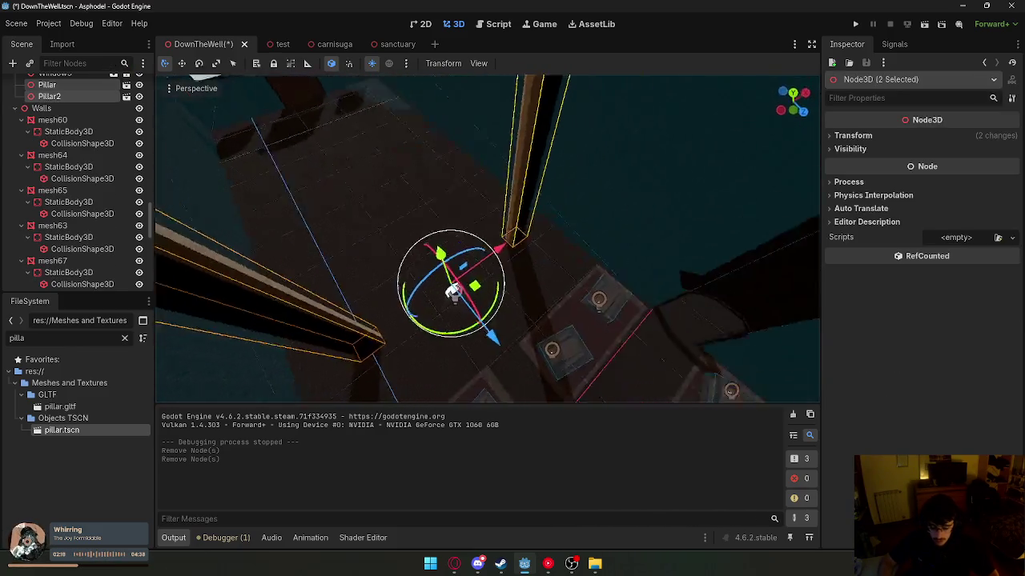
mouse_move(554, 337)
left_mouse_down()
mouse_move(558, 368)
mouse_move(594, 370)
left_mouse_up()
left_click_drag(448, 307, 439, 312)
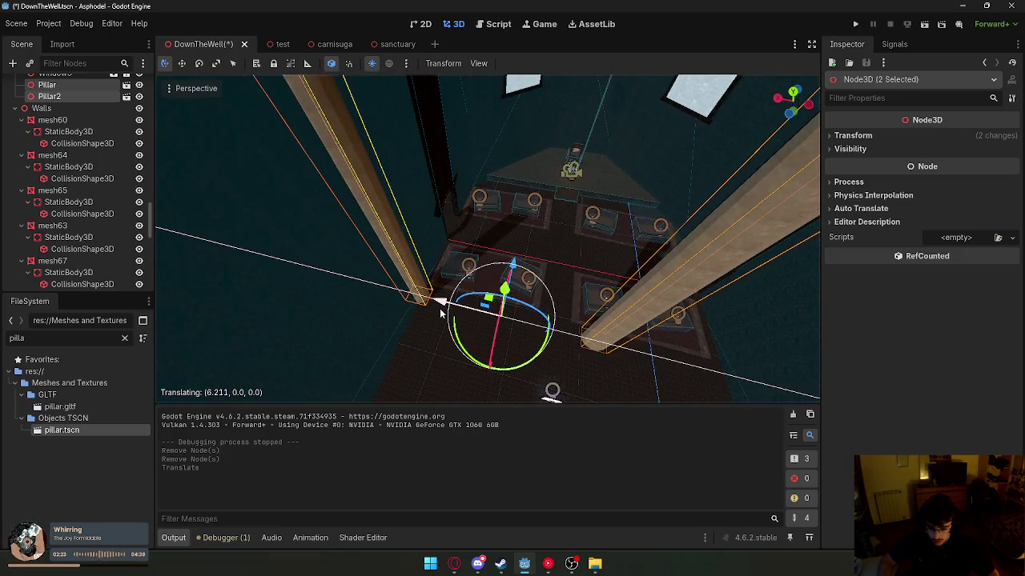
left_click(65, 83)
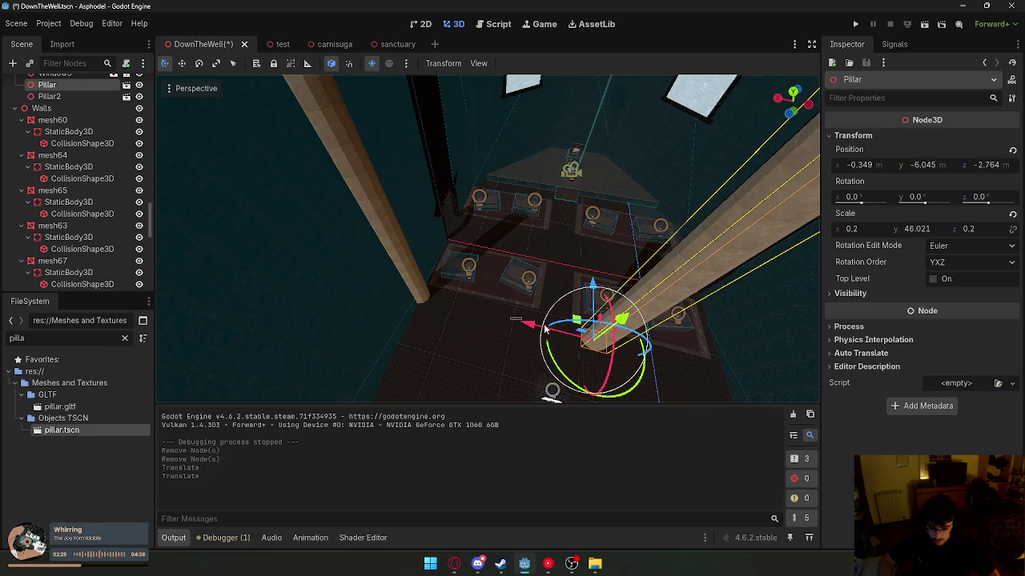
left_click_drag(522, 329, 655, 354)
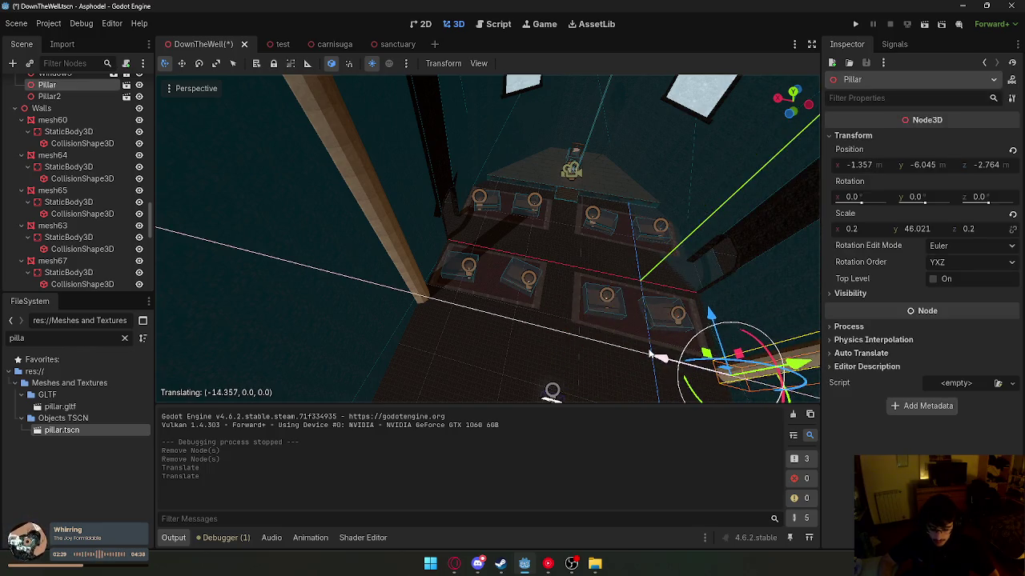
left_click(69, 96, "ctrl")
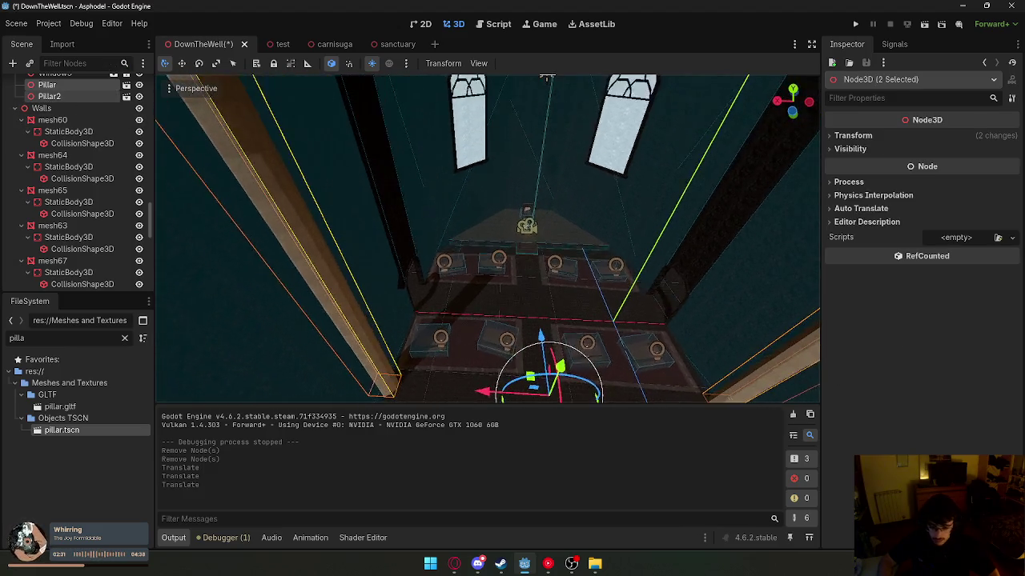
mouse_move(512, 217)
left_mouse_down()
mouse_move(386, 234)
mouse_move(395, 223)
left_mouse_up()
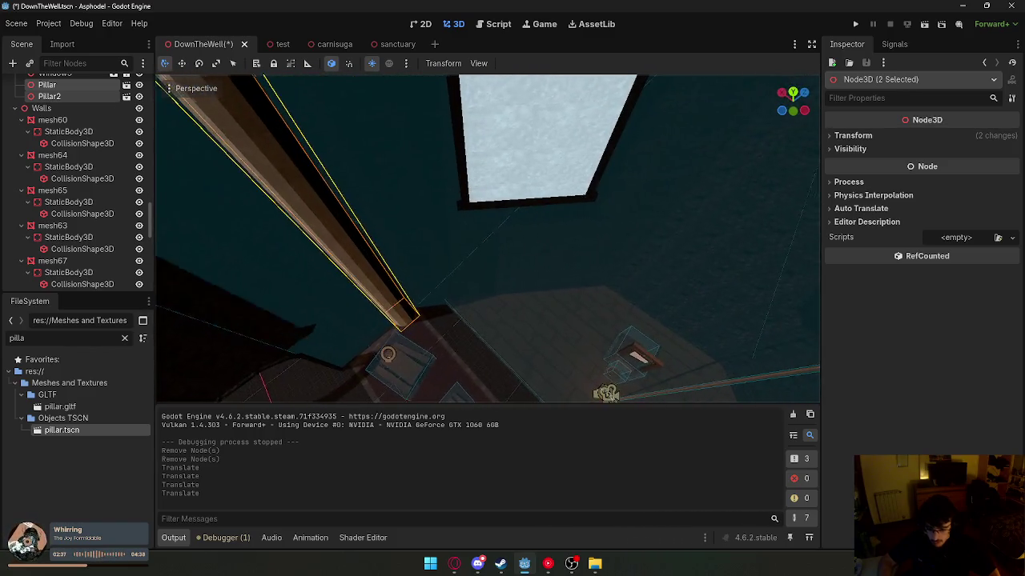
left_click(924, 24)
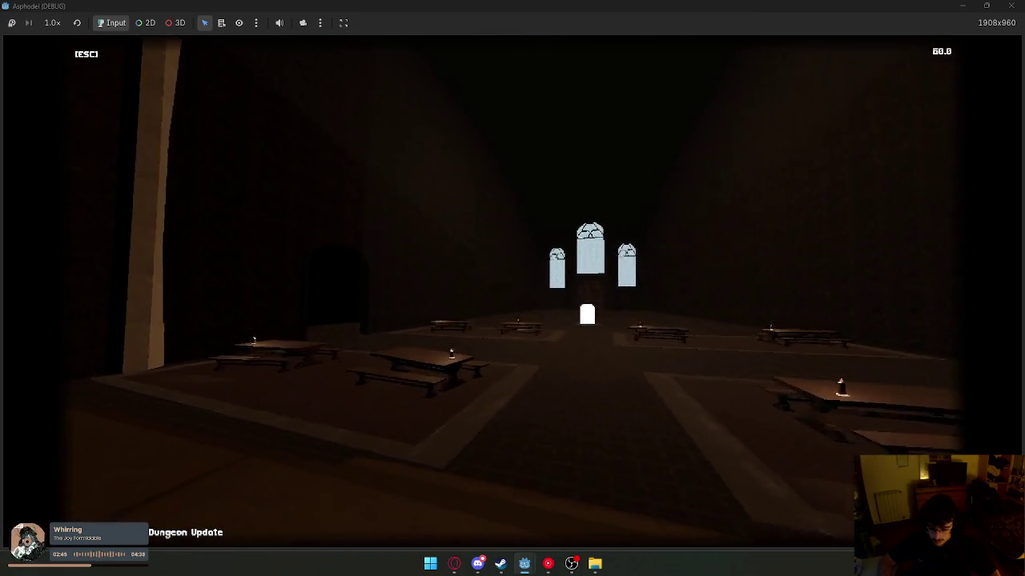
- End the playtest and select Pillar to check its transform
key("super")
key("Escape")
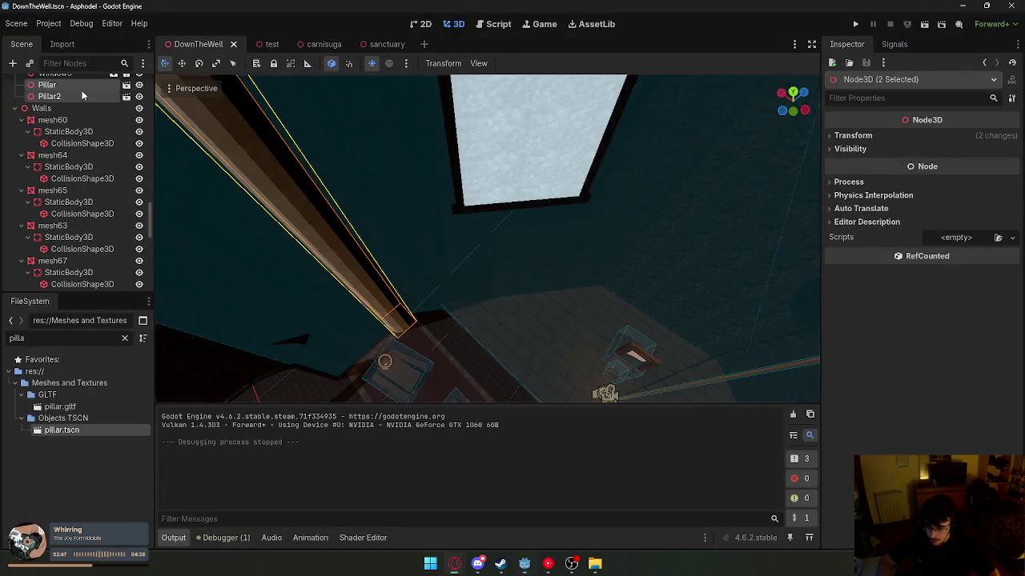
left_click(82, 90)
left_click(81, 86)
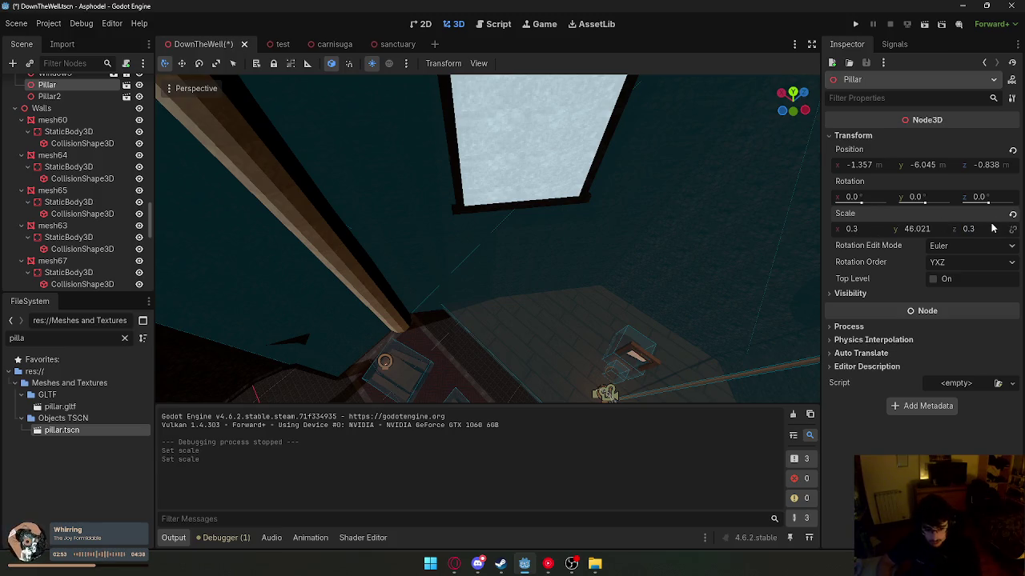
- Set Pillar2's Transform Scale X and Z to 0.3
left_click(76, 98)
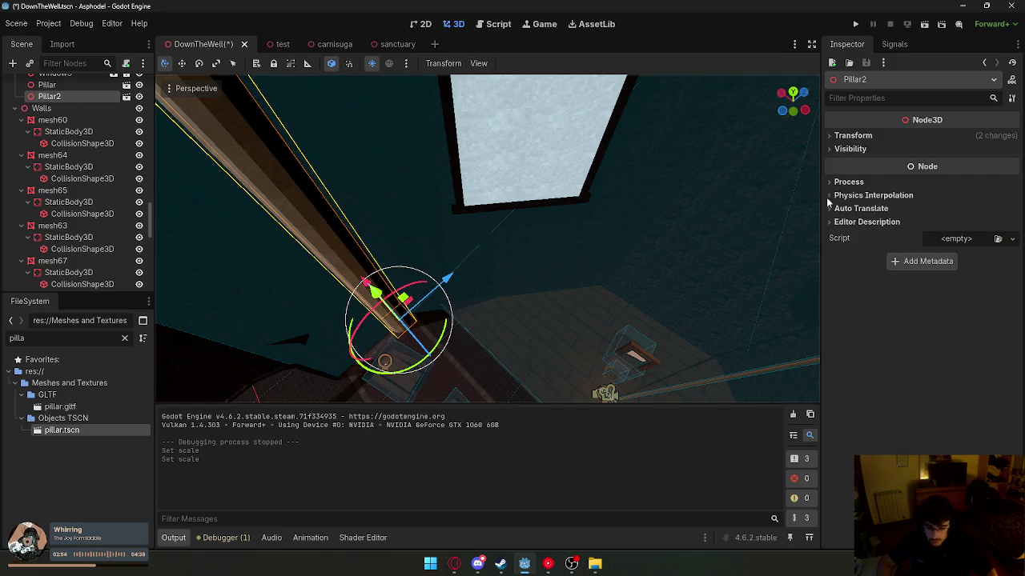
left_click(853, 136)
key("BackSpace")
type("3")
key("Return")
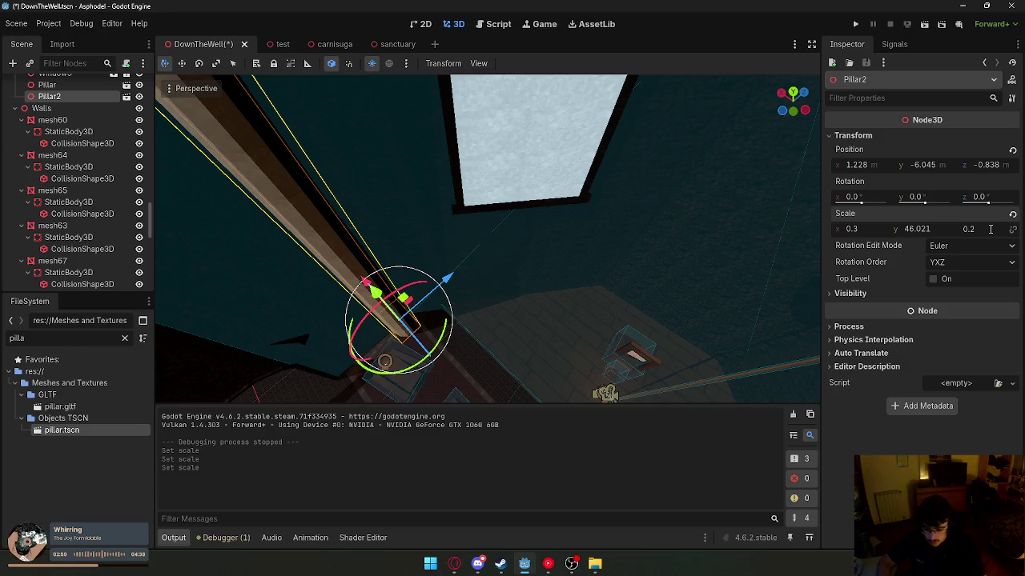
key("BackSpace")
type("3")
key("Return")
- Nudge Pillar2 and Pillar slightly outward along X
left_click_drag(760, 260, 547, 259)
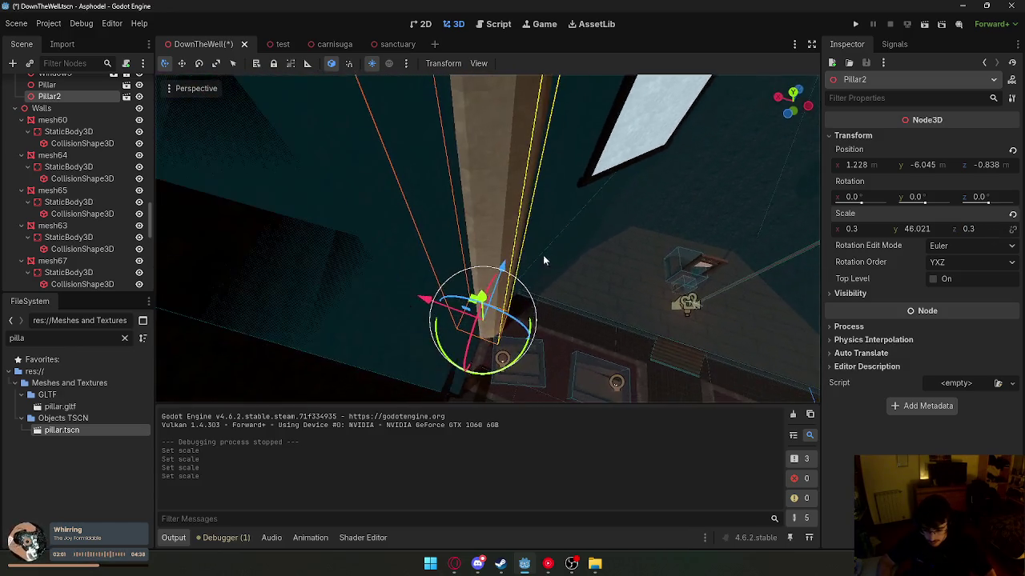
mouse_move(426, 300)
left_mouse_down()
mouse_move(414, 293)
mouse_move(421, 309)
left_mouse_up()
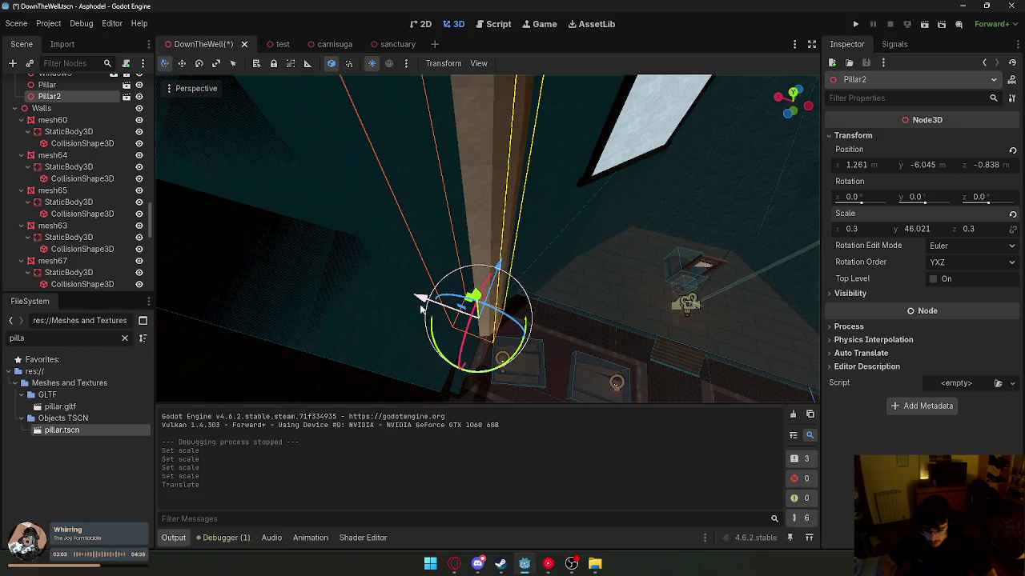
left_click(48, 85)
mouse_move(480, 257)
left_mouse_down()
mouse_move(496, 272)
mouse_move(453, 286)
left_mouse_up()
left_click_drag(429, 333, 431, 335)
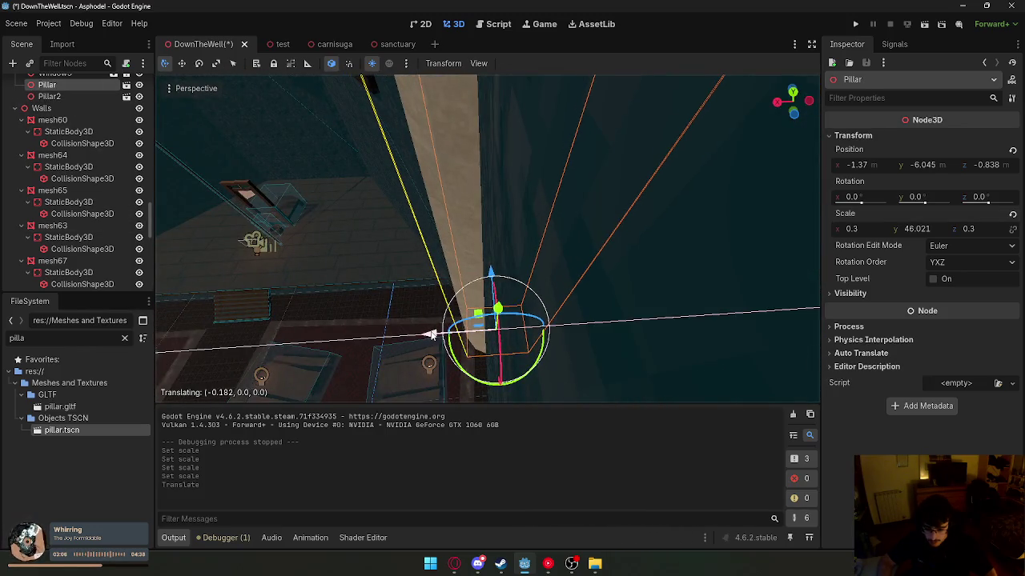
- Try moving Carpet1, undo the move, and centre the view on it
left_click(391, 353)
left_click_drag(570, 303, 558, 282)
key("ctrl+z")
key("f")
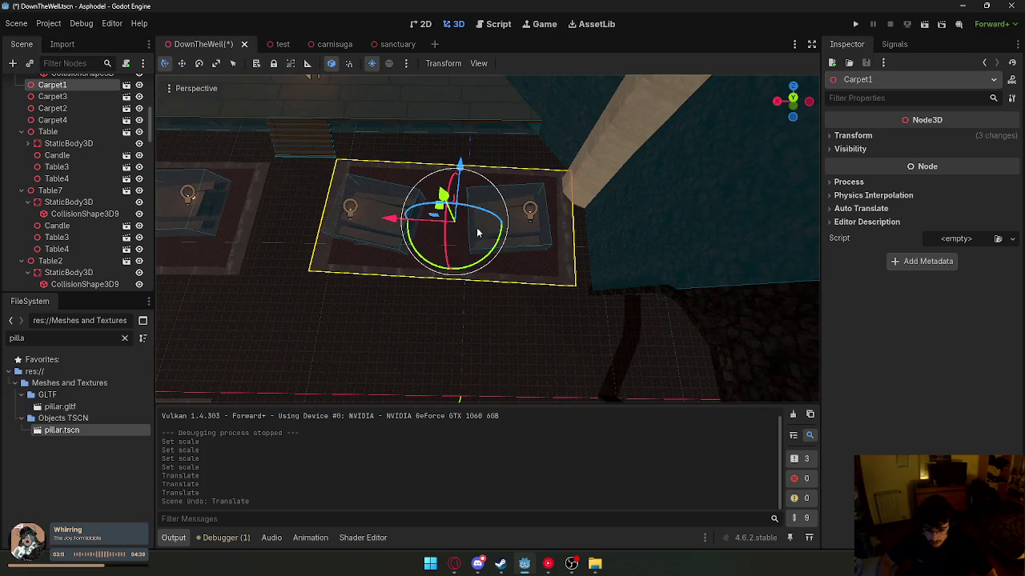
- Reposition Carpet1 and shift Carpet4 sideways along X
left_click_drag(384, 220, 386, 223)
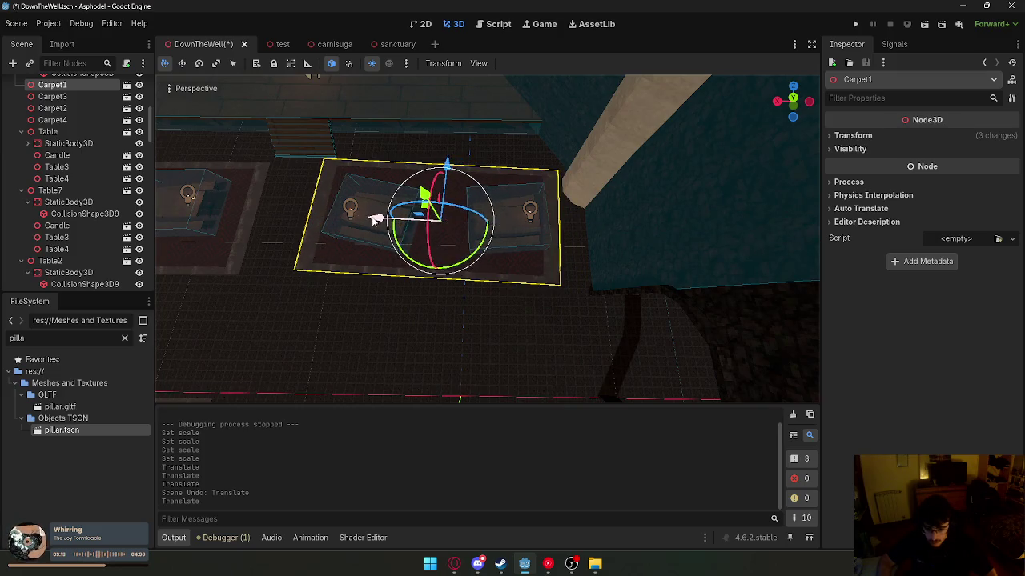
left_click(386, 233)
key("f")
left_click_drag(473, 218, 518, 223)
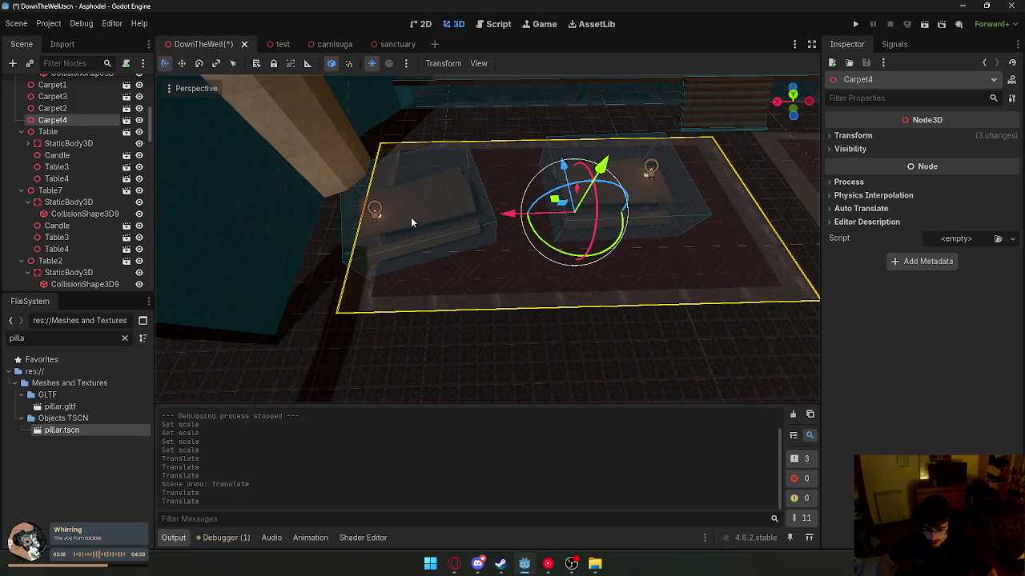
- Move Table5 across the floor and nudge Table6 along X
left_click(478, 214)
left_click(53, 258)
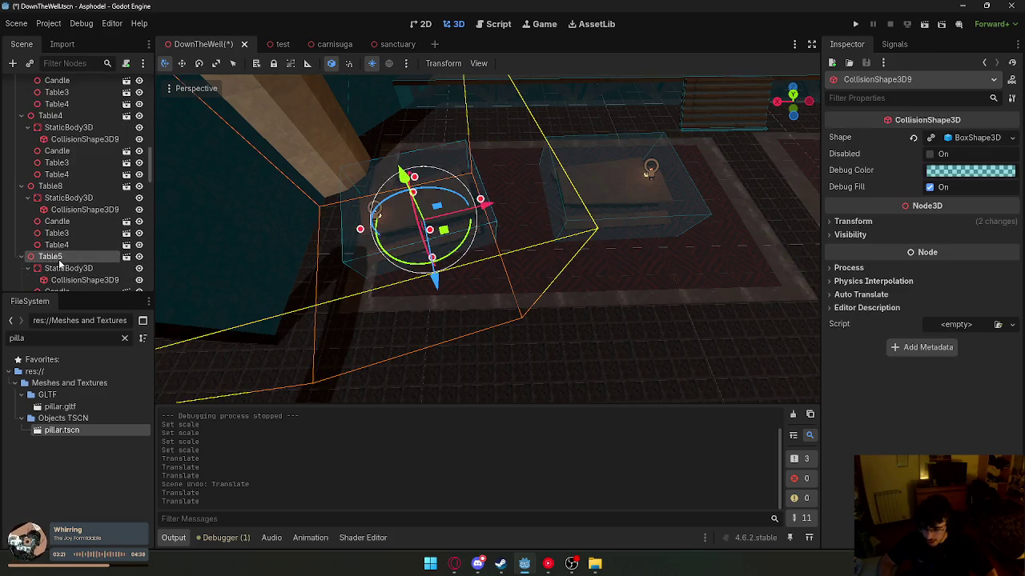
left_click_drag(478, 211, 525, 200)
left_click(617, 192)
left_click_drag(671, 205, 679, 201)
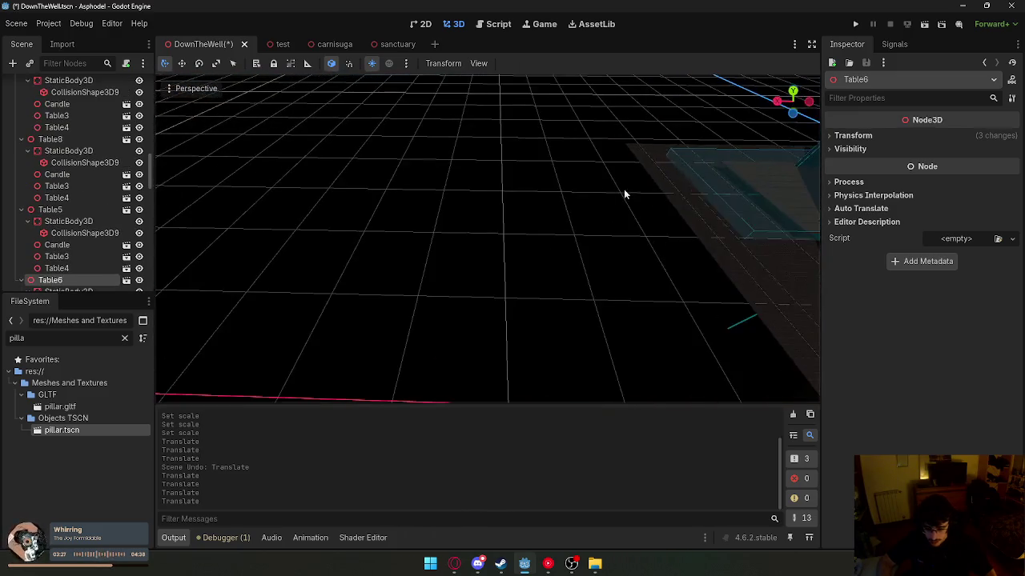
left_click(638, 189)
left_click_drag(328, 337, 327, 337)
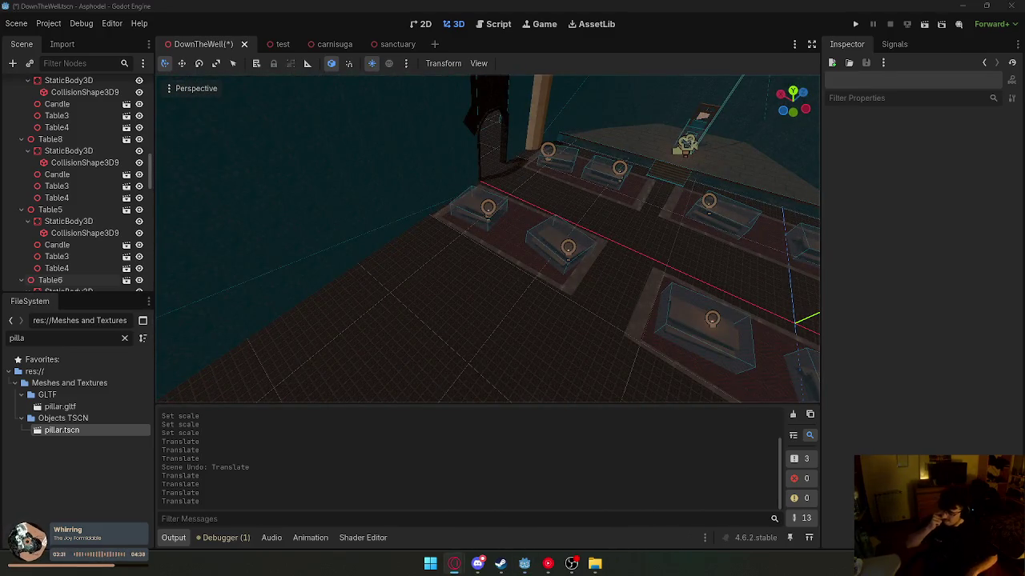
left_click_drag(612, 167, 604, 175)
- Select both pillars, duplicate the pair and move the copies down the aisle along Z
left_click(425, 249)
scroll(424, 249, "down", 5)
left_click(539, 278, "shift")
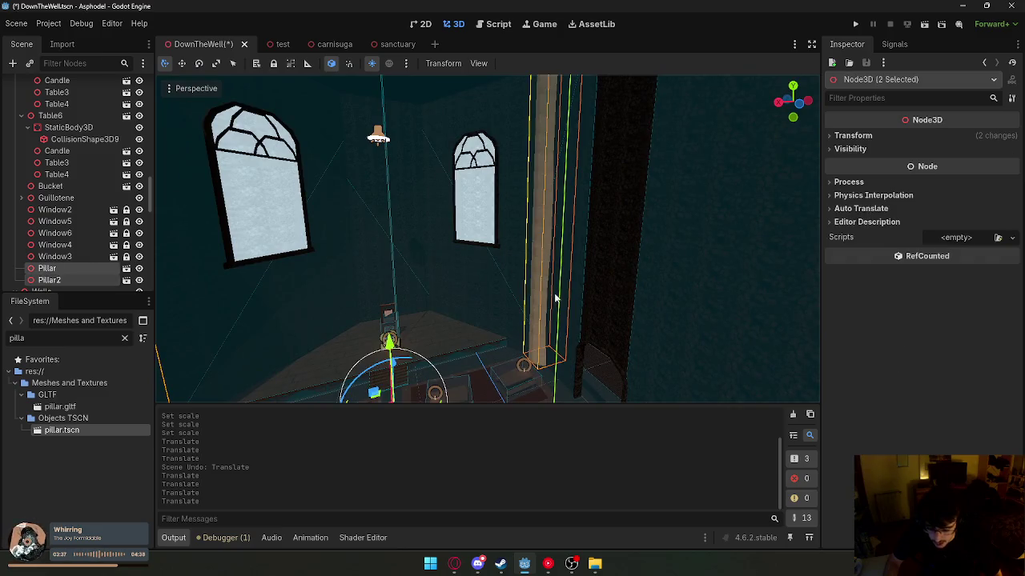
mouse_move(554, 299)
left_mouse_down()
mouse_move(448, 320)
mouse_move(416, 312)
left_mouse_up()
key("ctrl+d")
key("g")
key("z")
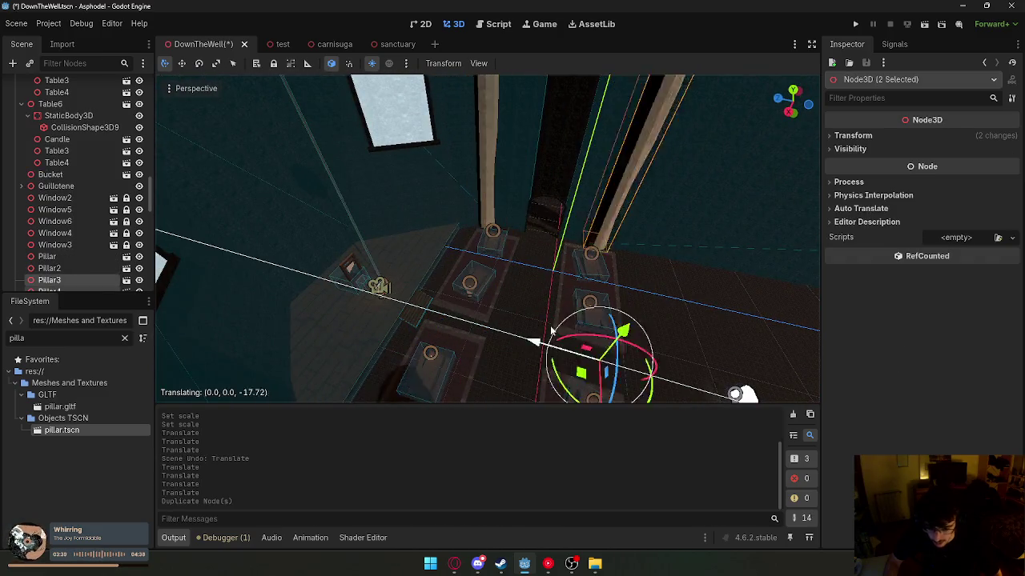
left_click(553, 324)
left_click_drag(552, 325, 582, 309)
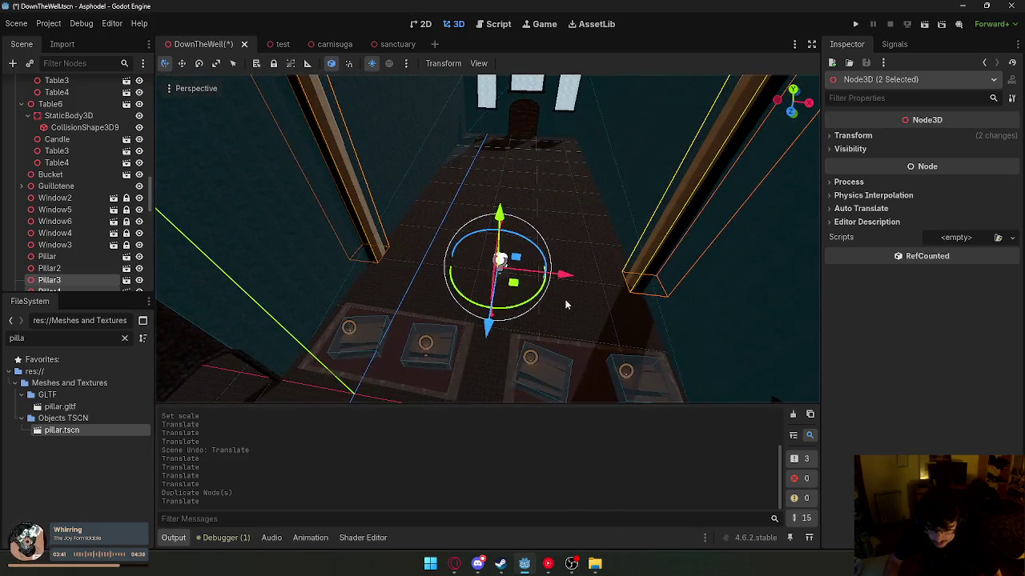
key("g")
key("z")
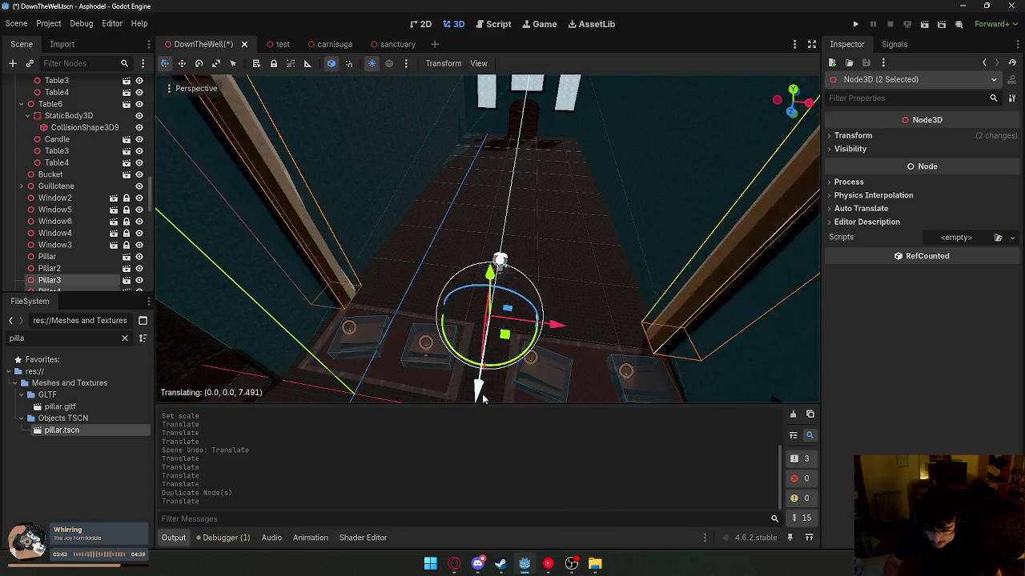
left_click(490, 384)
- Add two more duplicated pillar pairs, each shifted further along Z down the aisle
key("ctrl+d")
key("g")
key("z")
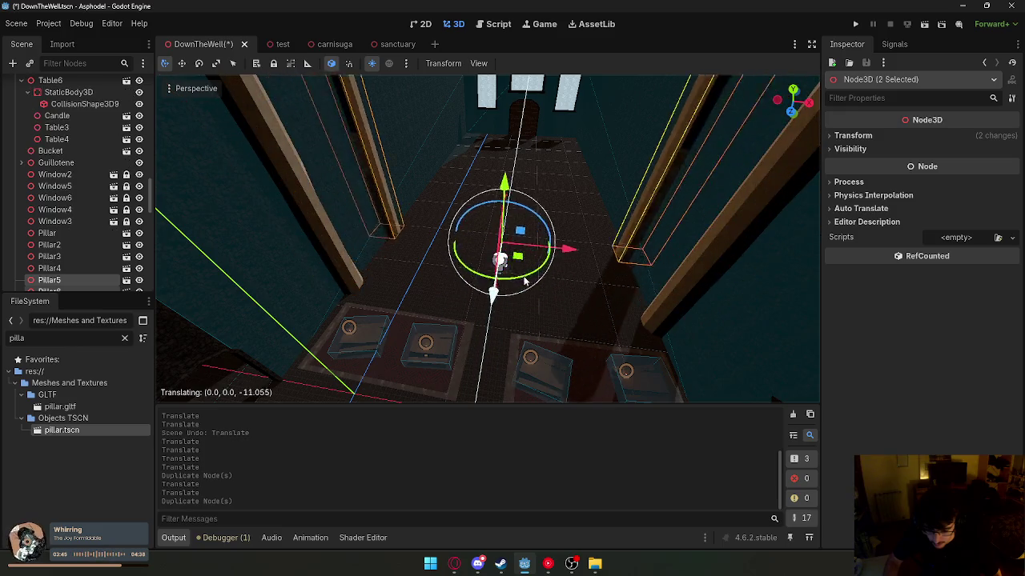
left_click(536, 251)
left_click_drag(536, 251, 501, 337)
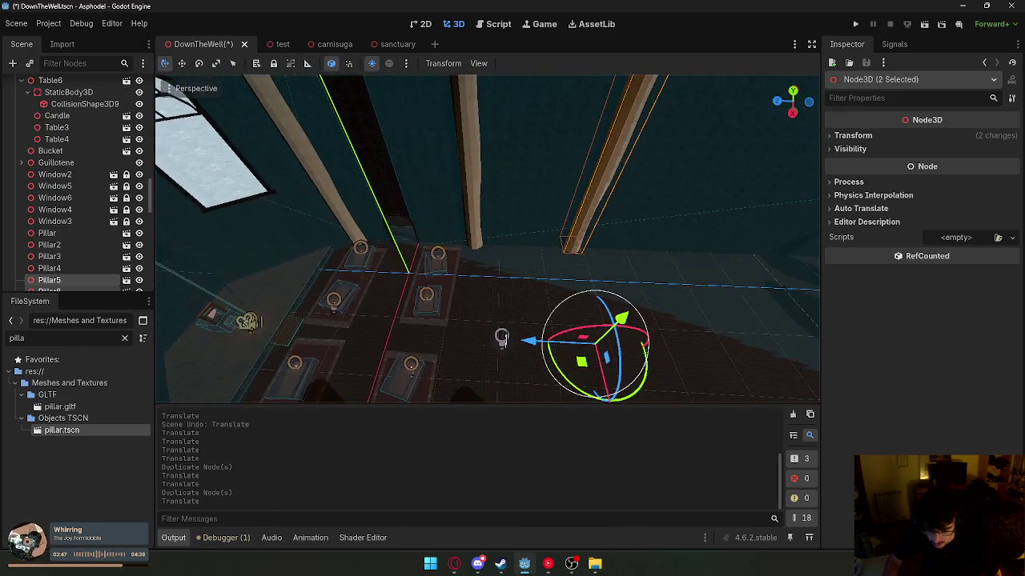
key("g")
key("z")
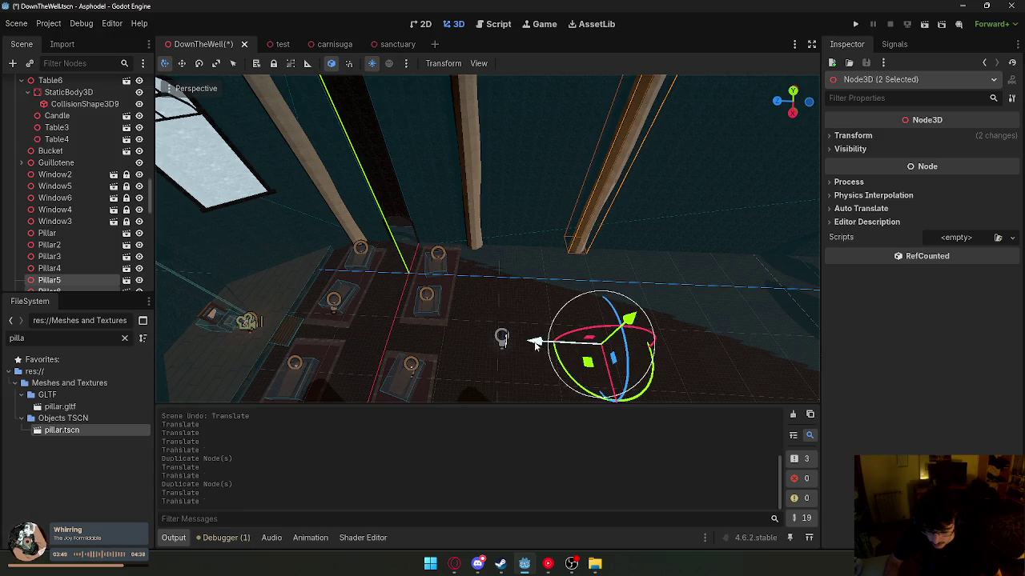
key("ctrl+d")
key("g")
key("z")
left_click(677, 347)
mouse_move(677, 348)
left_mouse_down()
mouse_move(421, 346)
mouse_move(283, 307)
left_mouse_up()
key("g")
key("z")
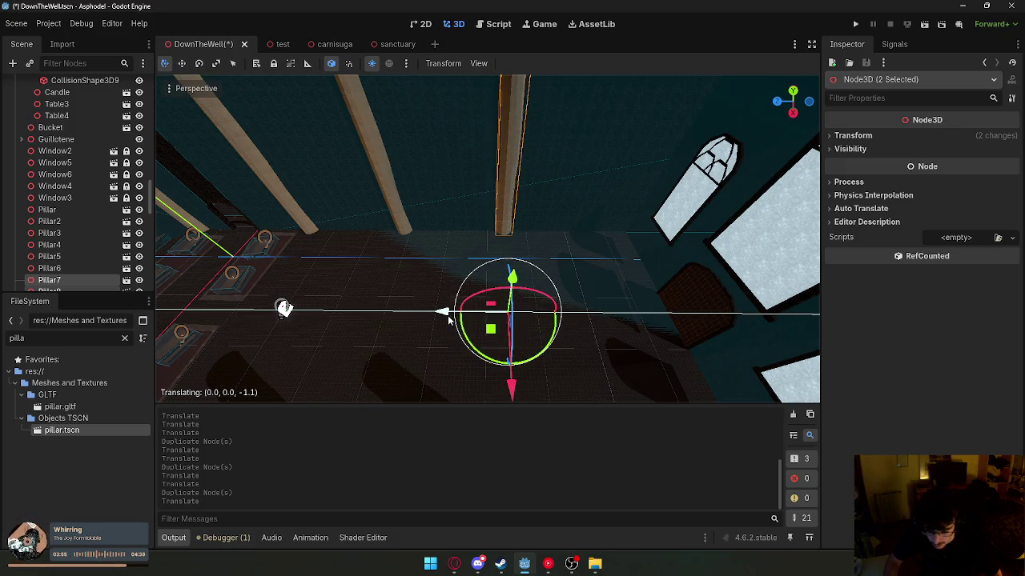
left_click(450, 320)
- Place a final duplicated pillar pair near the back wall and view the windows and door
key("ctrl+d")
key("g")
key("z")
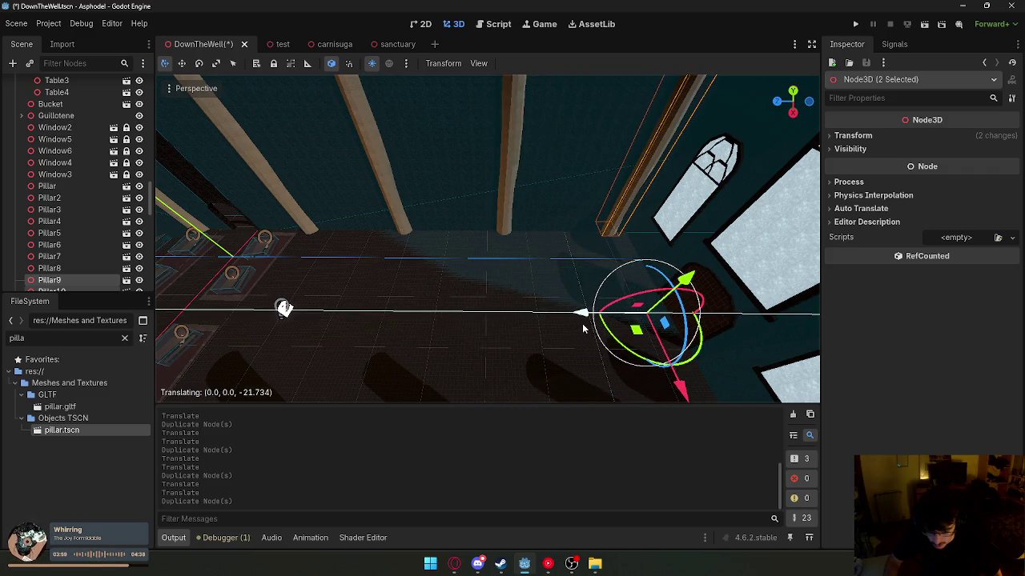
left_click(582, 323)
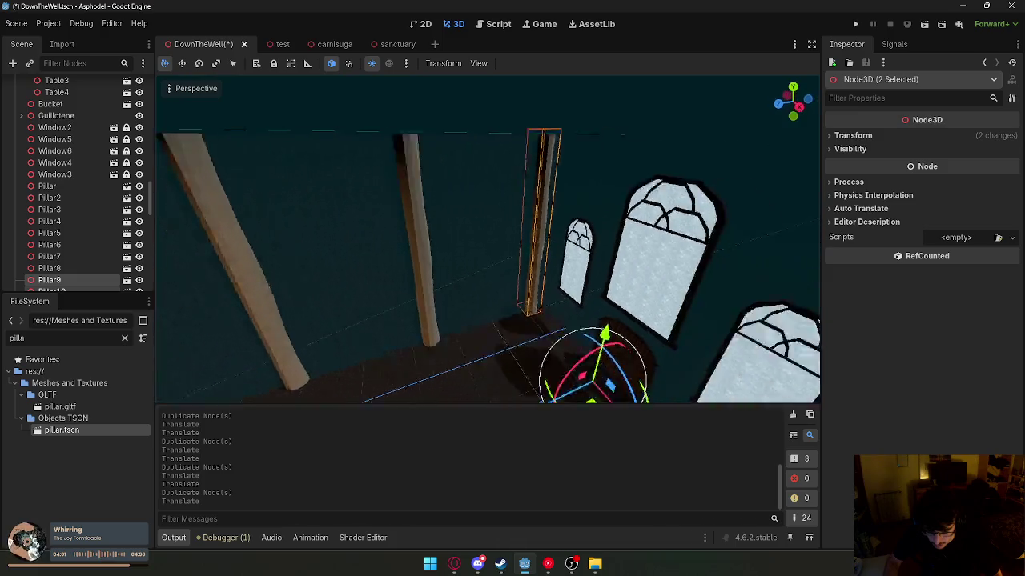
left_click_drag(589, 310, 558, 246)
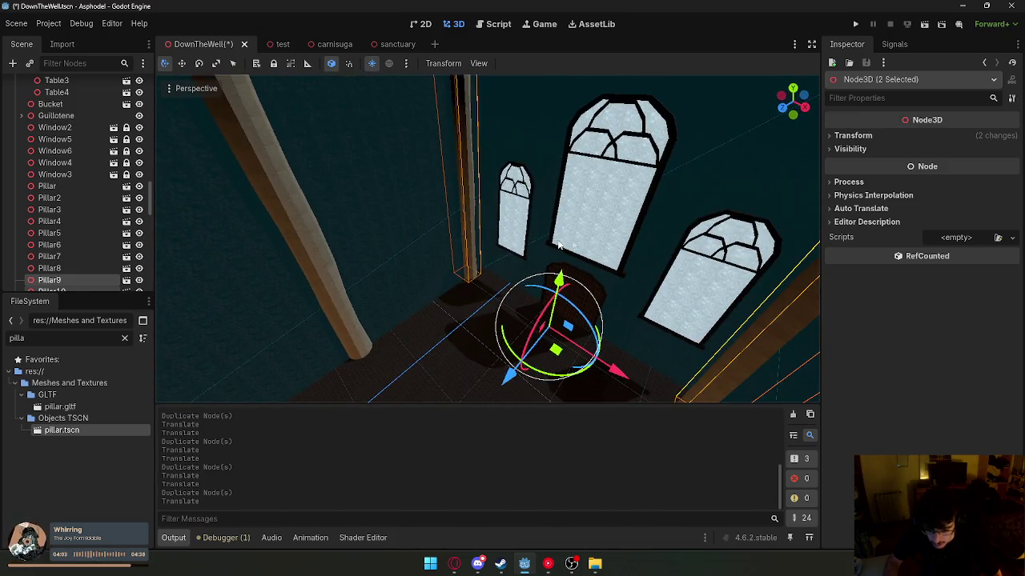
left_click_drag(616, 272, 618, 272)
left_click_drag(560, 237, 566, 252)
left_click_drag(594, 182, 481, 306)
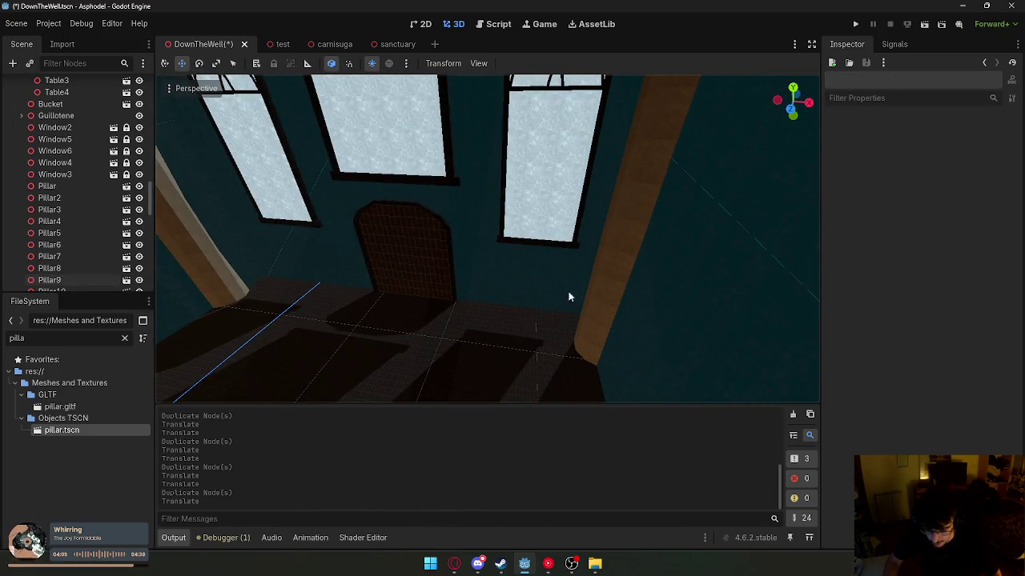
- Move the back wall mesh63 forward along the Z axis and centre the view on it
left_click(450, 270)
left_click(461, 266)
mouse_move(461, 265)
left_mouse_down()
mouse_move(472, 264)
mouse_move(478, 224)
left_mouse_up()
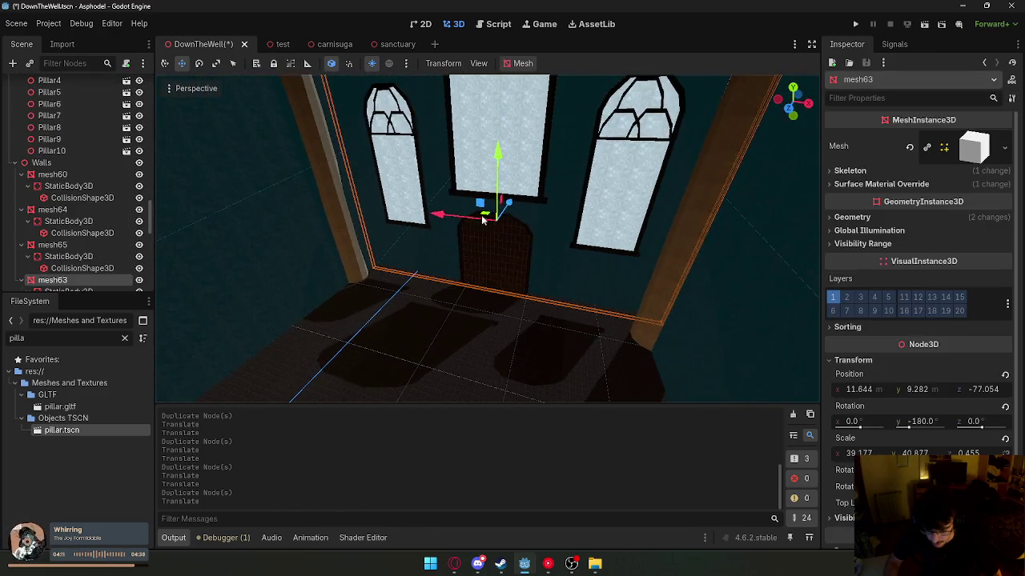
key("g")
key("z")
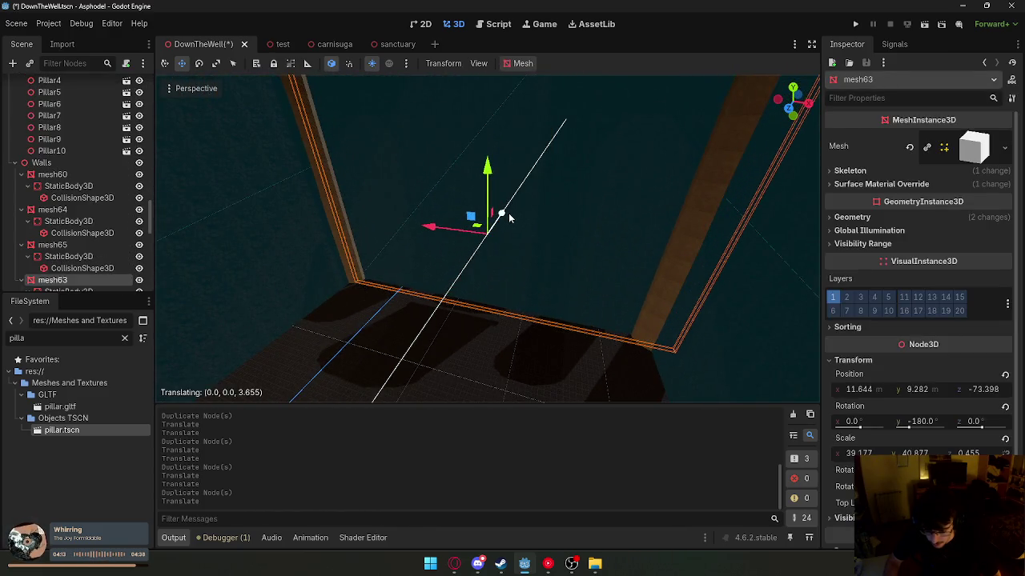
left_click(507, 214)
key("f")
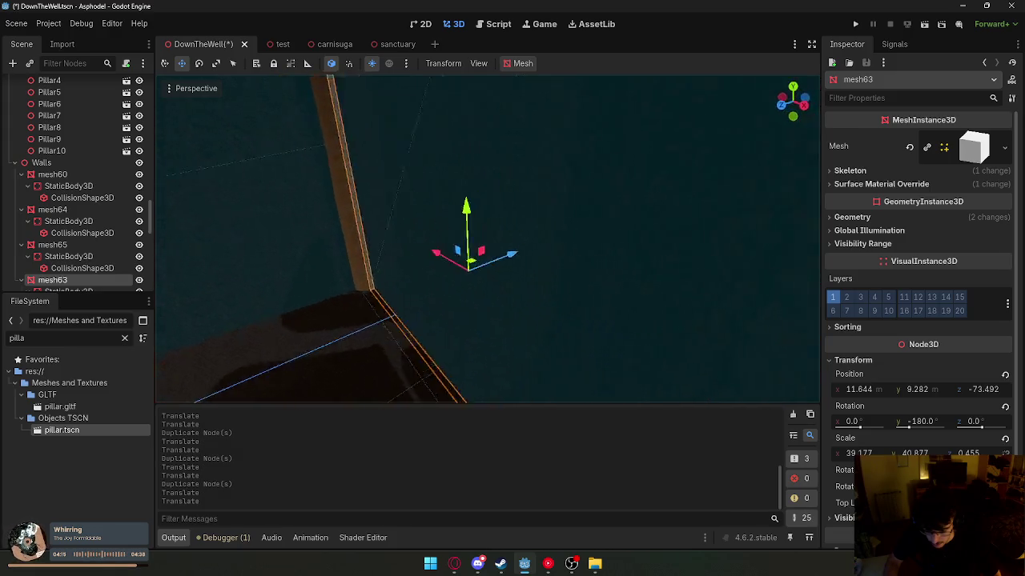
- Slide DoorClose along Z to z -73.151, beyond the rows of pillars
left_click(509, 234)
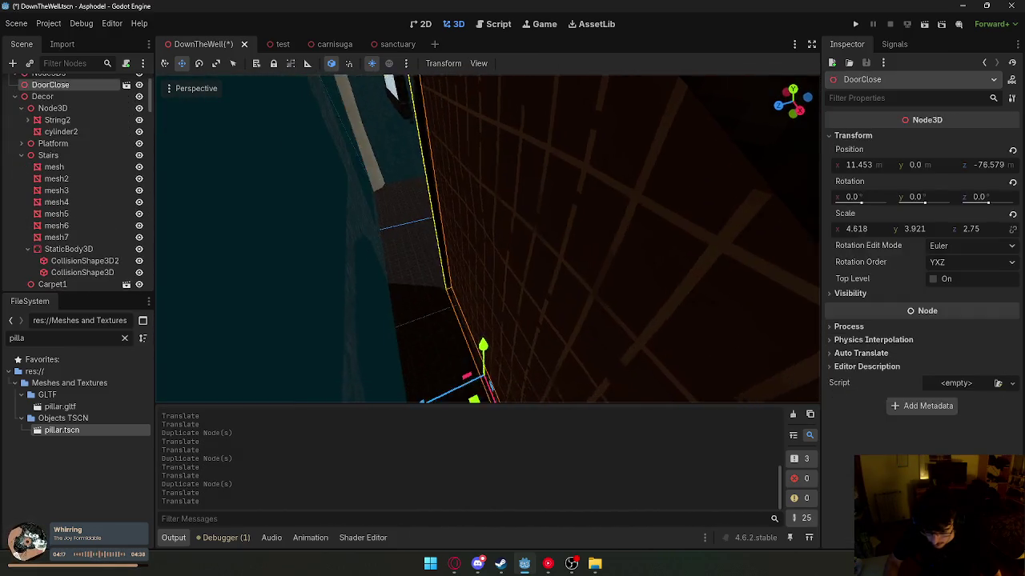
key("g")
key("z")
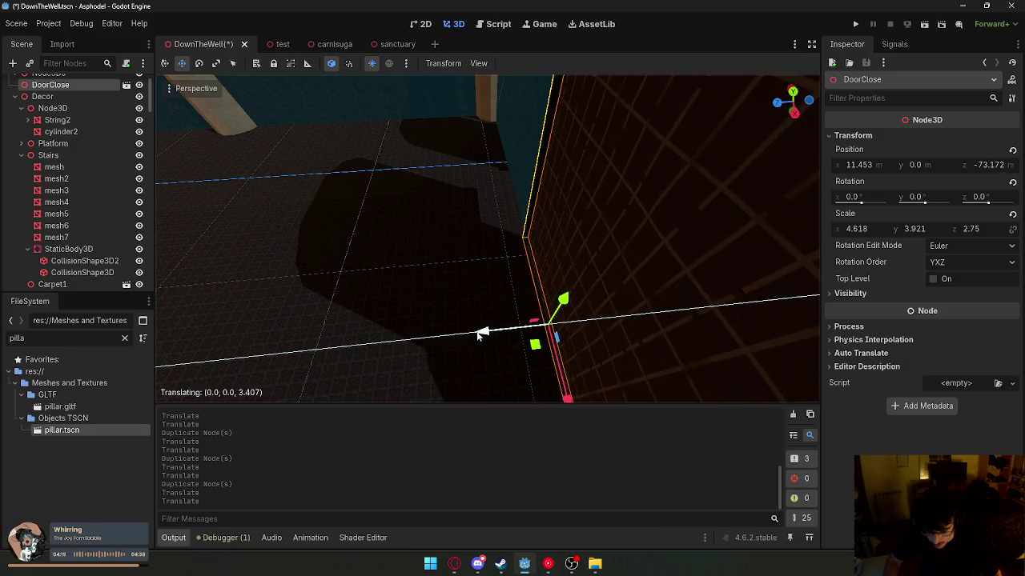
left_click(480, 335)
key("f")
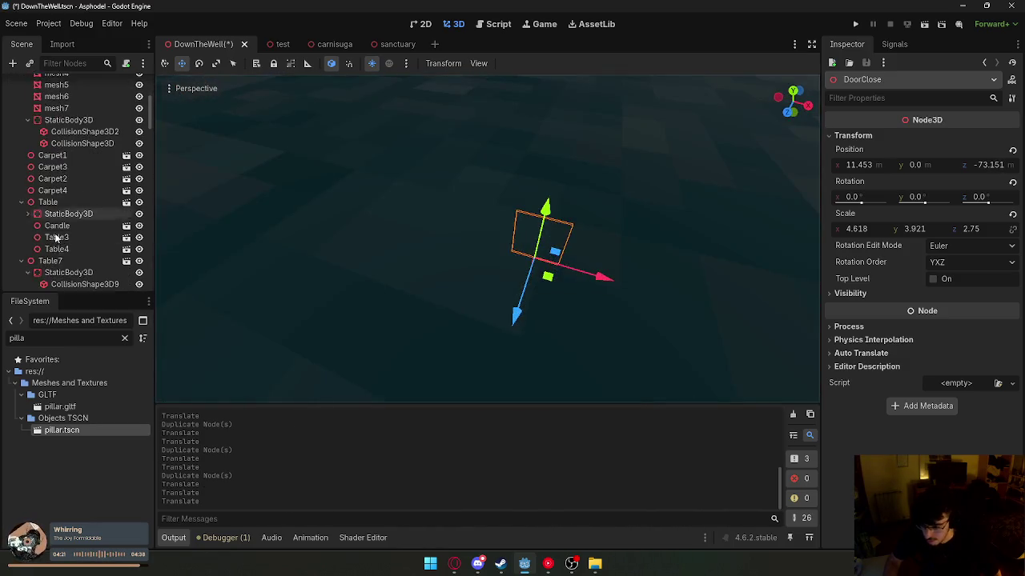
scroll(113, 238, "up", 15)
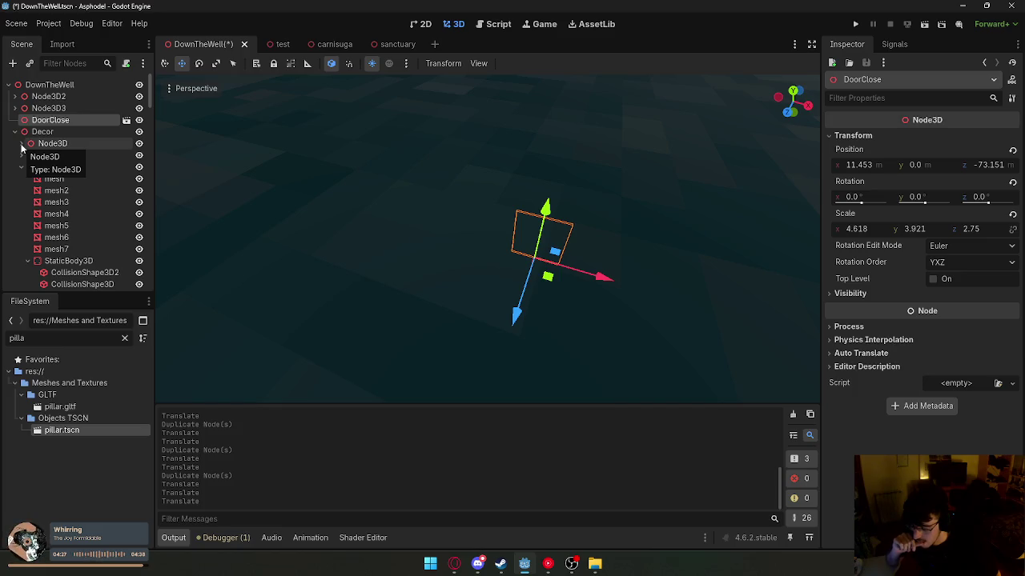
scroll(488, 240, "down", 5)
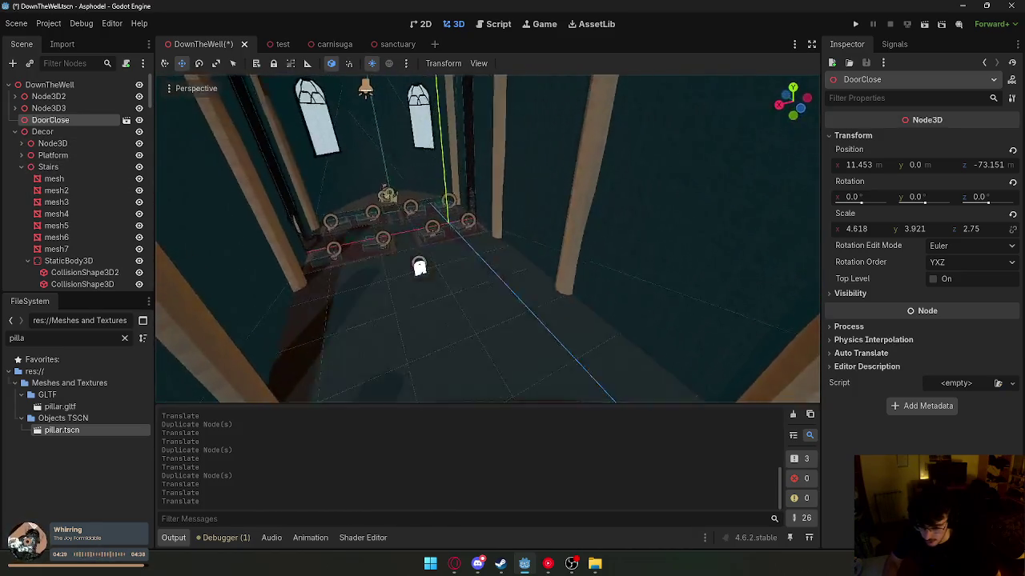
mouse_move(420, 267)
left_mouse_down()
mouse_move(437, 323)
mouse_move(490, 280)
mouse_move(485, 267)
mouse_move(508, 280)
mouse_move(334, 206)
left_mouse_up()
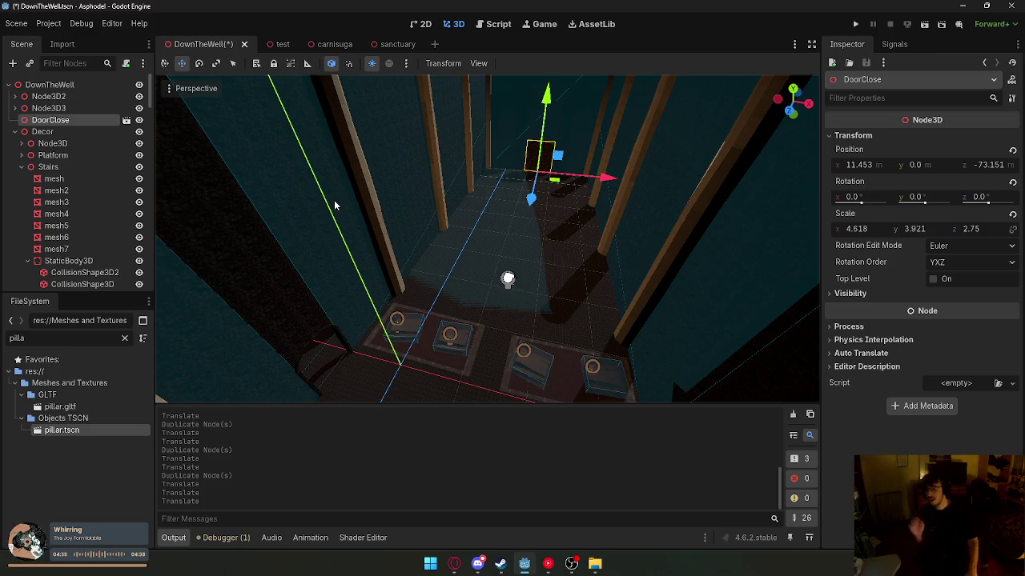
- Collapse the Stairs, Table4 and Table5 nodes in the Scene dock and unlock Window3
left_click(21, 167)
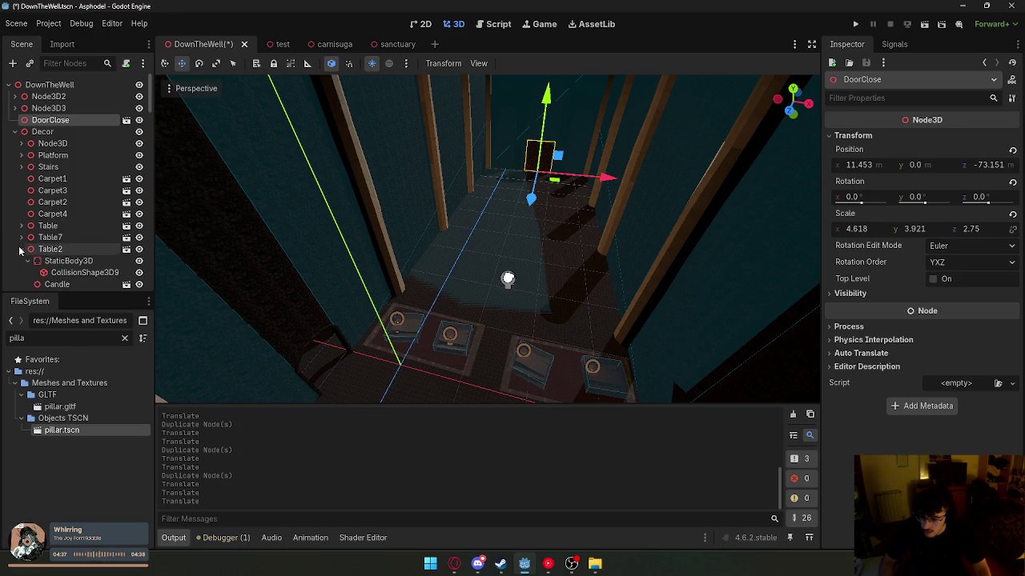
left_click(20, 271)
scroll(24, 201, "down", 4)
left_click(21, 167)
scroll(24, 192, "down", 3)
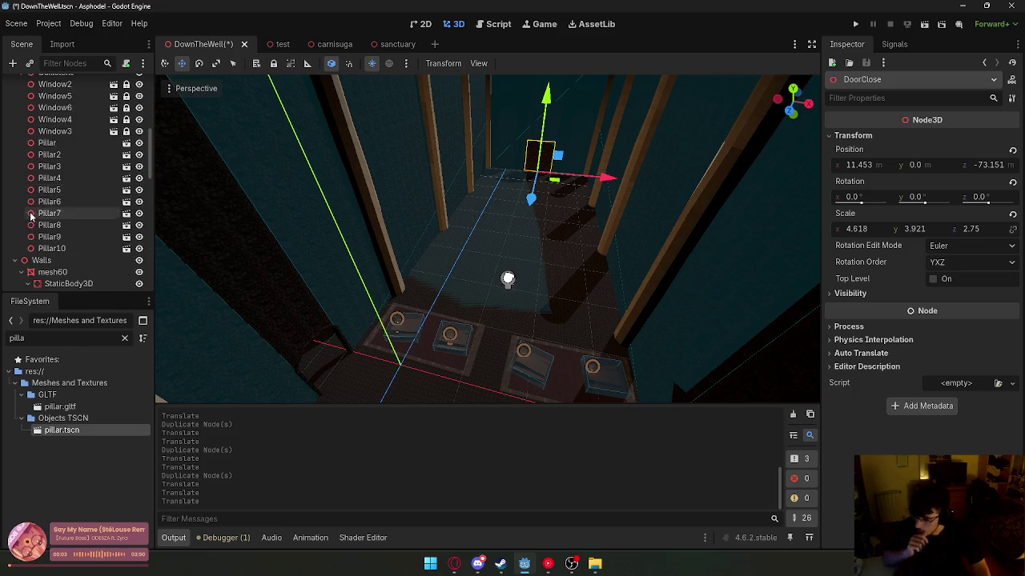
left_click(60, 158)
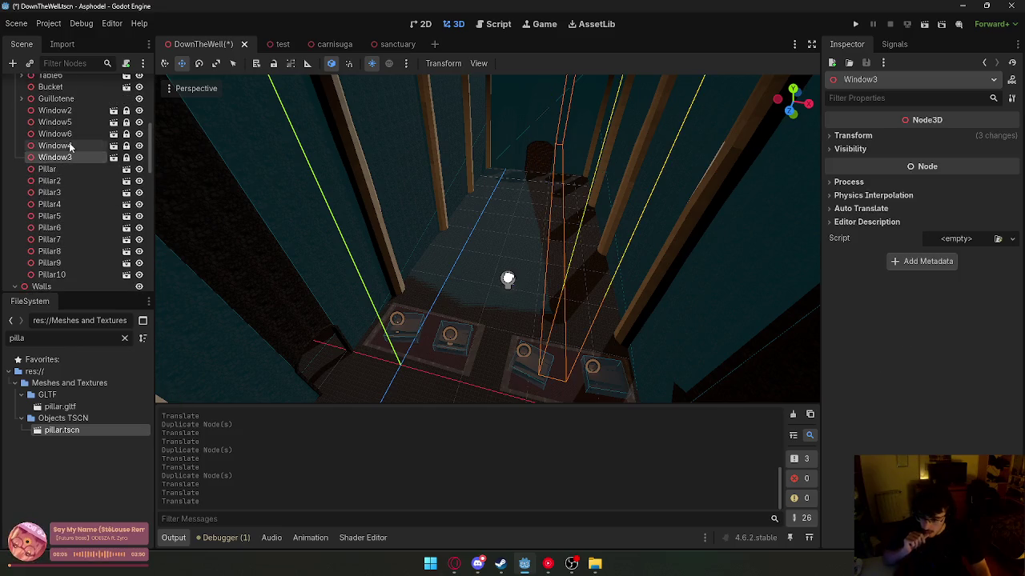
key("w")
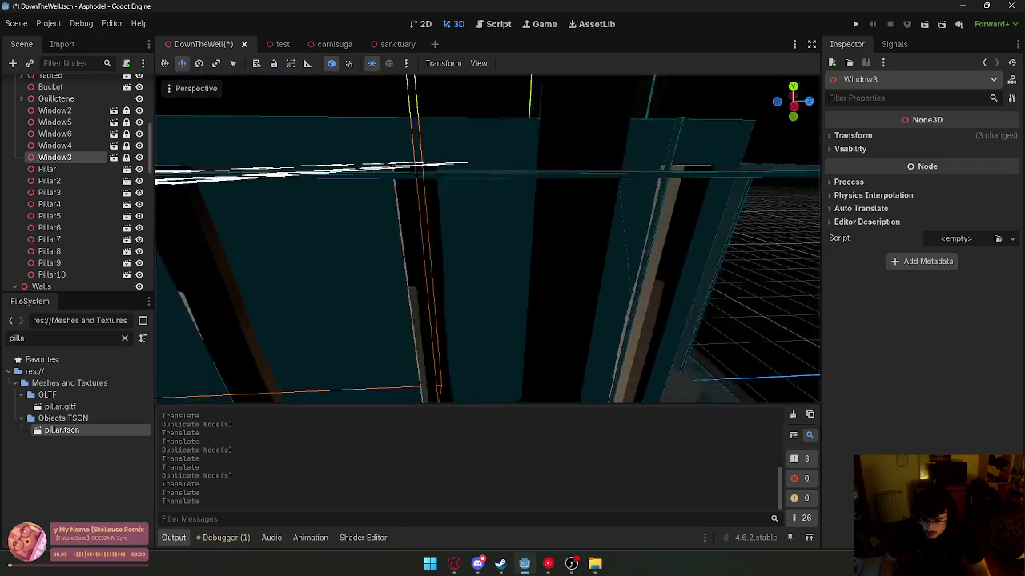
key("s")
key("s")
left_click(274, 63)
- Slide Window3 and Window4 together about 4.7 units along Z, then lock them
left_click(75, 146)
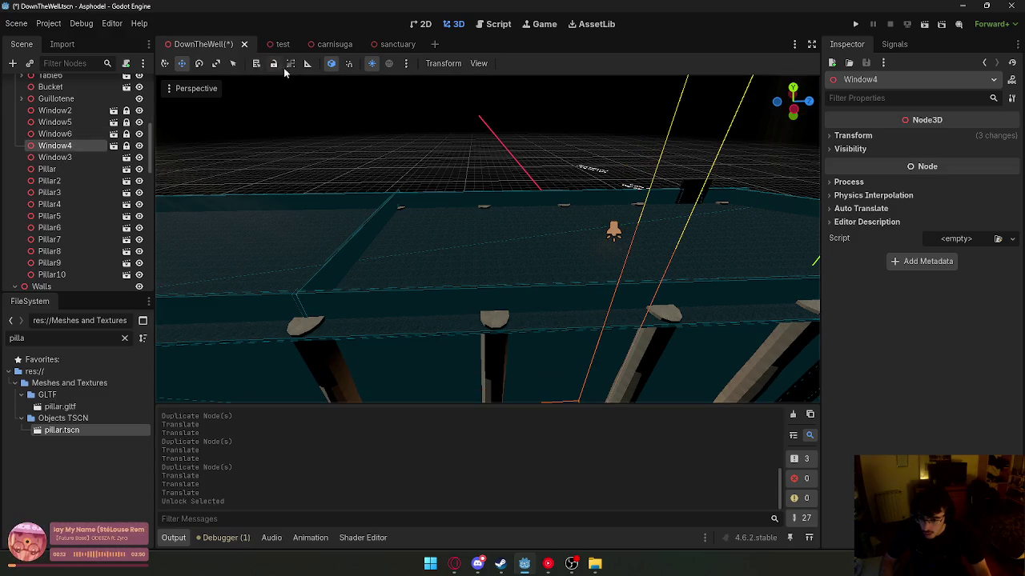
key("s")
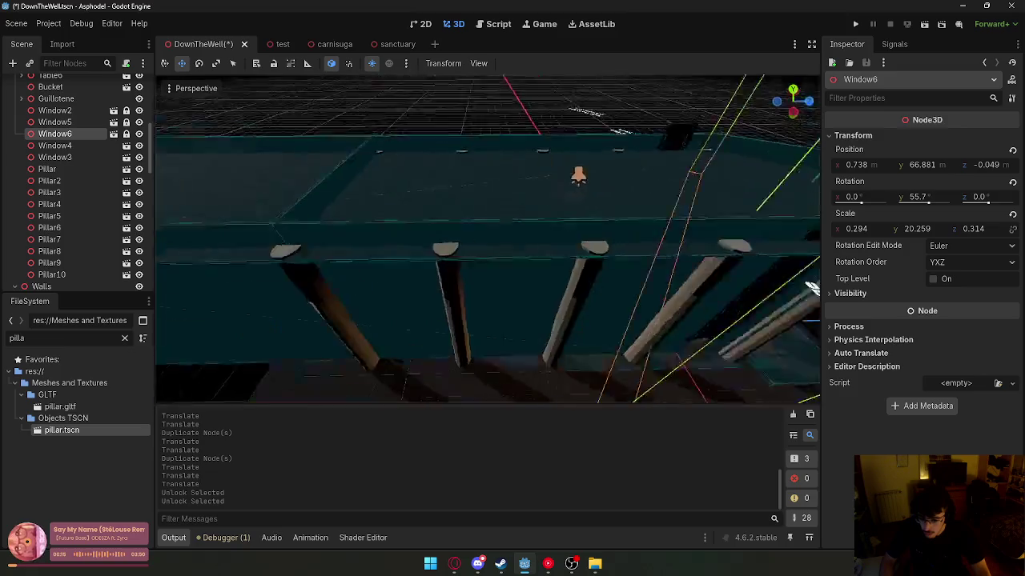
left_click(69, 156)
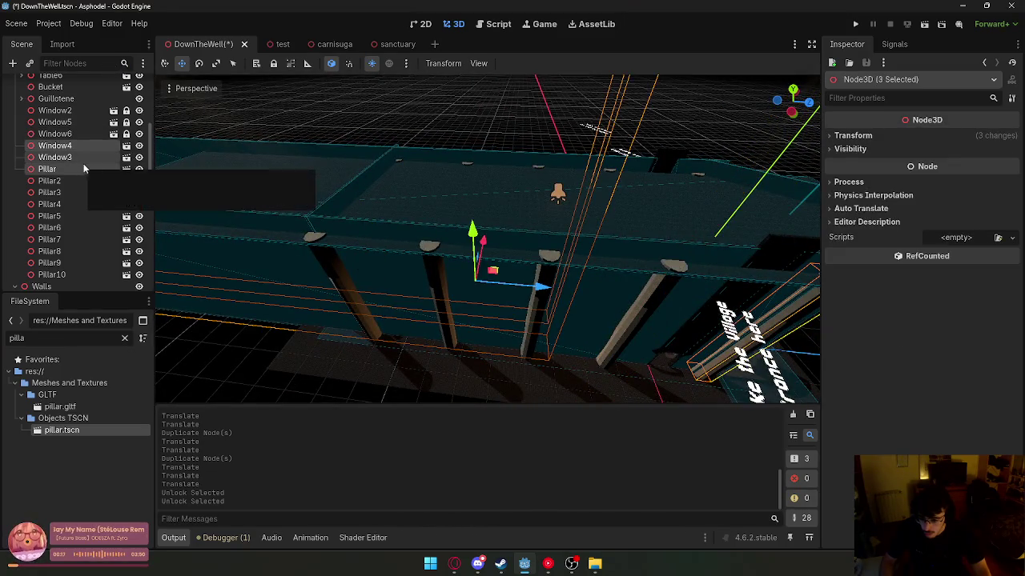
left_click(69, 146, "ctrl")
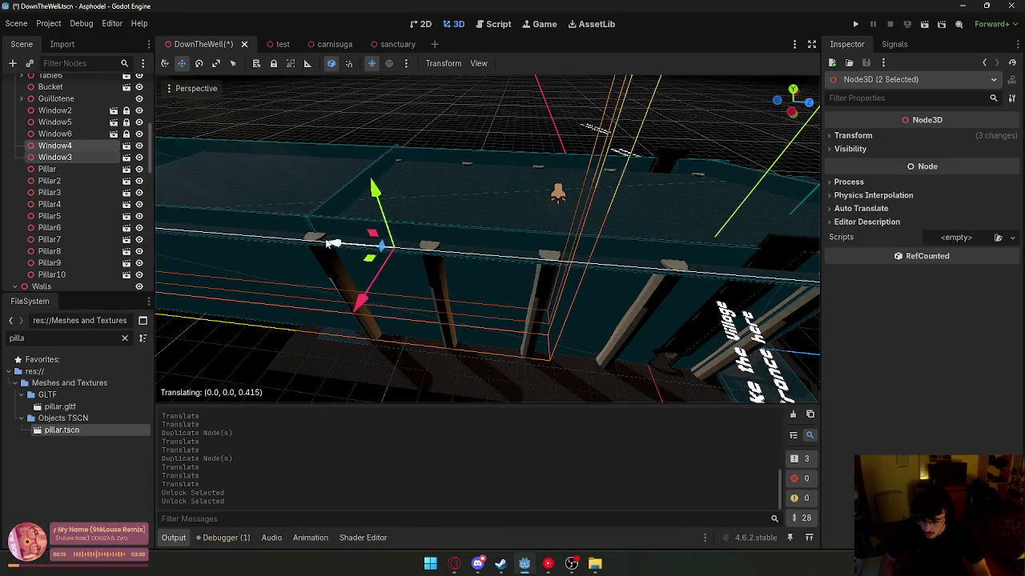
left_click_drag(332, 243, 344, 241)
mouse_move(494, 260)
left_mouse_down()
mouse_move(520, 280)
mouse_move(528, 256)
mouse_move(534, 266)
left_mouse_up()
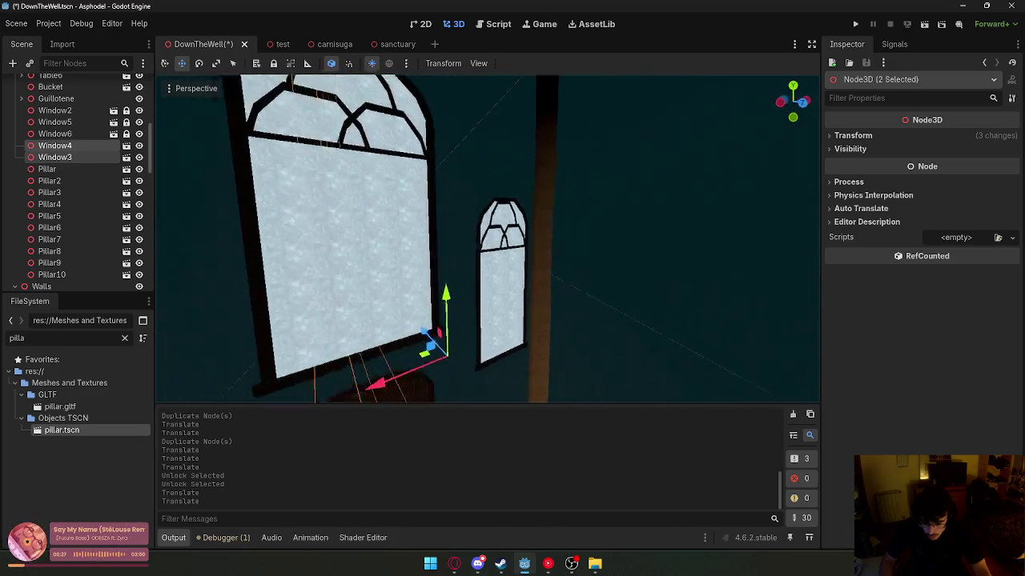
key("w")
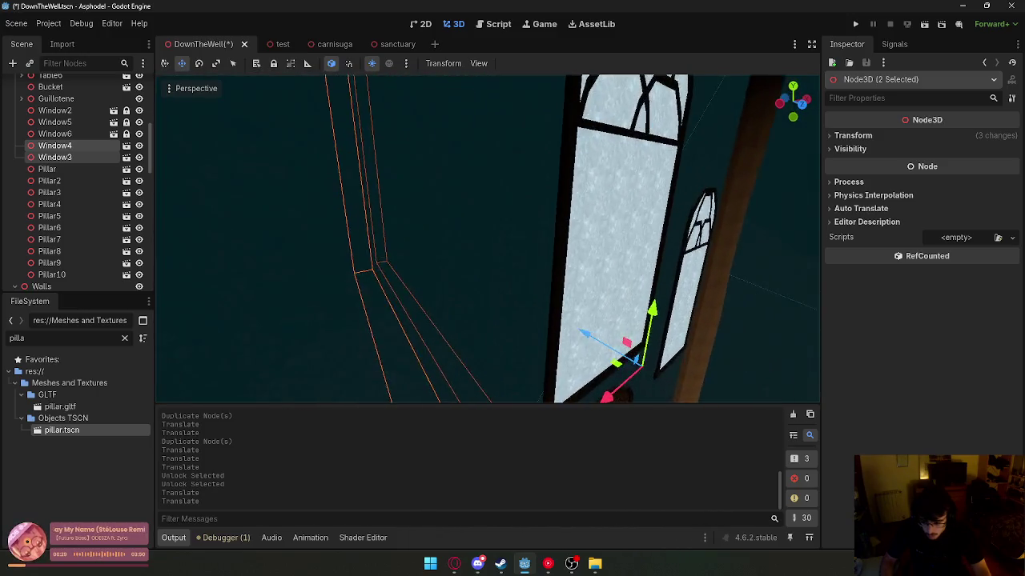
left_click(274, 64)
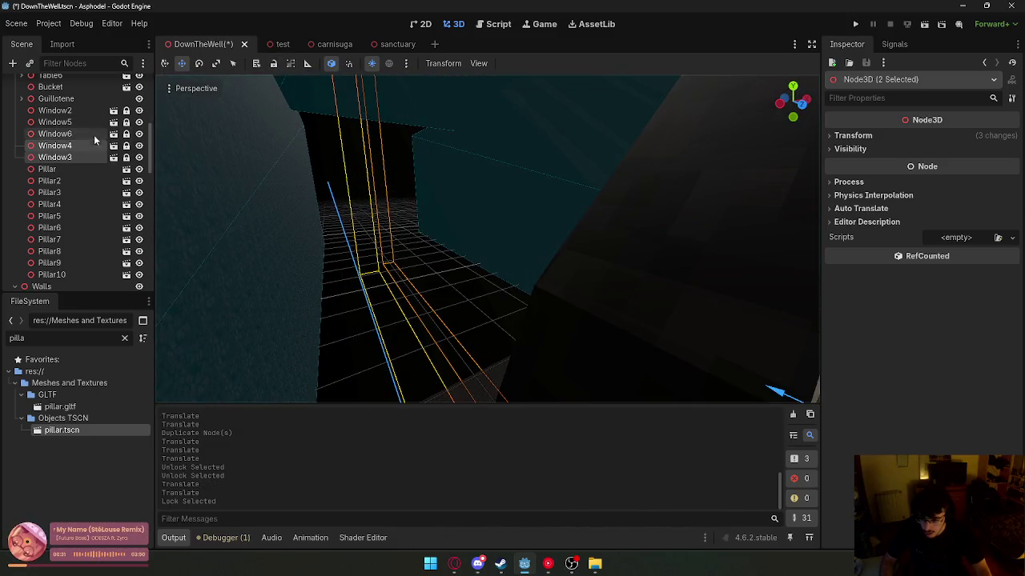
- Pick Window2 among the window nodes and unlock it
left_click(93, 135)
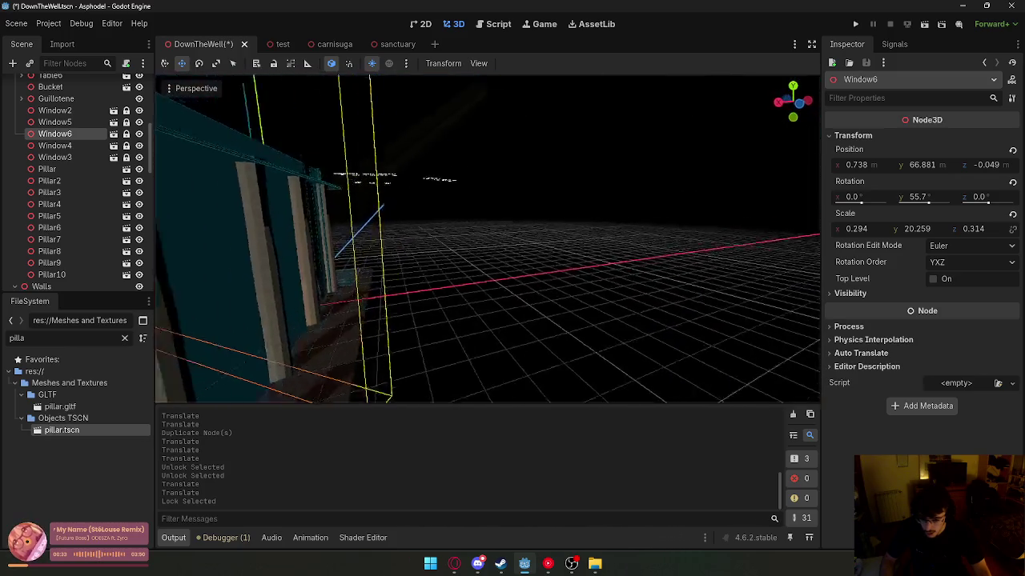
left_click(80, 124)
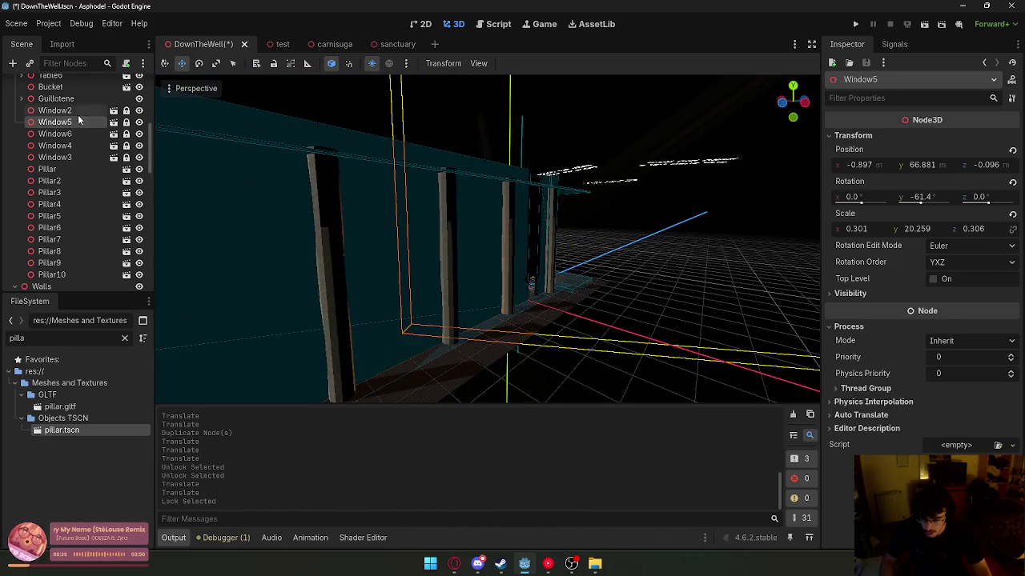
left_click(78, 111)
left_click(273, 64)
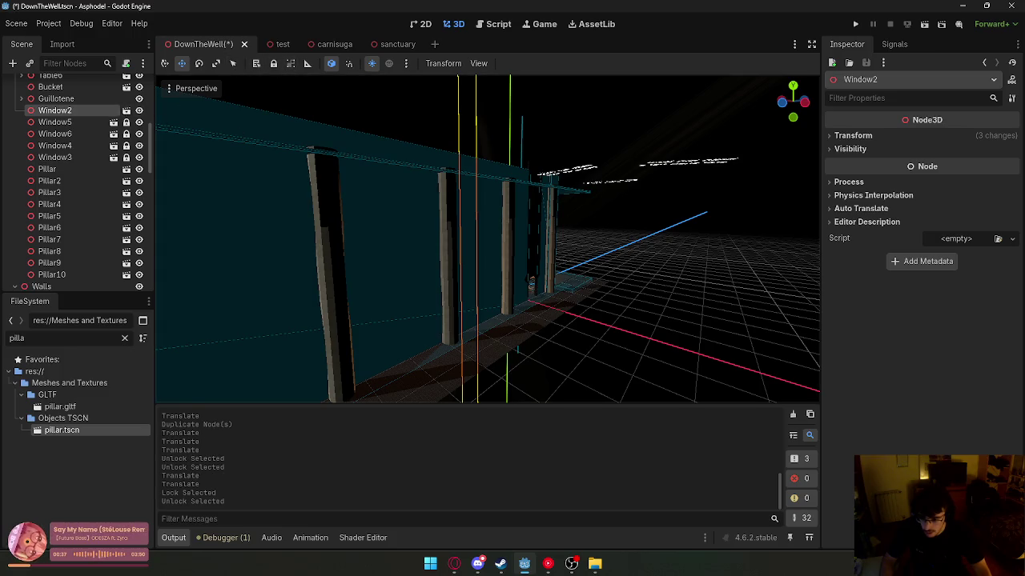
- Move Window2 3.324 units along Z beside the door and lock it
key("q")
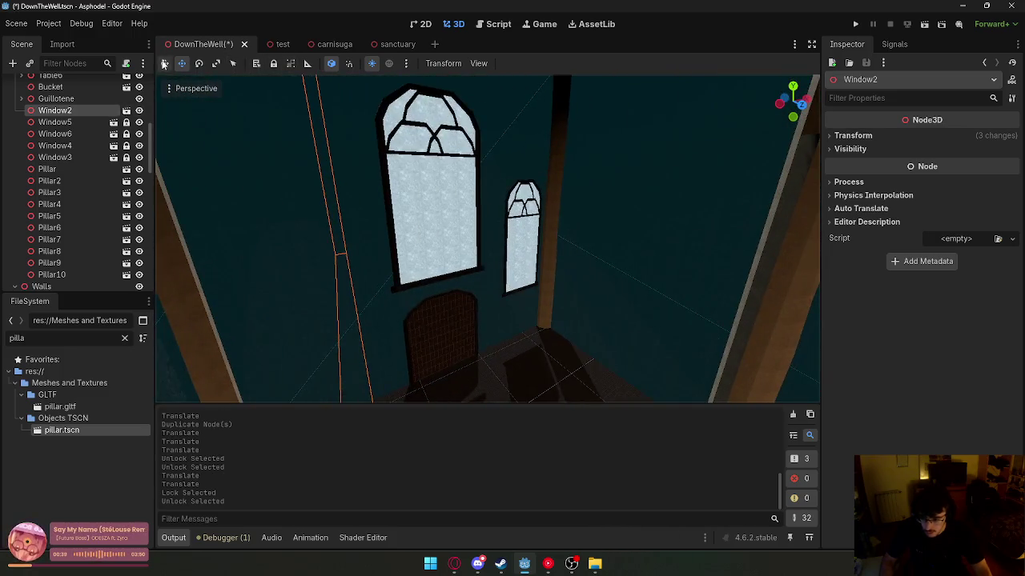
scroll(360, 304, "up", 2)
mouse_move(360, 302)
left_mouse_down()
mouse_move(364, 284)
mouse_move(373, 293)
left_mouse_up()
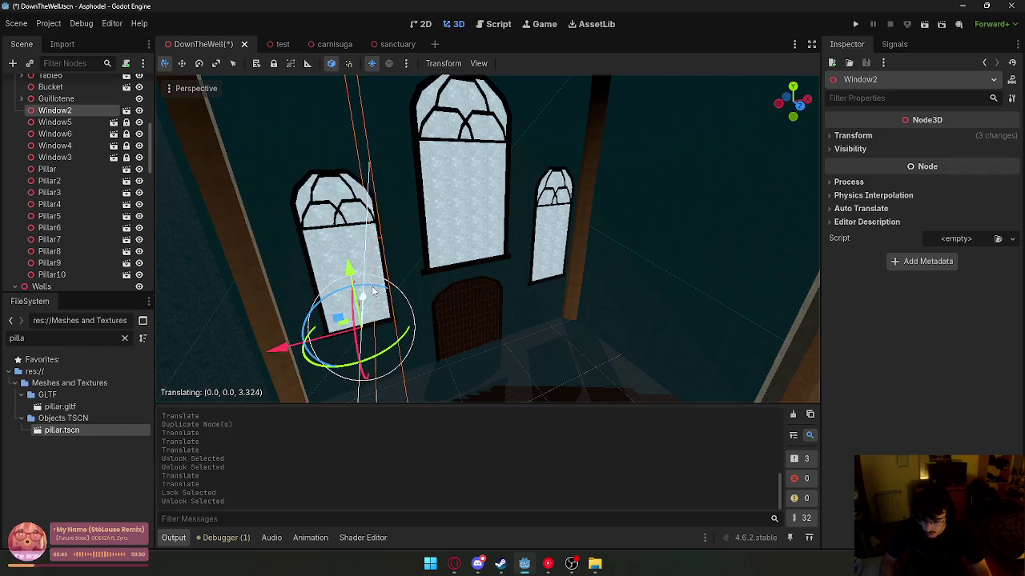
right_click(193, 144)
key("w")
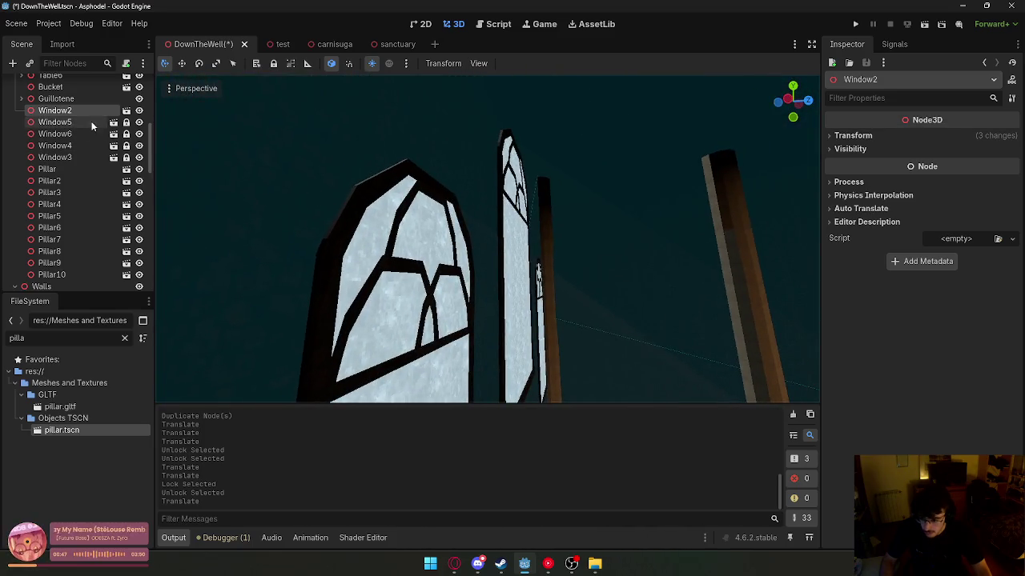
key("s")
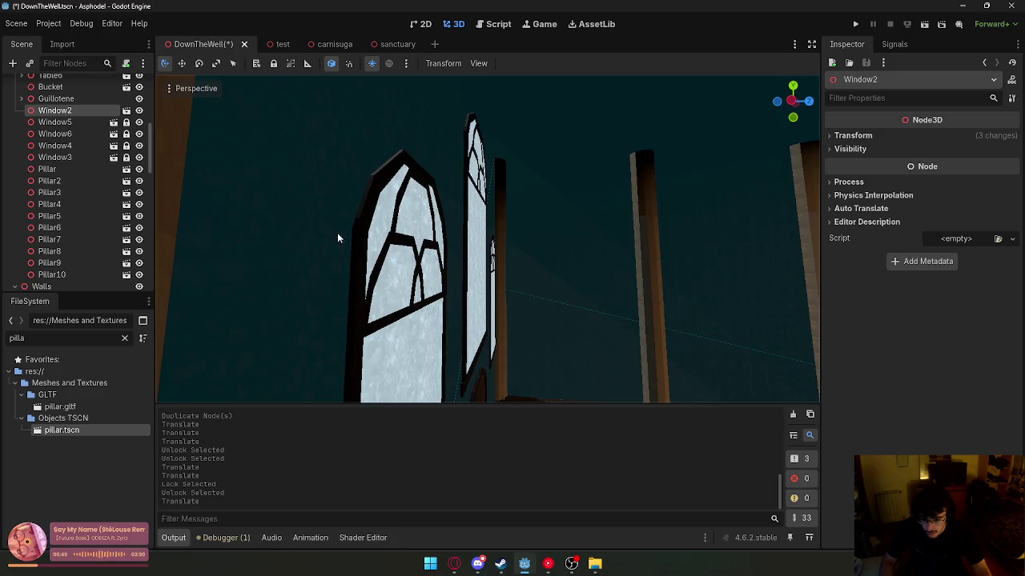
left_click(273, 63)
- Deselect Window2 and launch the project for an Asphodel debug playtest
right_click(321, 160)
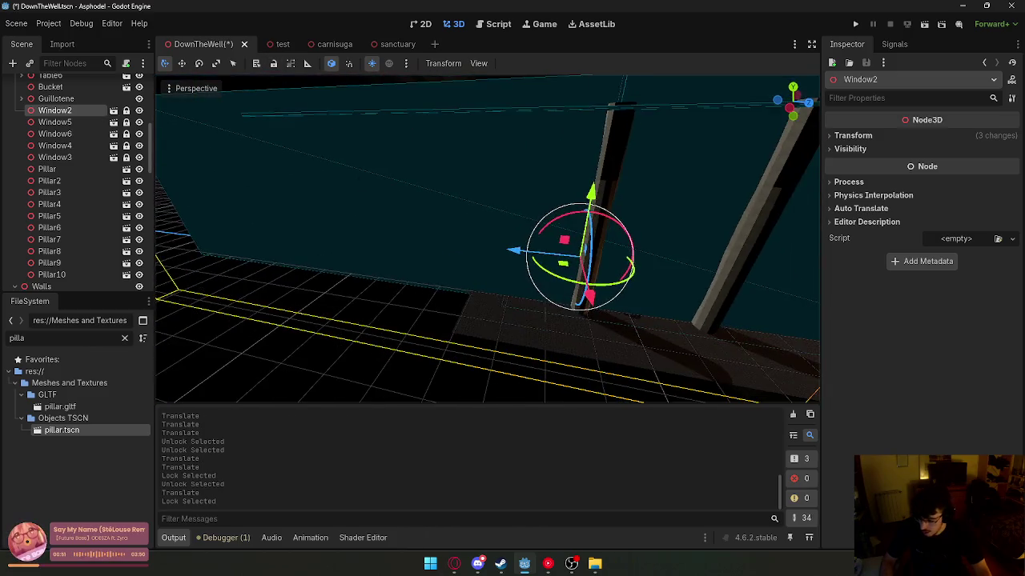
left_click(404, 362)
right_click(404, 362)
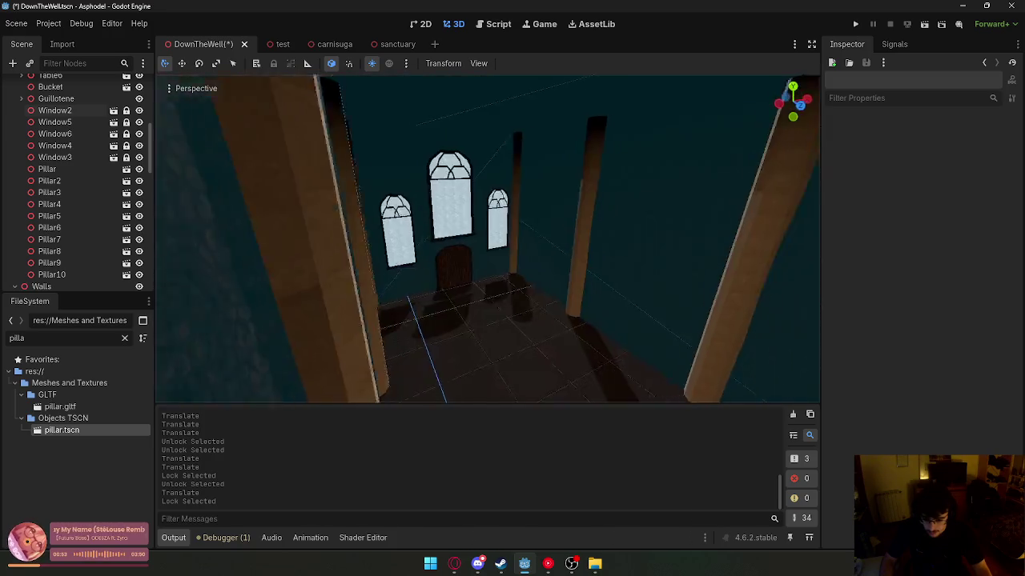
right_click(806, 94)
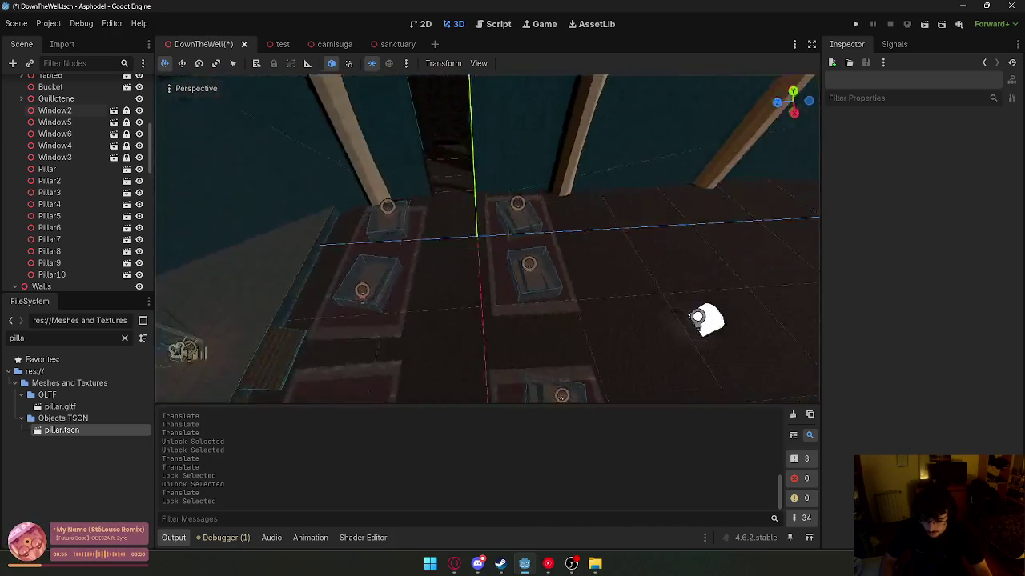
left_click(924, 24)
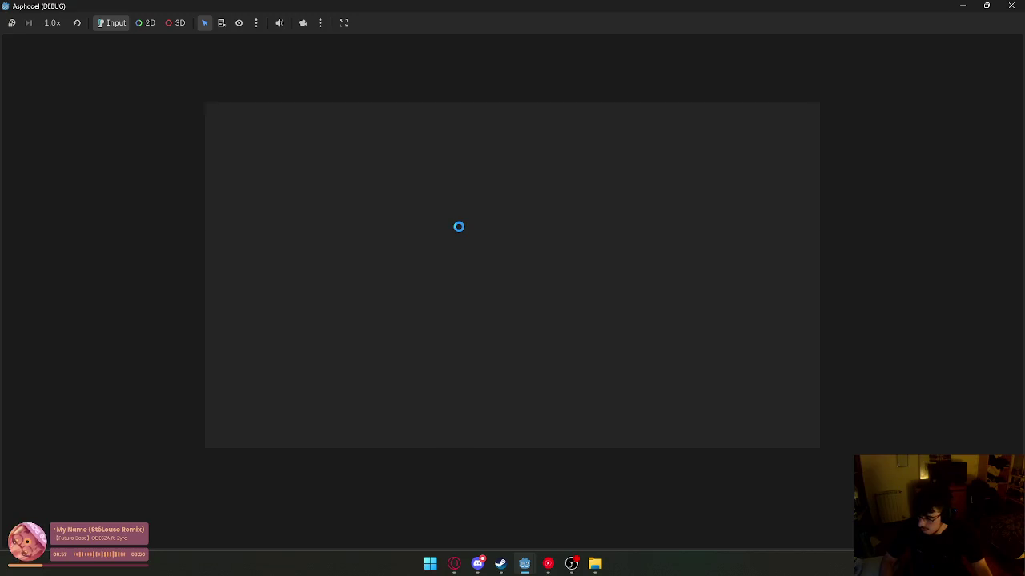
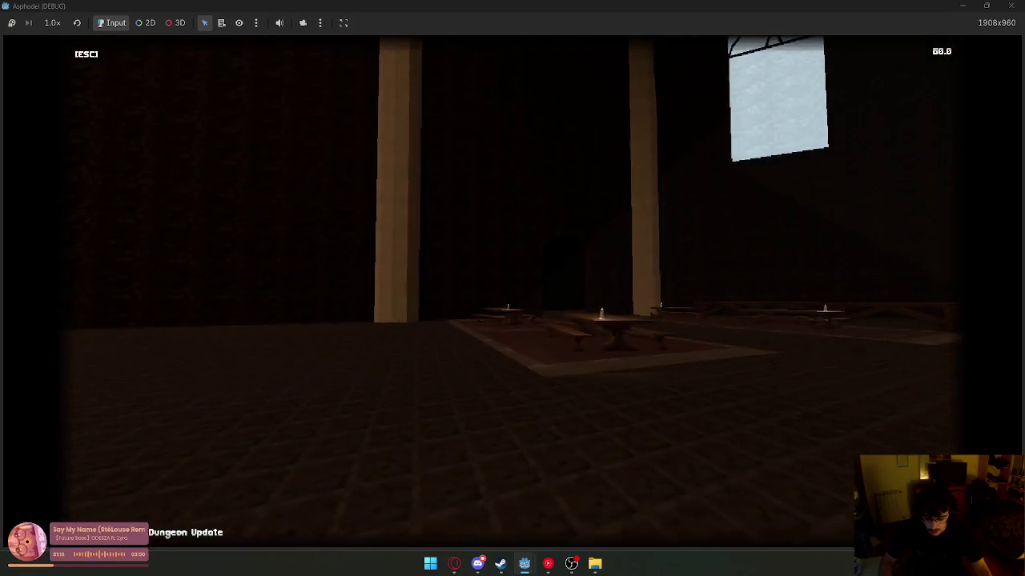
- Leave the running game, return to the 3D editor, and collapse the Decor and Walls groups
key("super")
left_click(678, 114)
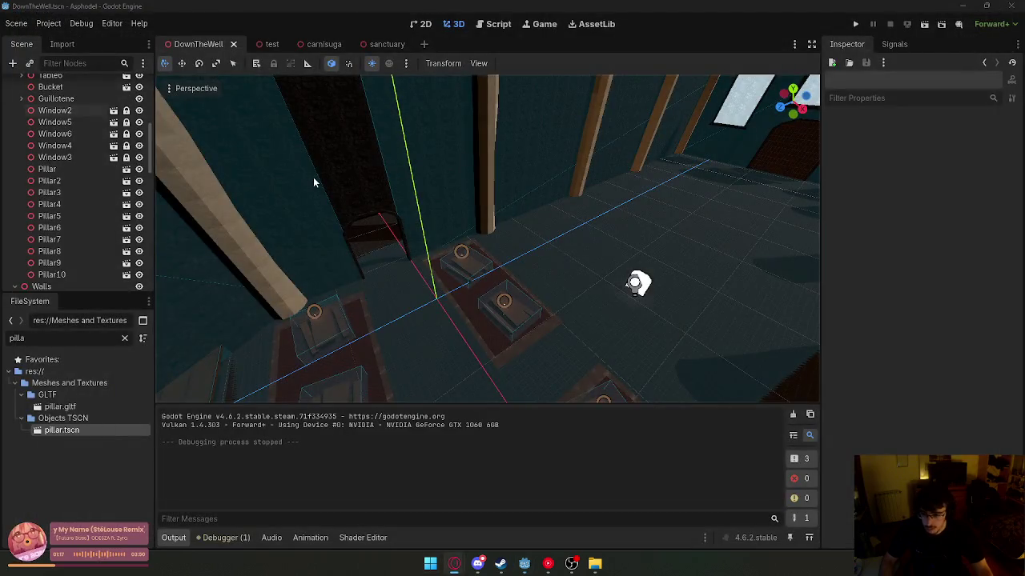
scroll(48, 133, "up", 5)
left_click(14, 131)
left_click(15, 144)
- Peek inside the Floor and StaticBody3D groups, then select the StaticBody3D2 node
left_click(15, 155)
left_click(15, 156)
left_click(14, 179)
left_click(14, 178)
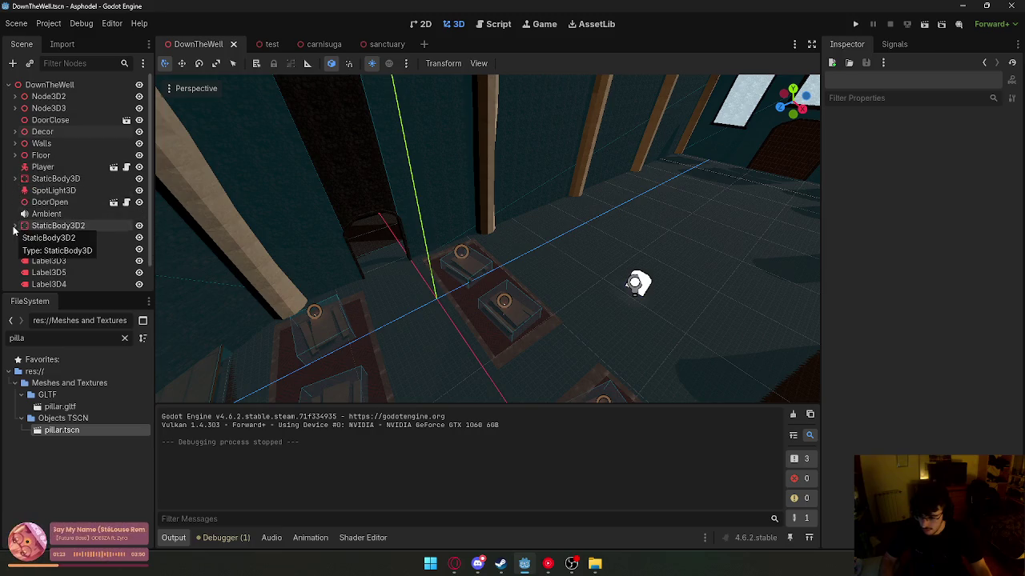
left_click(63, 227)
scroll(49, 231, "down", 1)
- Inspect the Label3D, SpotLight3D2 and SpotLight3D nodes, then expand the Decor group
left_click(48, 210)
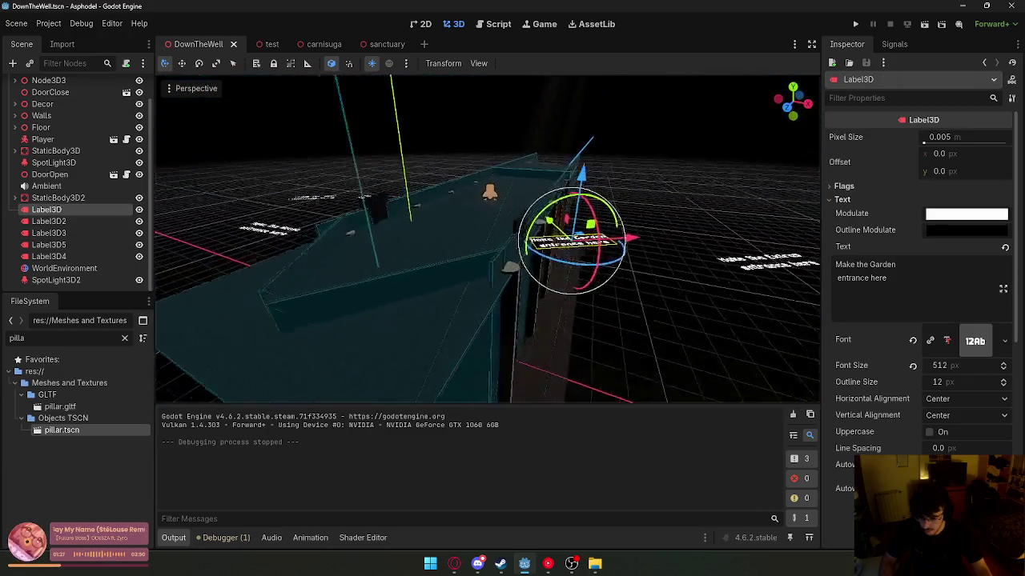
left_click(55, 280)
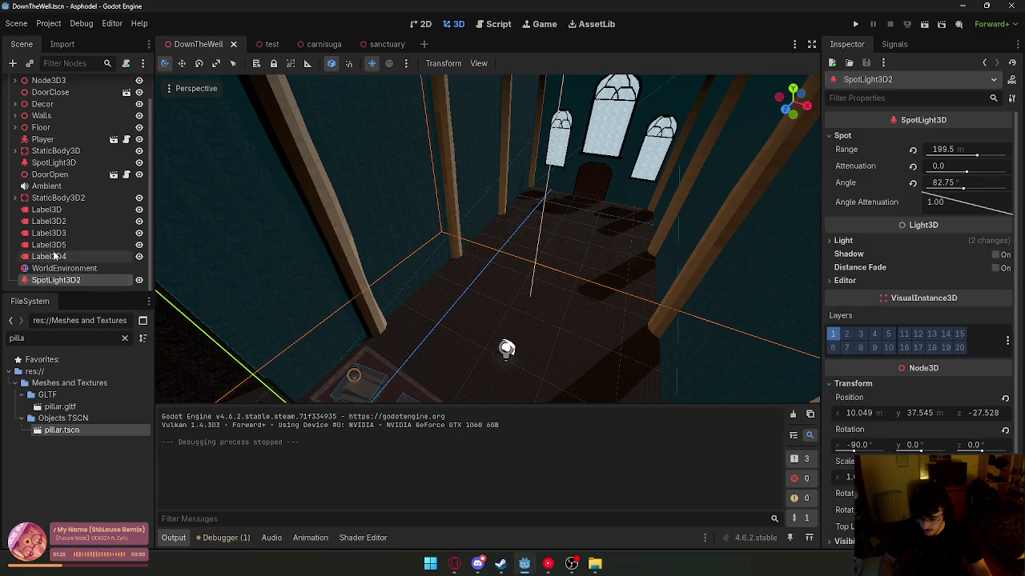
scroll(48, 257, "up", 2)
left_click(48, 191)
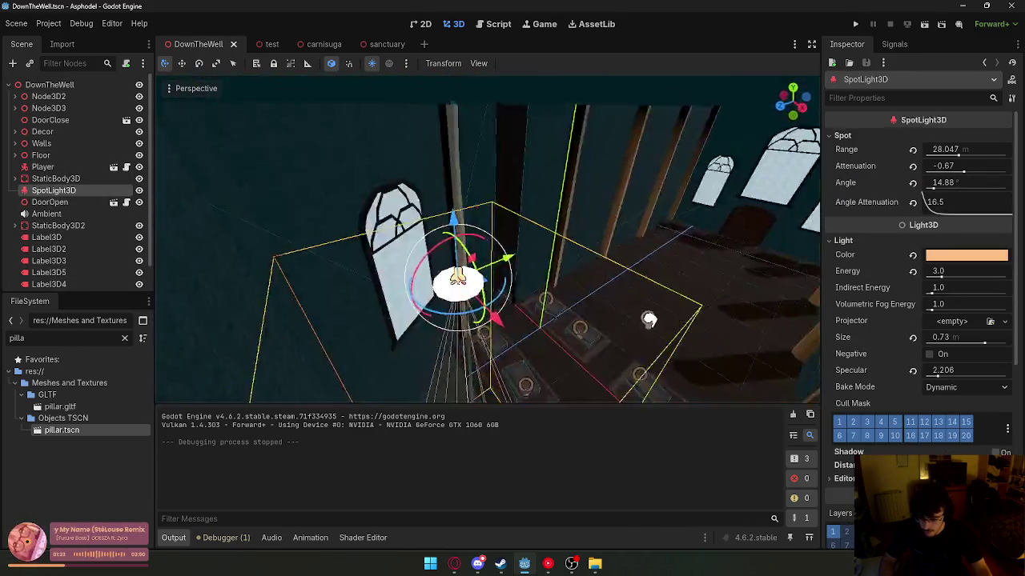
left_click(15, 132)
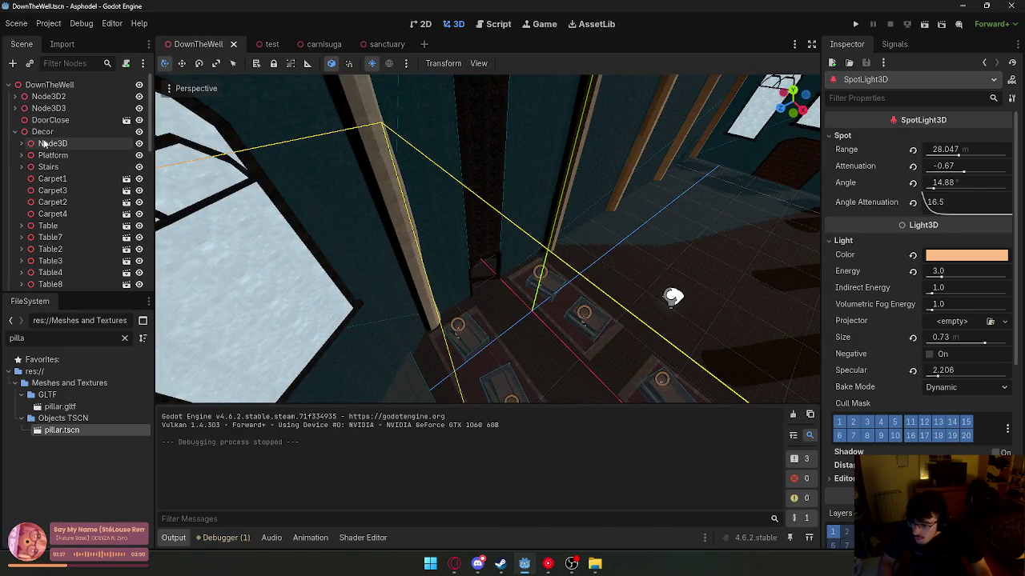
- Rename the Node3D under Decor to Well Hole
double_click(44, 143)
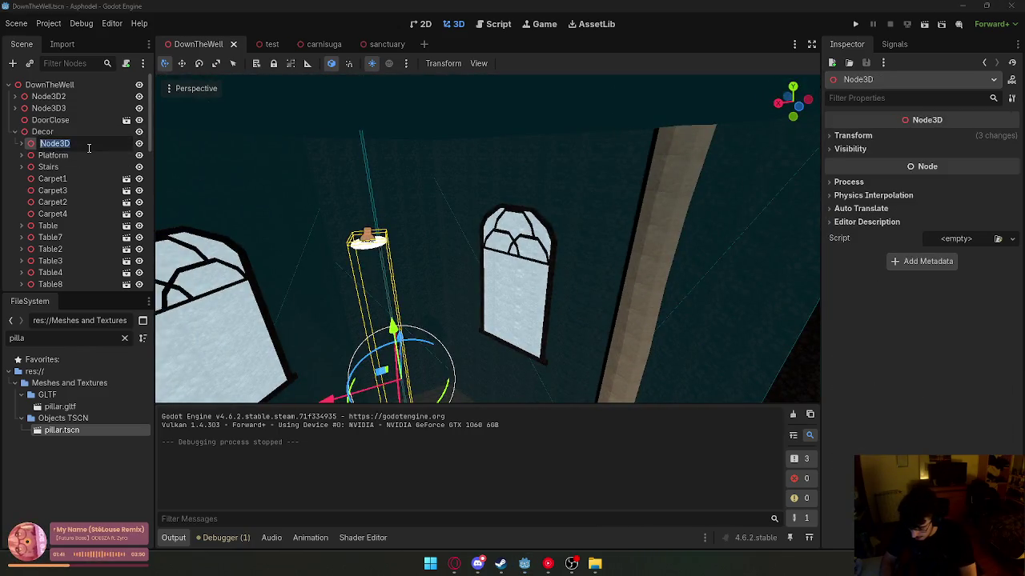
type("Well H")
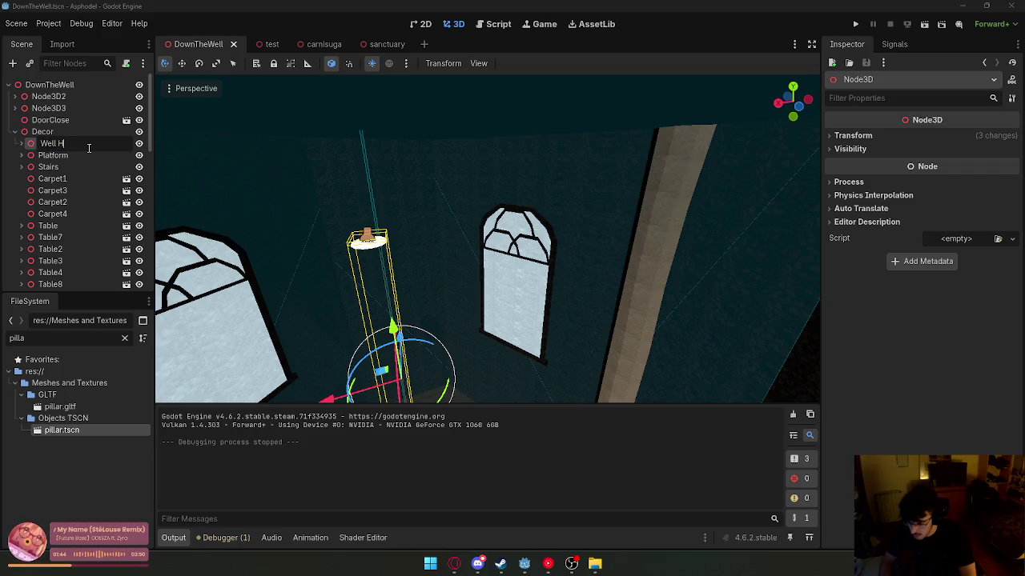
type("ole")
key("Return")
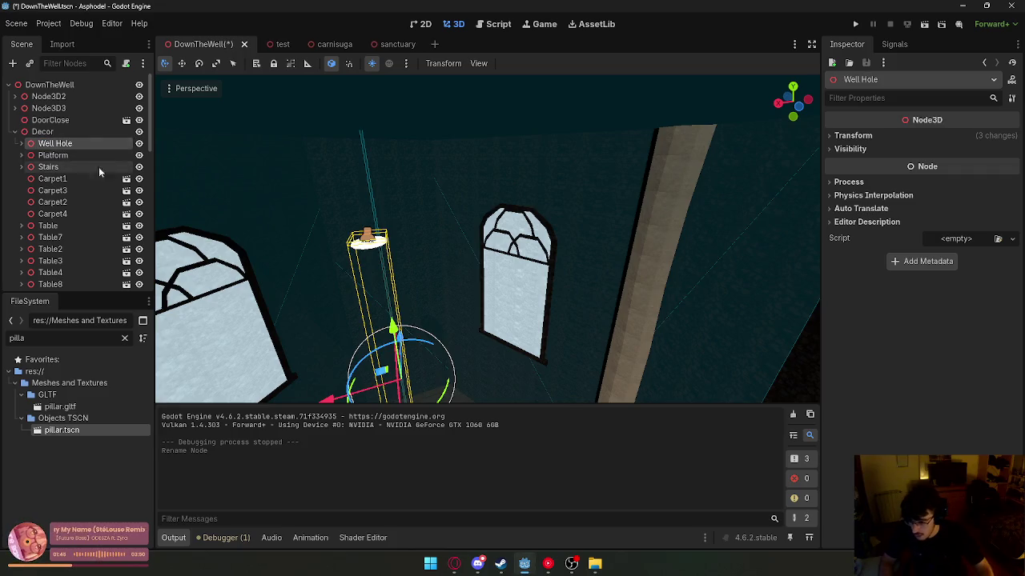
- Move SpotLight3D inside Well Hole and dismiss the light configuration warning
scroll(88, 201, "down", 10)
mouse_move(52, 229)
left_mouse_down()
mouse_move(90, 187)
mouse_move(84, 201)
left_mouse_up()
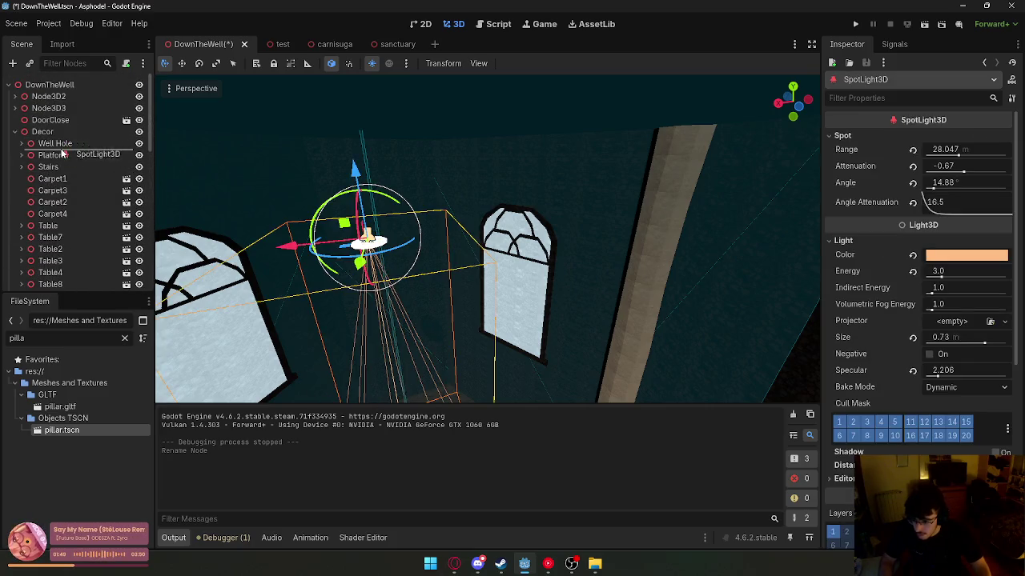
left_click_drag(61, 149, 61, 147)
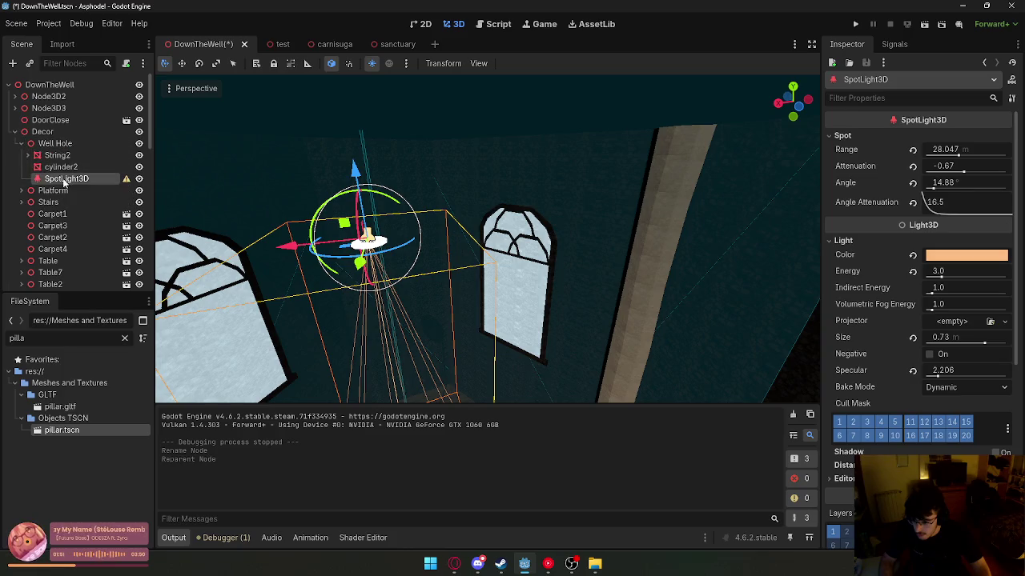
left_click(125, 180)
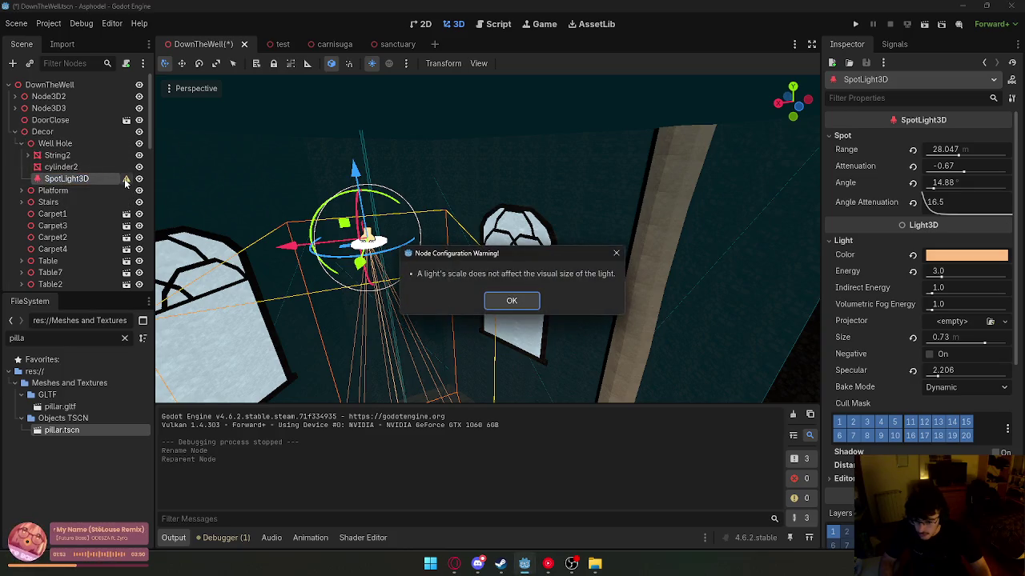
left_click(511, 302)
- Collapse the Decor group and save the DownTheWell scene
left_click(14, 131)
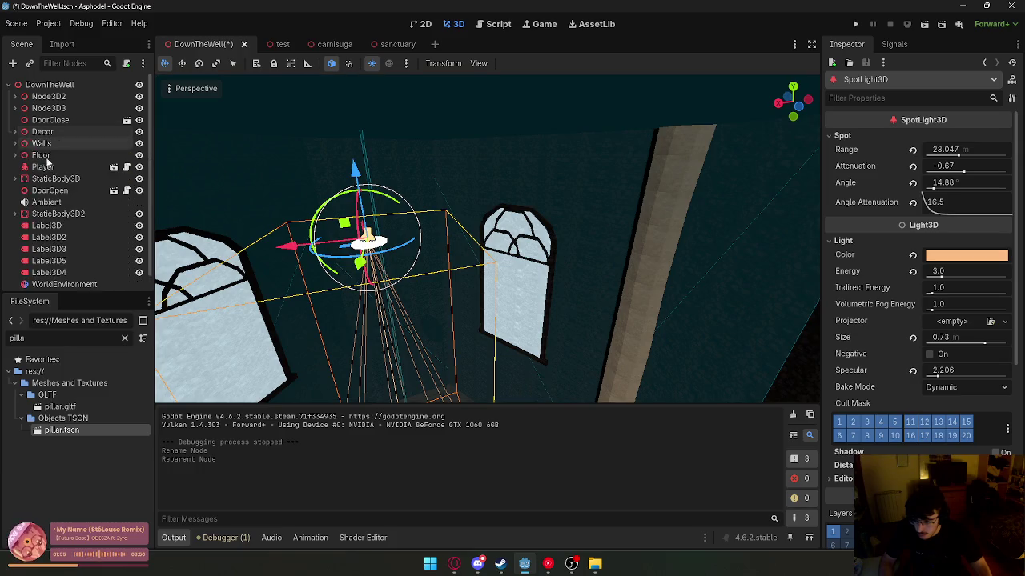
scroll(94, 211, "down", 1)
right_click(202, 44)
left_click(240, 80)
- Filter the FileSystem for 'bar' and drop bar.tscn into the room as Bar
mouse_move(350, 144)
left_mouse_down()
mouse_move(201, 240)
mouse_move(51, 318)
left_mouse_up()
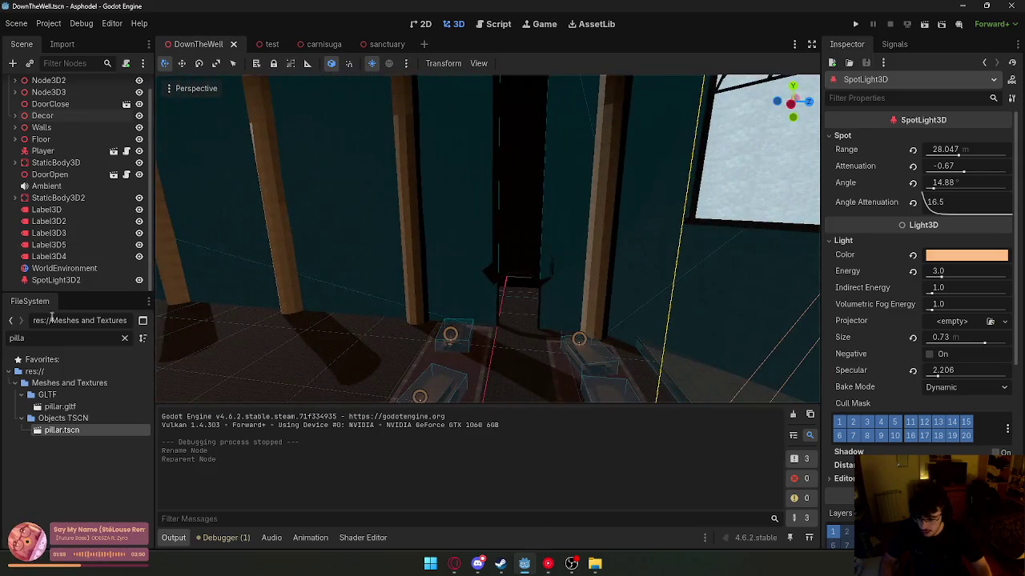
type("bar")
mouse_move(101, 409)
left_mouse_down()
mouse_move(292, 354)
mouse_move(237, 380)
left_mouse_up()
left_click_drag(169, 403, 282, 308)
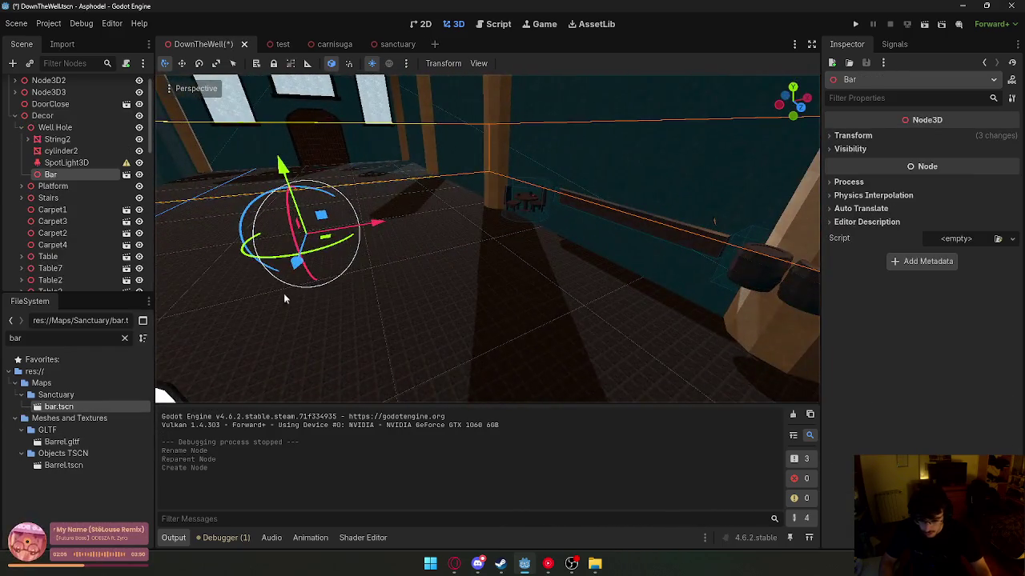
- Slide the Bar across the floor along X and lower it along Y, then show its transform
mouse_move(358, 218)
left_mouse_down()
mouse_move(184, 243)
mouse_move(251, 246)
left_mouse_up()
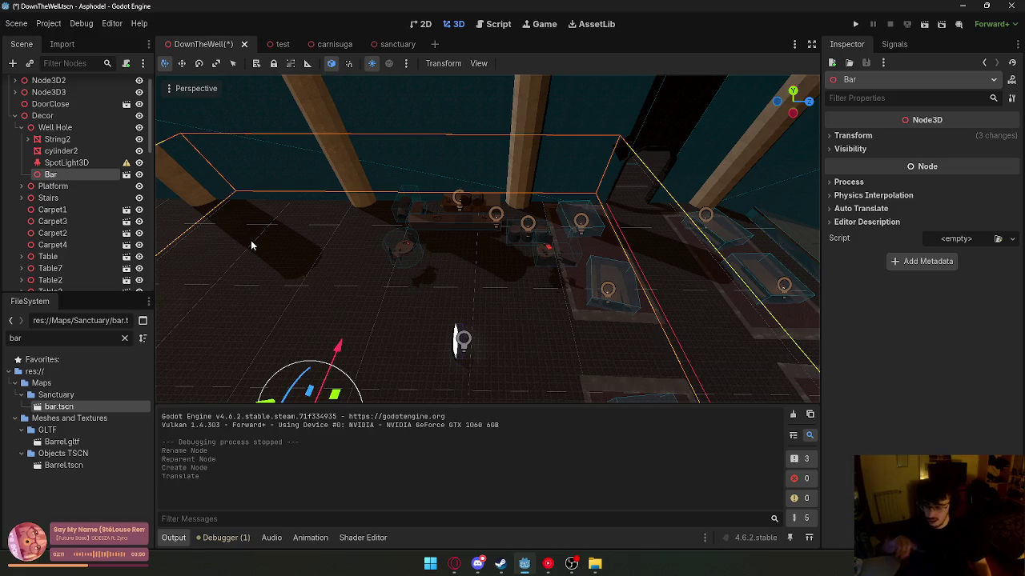
left_click_drag(250, 246, 337, 334)
mouse_move(428, 330)
left_mouse_down()
mouse_move(398, 314)
mouse_move(370, 222)
mouse_move(370, 231)
left_mouse_up()
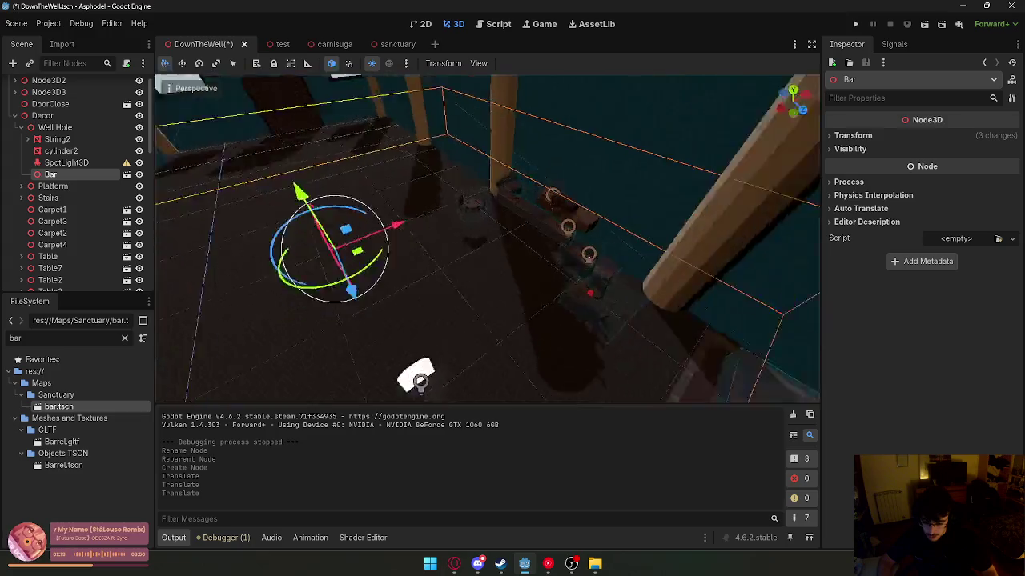
mouse_move(328, 188)
left_mouse_down()
mouse_move(327, 218)
mouse_move(336, 205)
left_mouse_up()
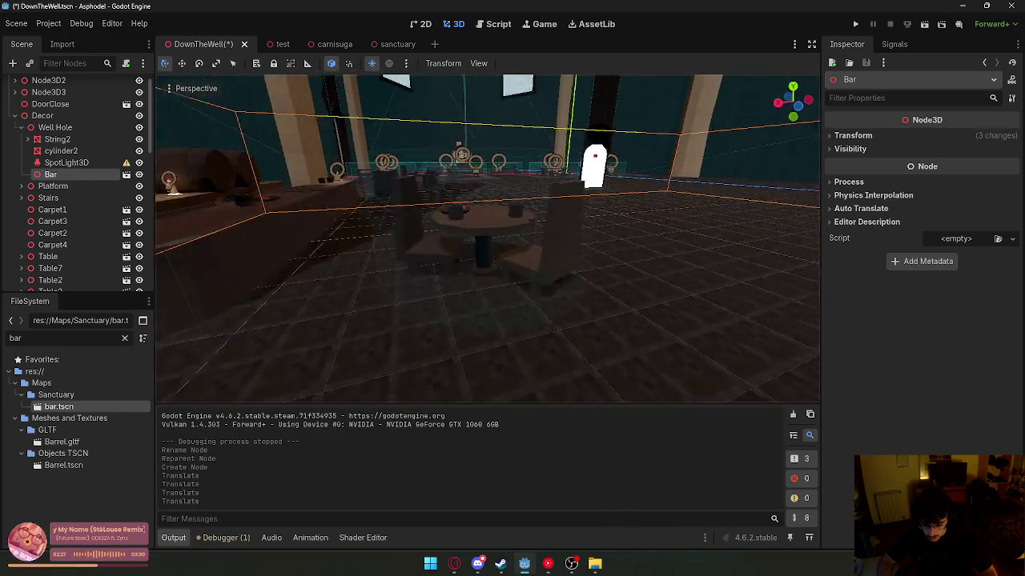
left_click(912, 138)
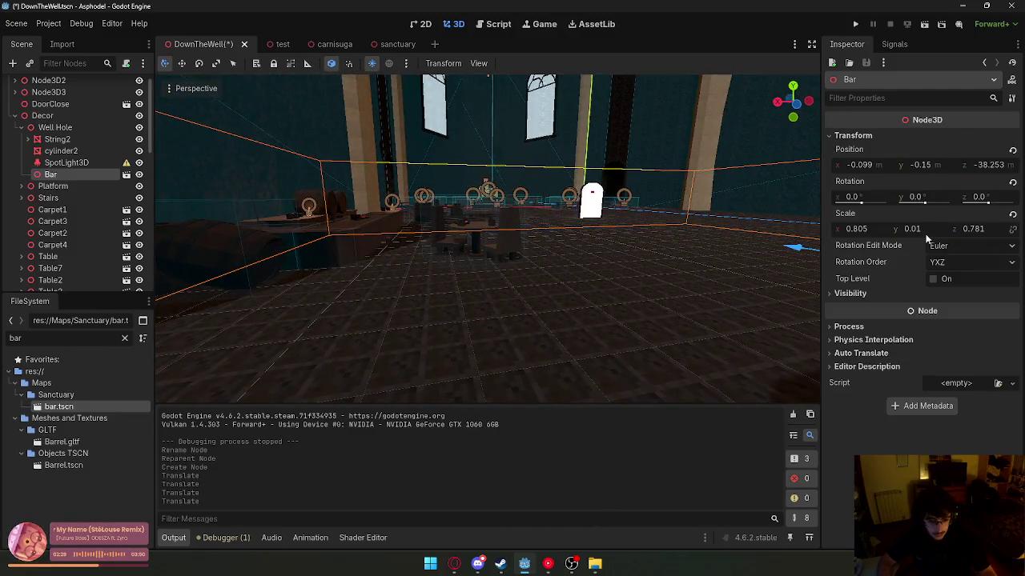
- Set the Bar's Y scale to 0, then undo the change
type("0")
key("Return")
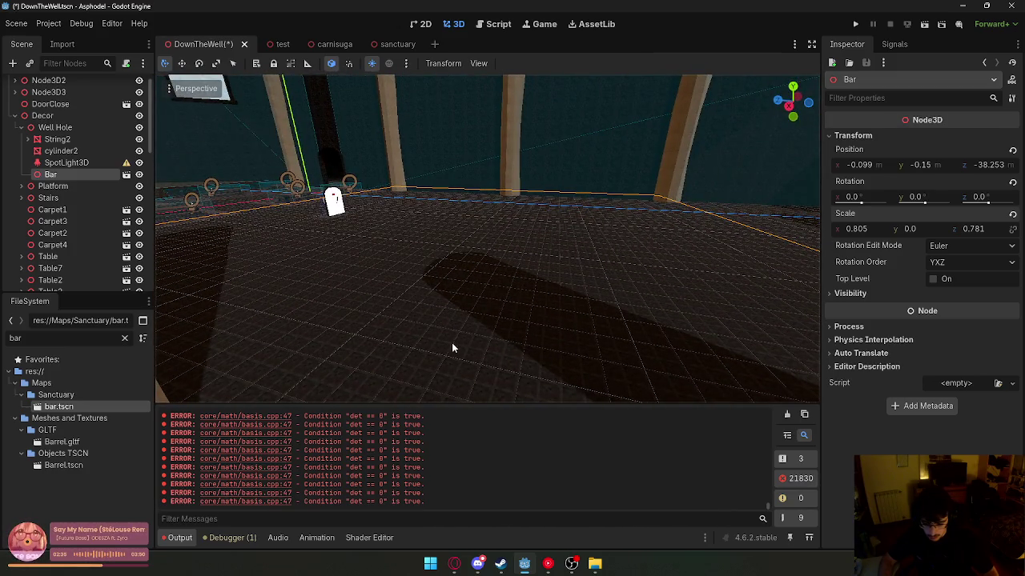
key("ctrl+z")
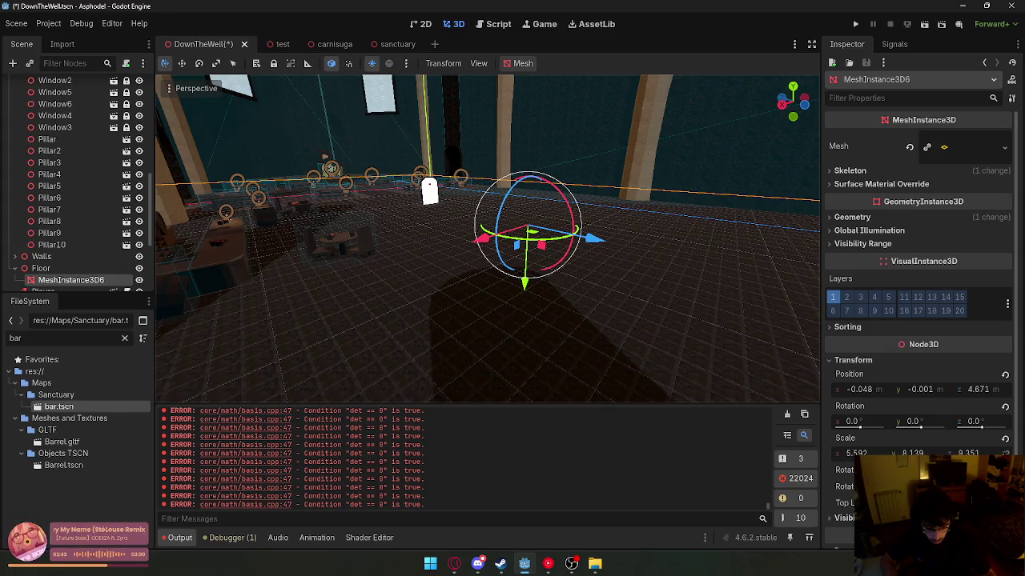
left_click_drag(709, 356, 597, 310)
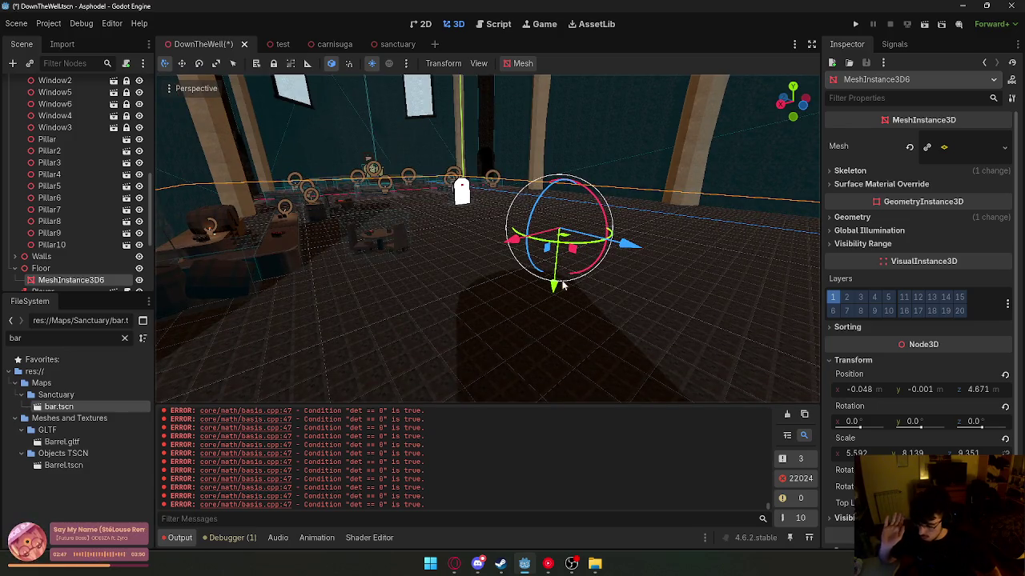
left_click(295, 226)
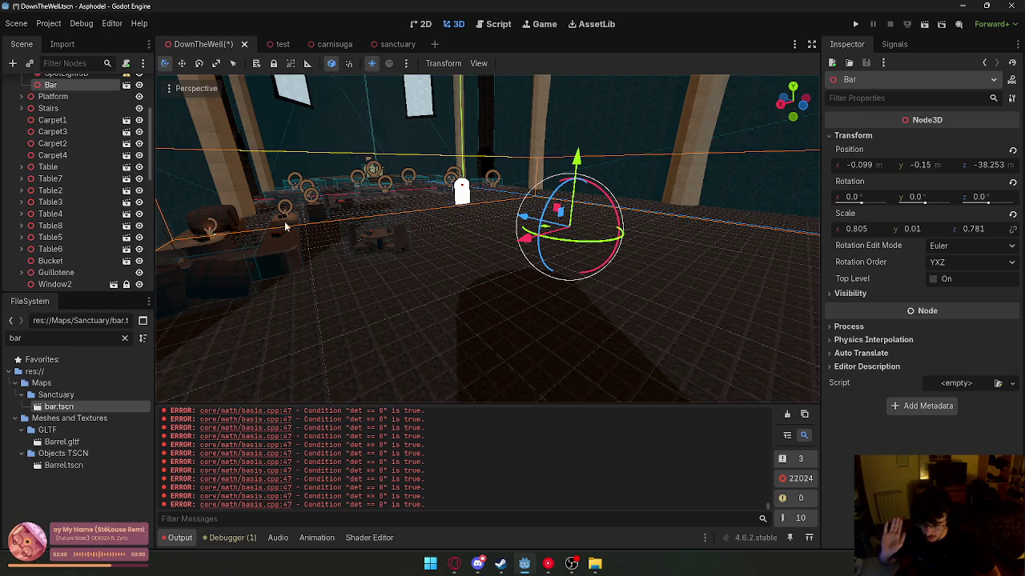
scroll(98, 174, "up", 2)
scroll(68, 132, "down", 10)
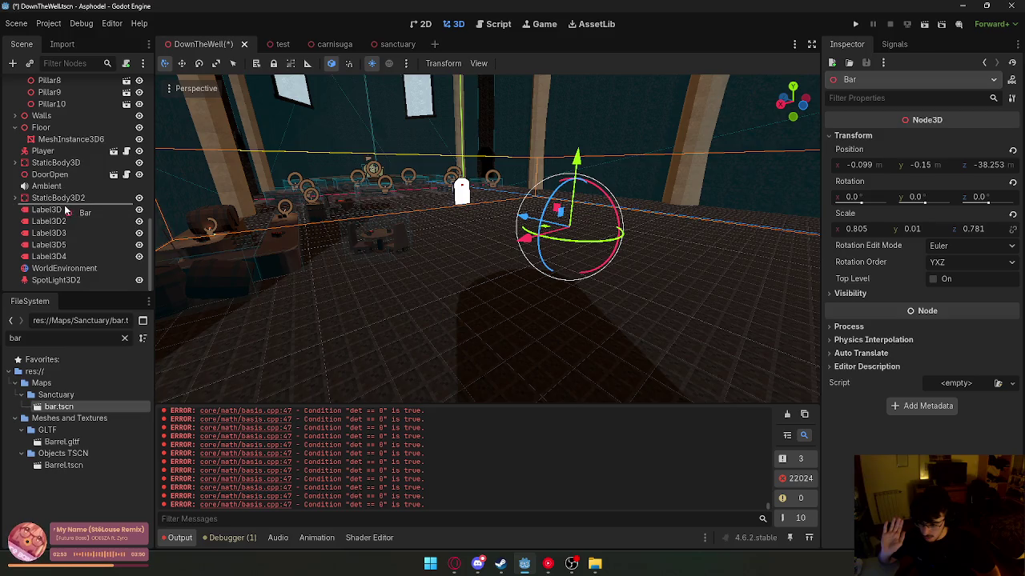
key("ctrl+z")
scroll(64, 207, "up", 10)
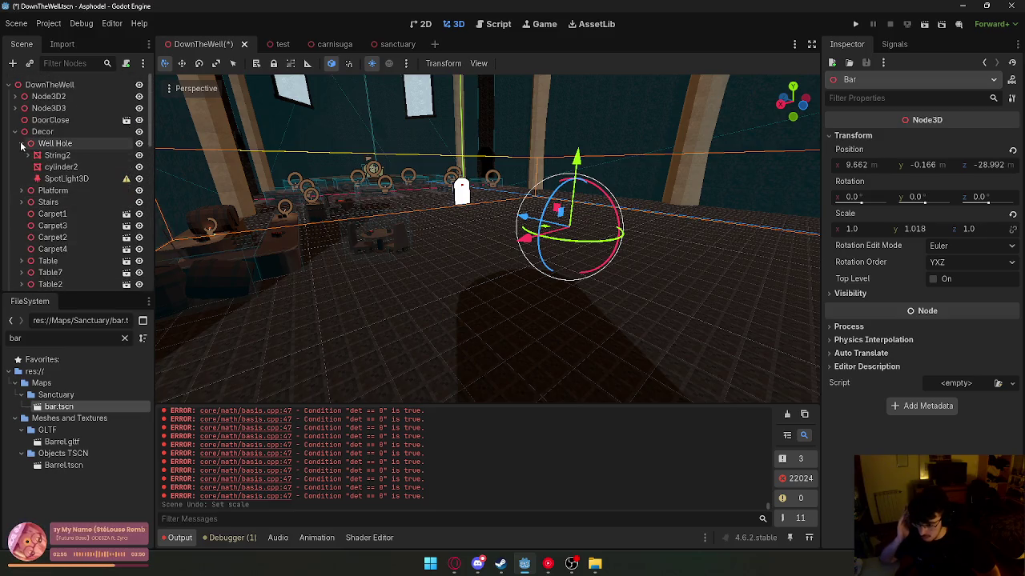
- Collapse the Decor group and save the DownTheWell scene
left_click(15, 134)
right_click(212, 48)
left_click(241, 73)
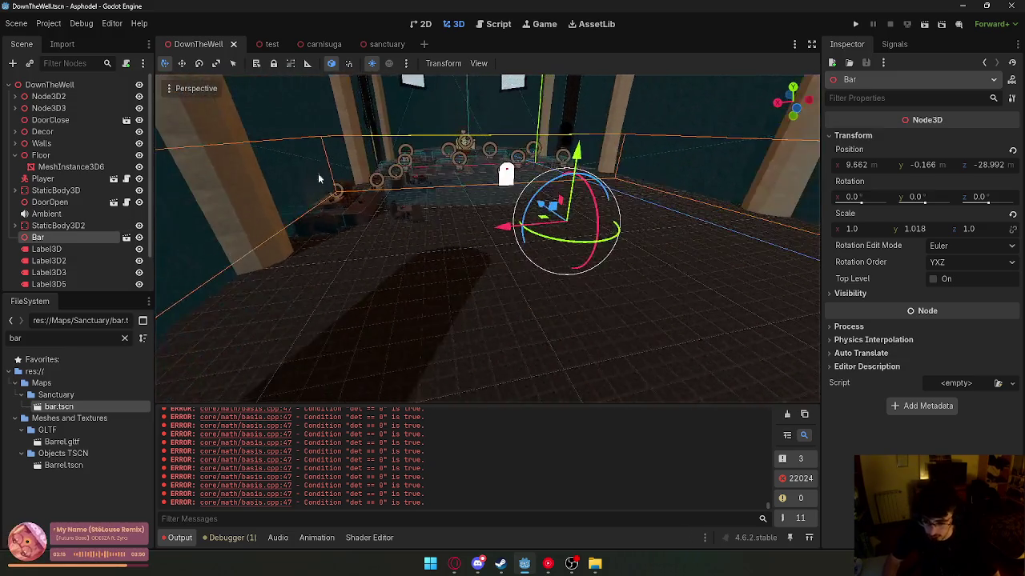
type("1")
- Set the Bar's Y scale to 1.0 and its Y position to 0
key("Return")
left_click_drag(578, 150, 578, 152)
left_click(925, 165)
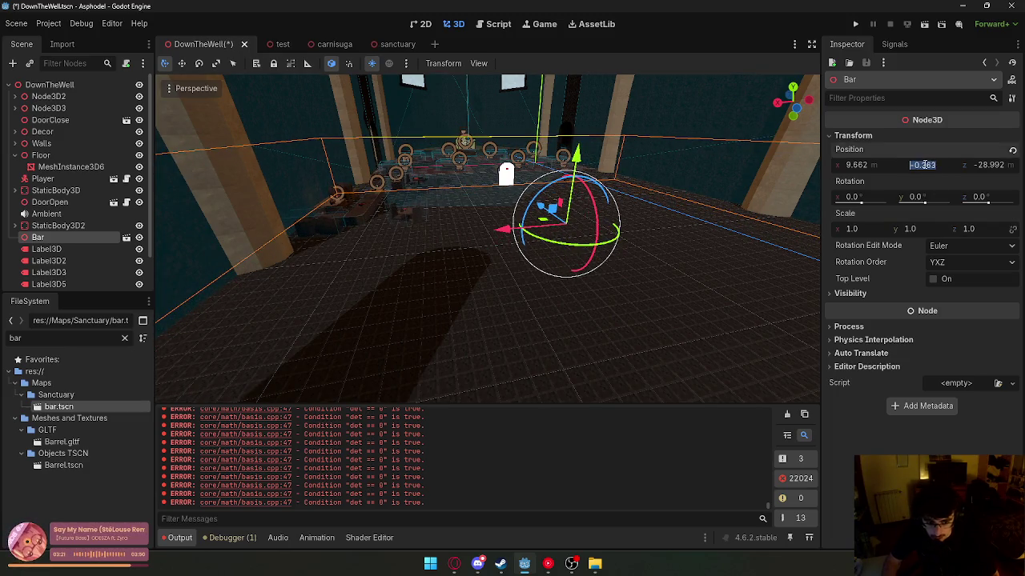
type("0")
key("Return")
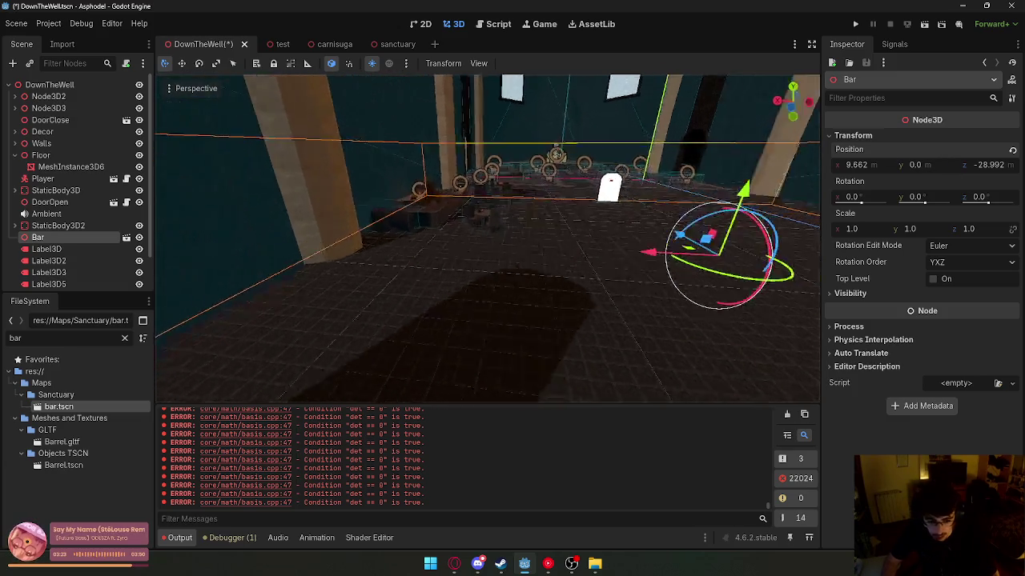
- Fly the view around the bar and nudge the Bar along X to 10.065
key("w")
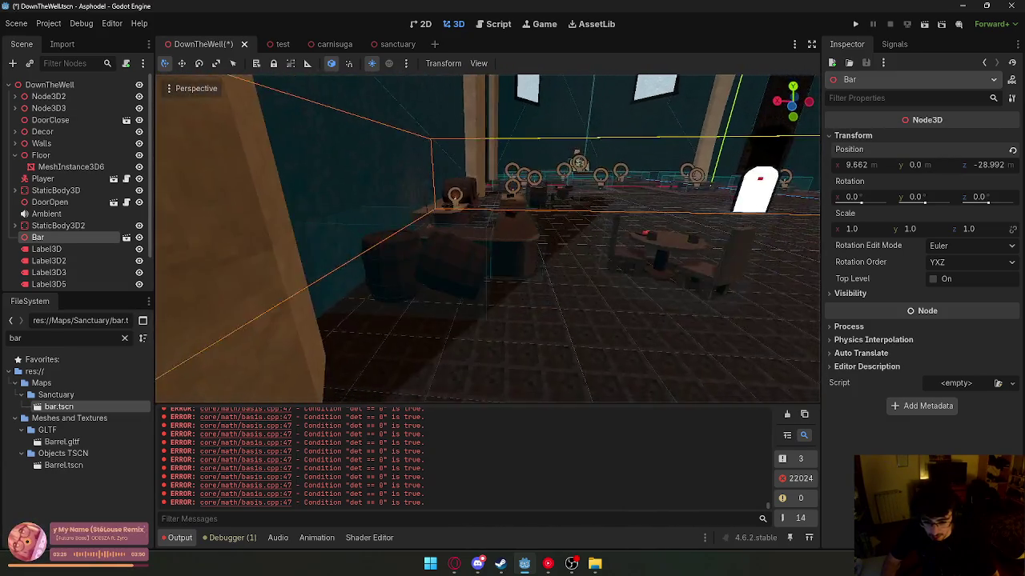
key("s")
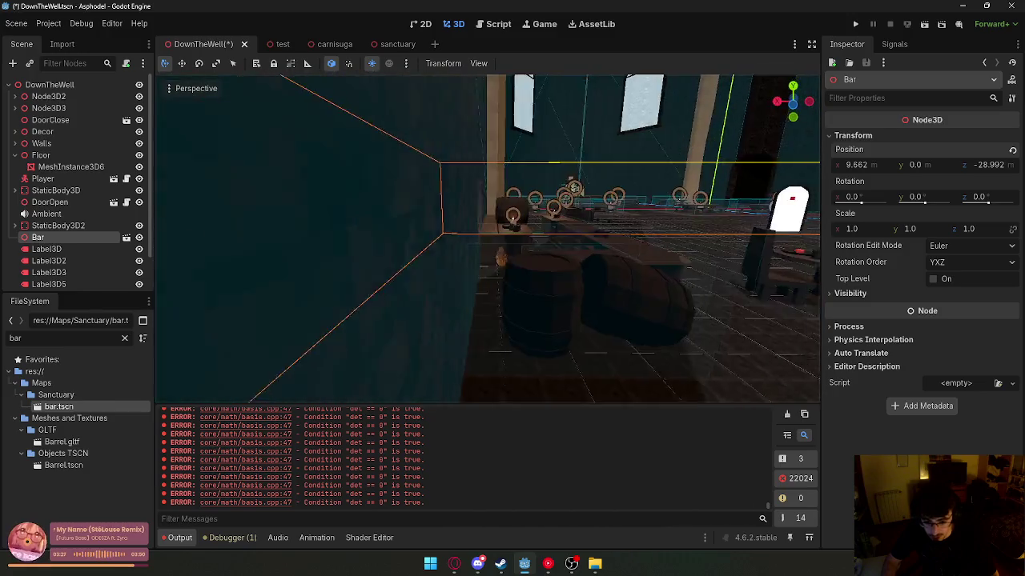
key("s")
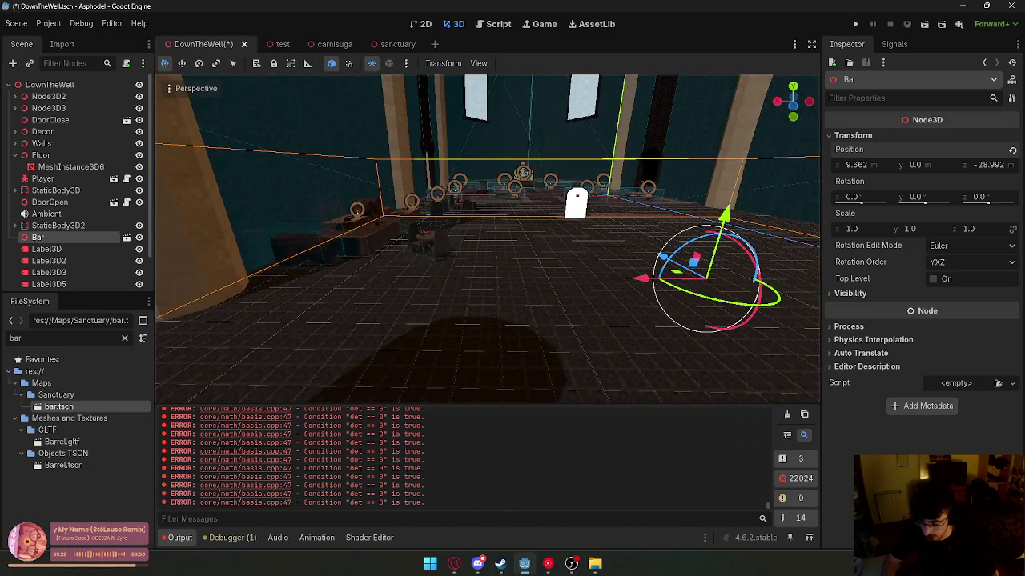
left_click_drag(640, 276, 617, 277)
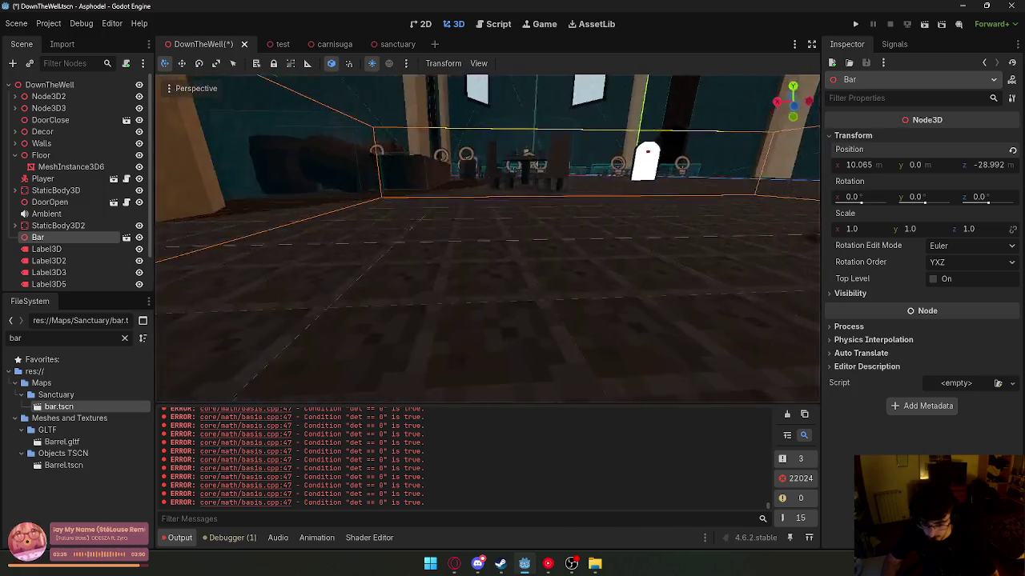
left_click(551, 266)
left_click(920, 391)
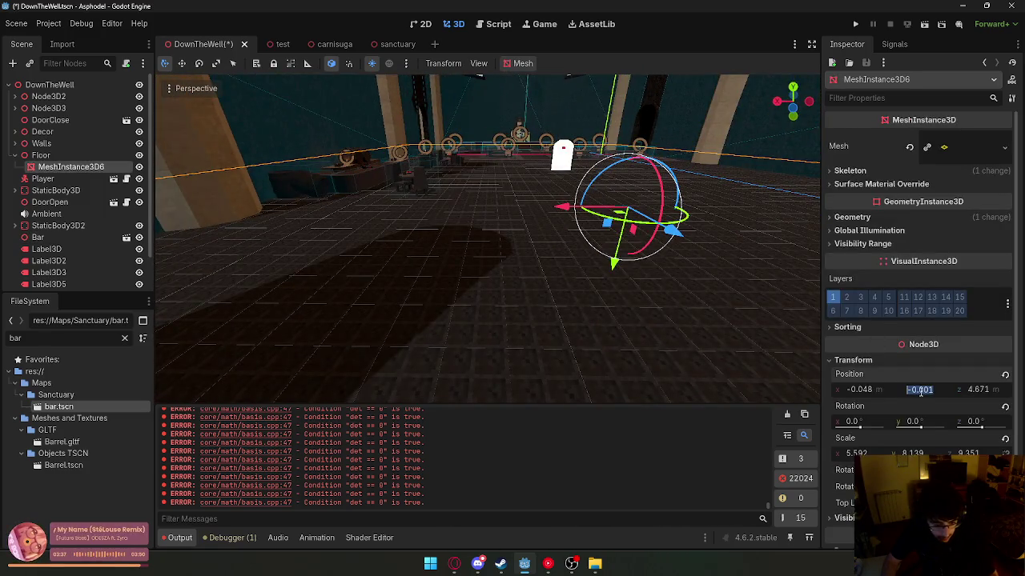
- Set the floor mesh height to 0 and lower the Bar slightly to Y -0.079
type("0")
key("Return")
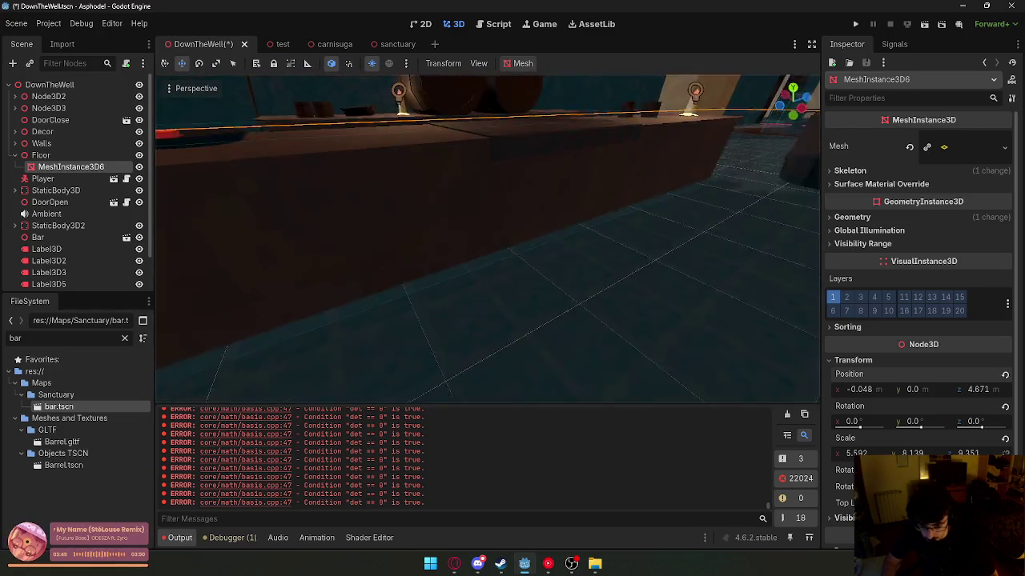
left_click(504, 276)
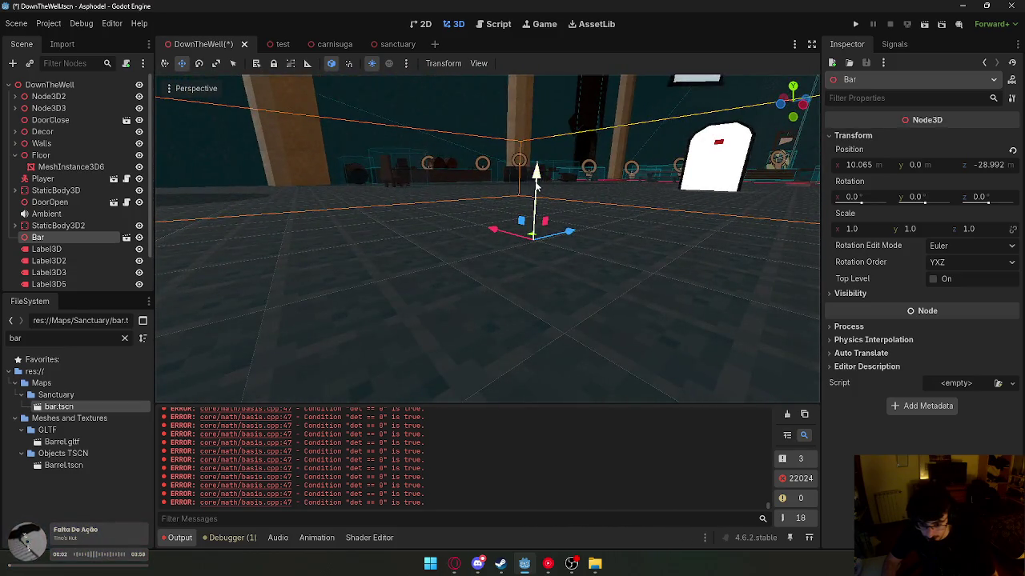
left_click_drag(536, 187, 538, 187)
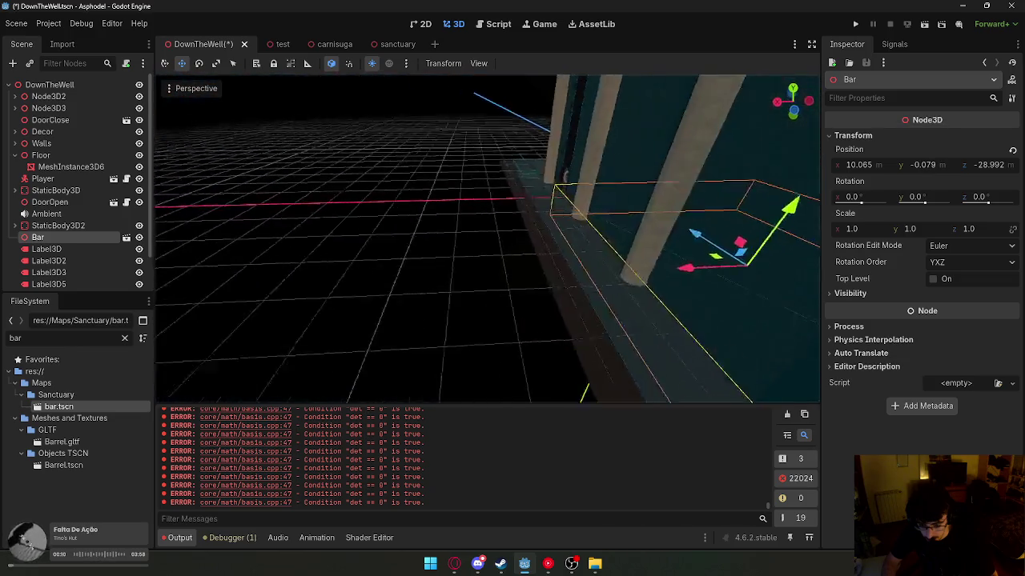
left_click(510, 197)
- Fly around the viewport to inspect the counter and barrels up close and from overhead
key("w")
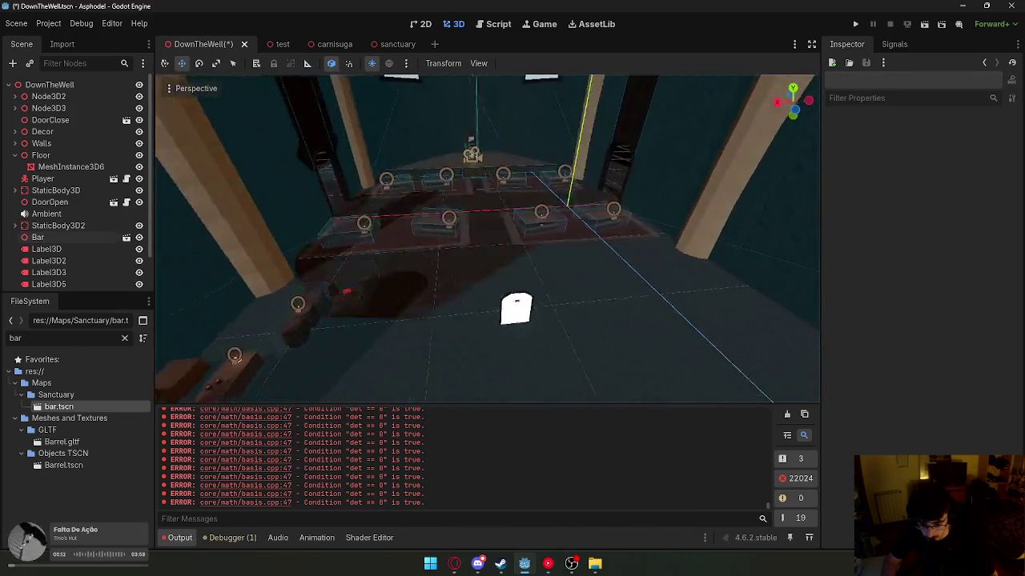
key("s")
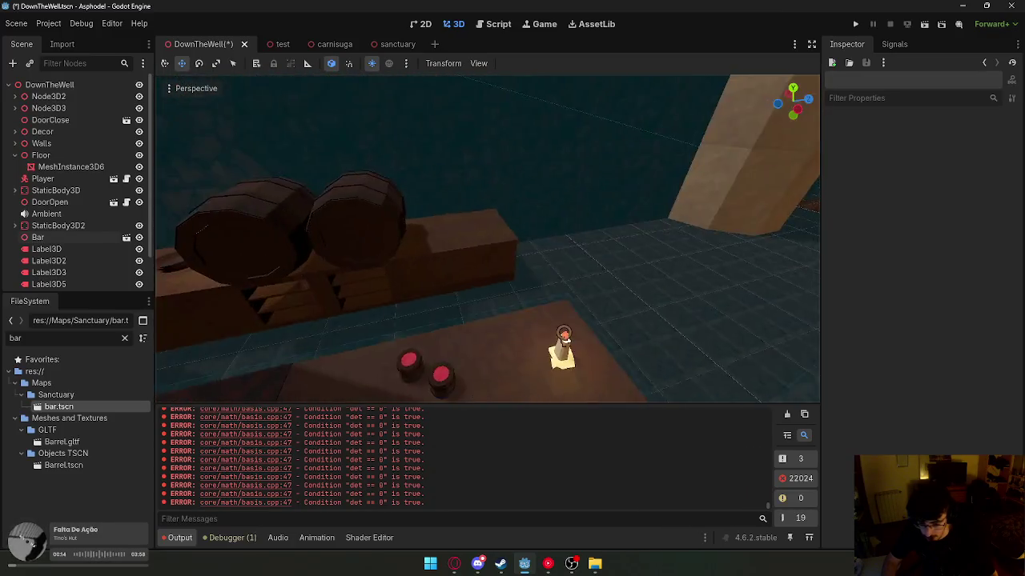
key("w")
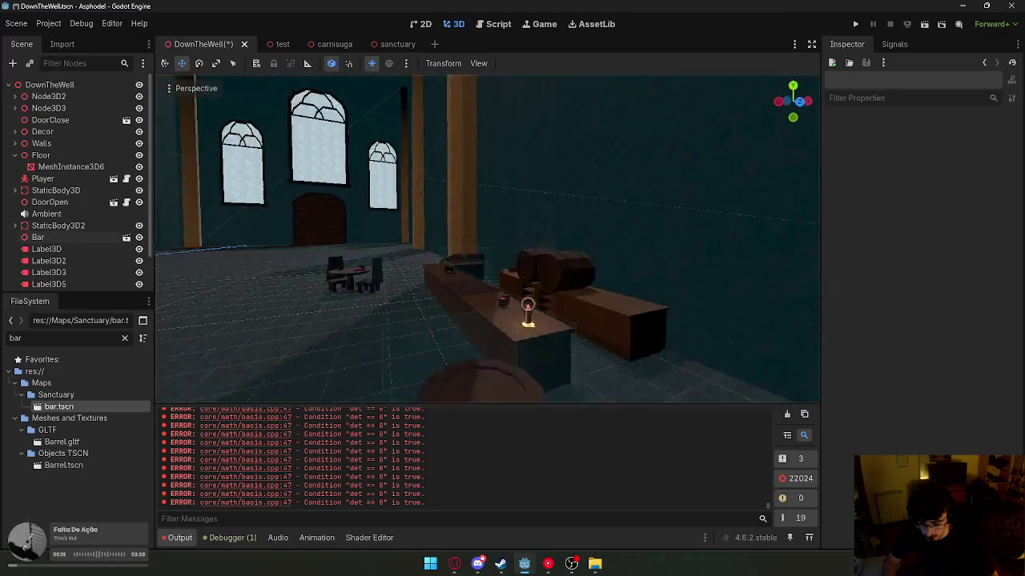
key("s")
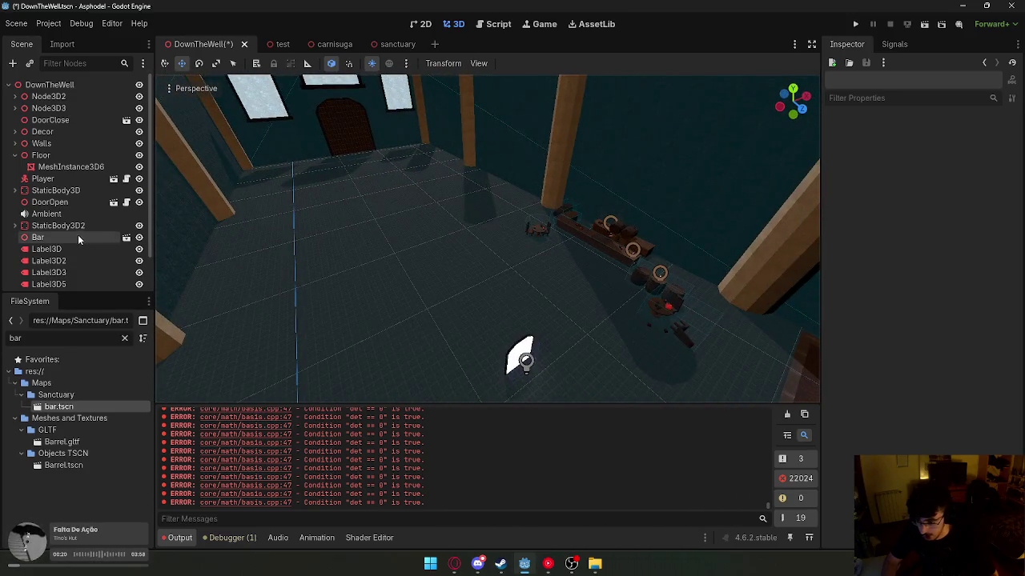
- Clear the file filter and drop kitchen.tscn into the level
type("sa")
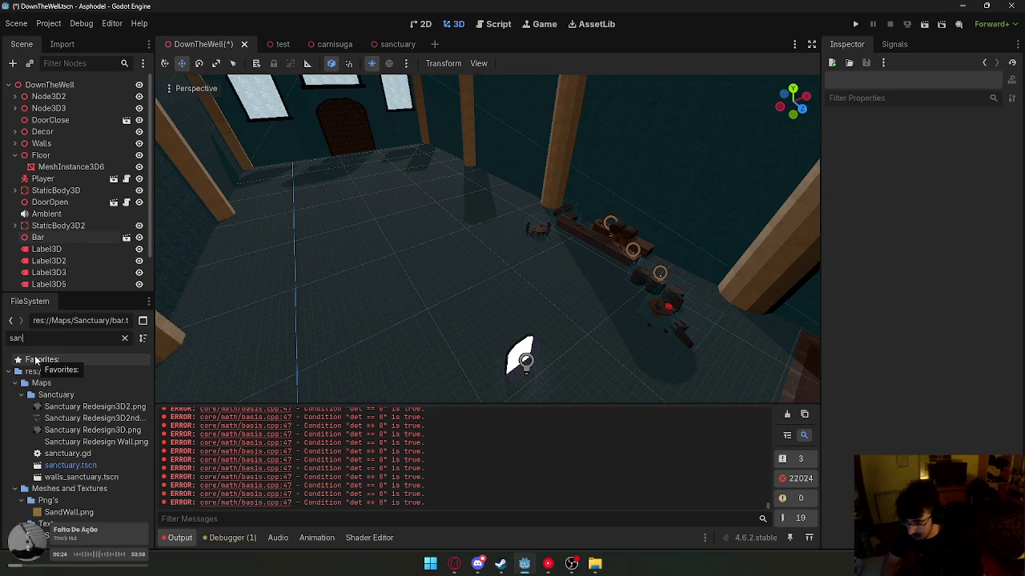
left_click(124, 338)
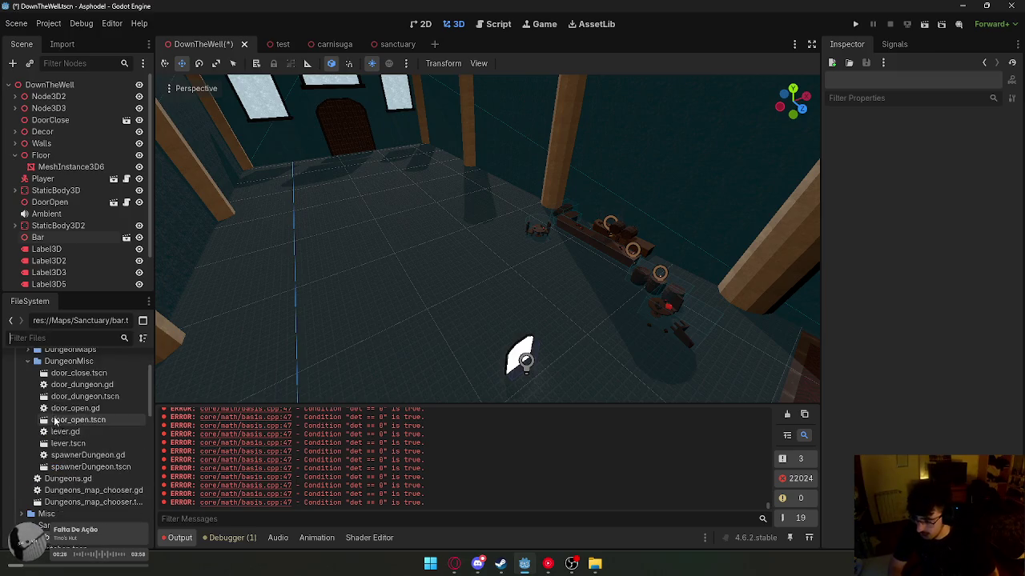
left_click(27, 418)
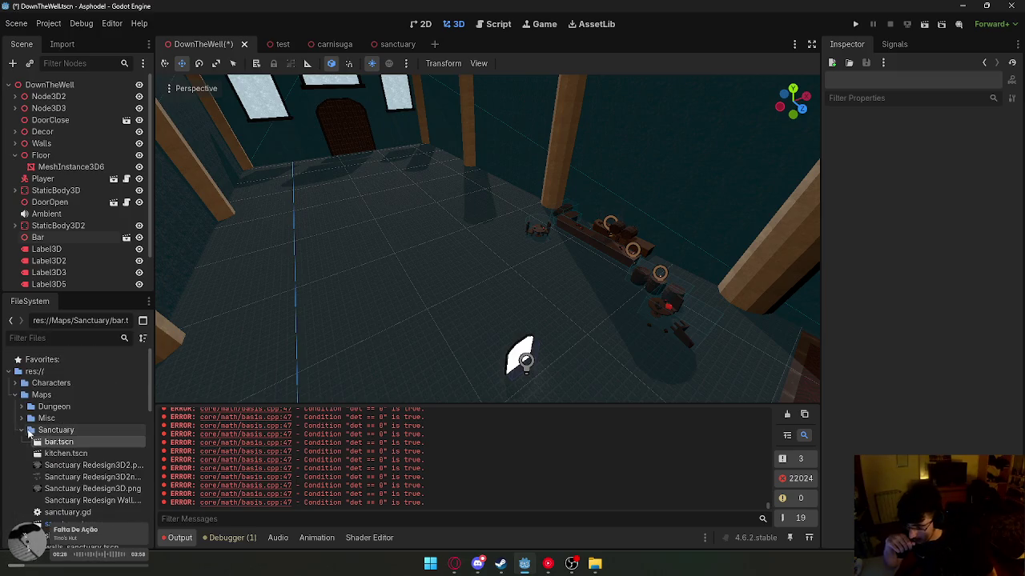
scroll(63, 416, "down", 2)
mouse_move(100, 406)
left_mouse_down()
mouse_move(416, 320)
mouse_move(592, 297)
mouse_move(648, 275)
mouse_move(607, 305)
left_mouse_up()
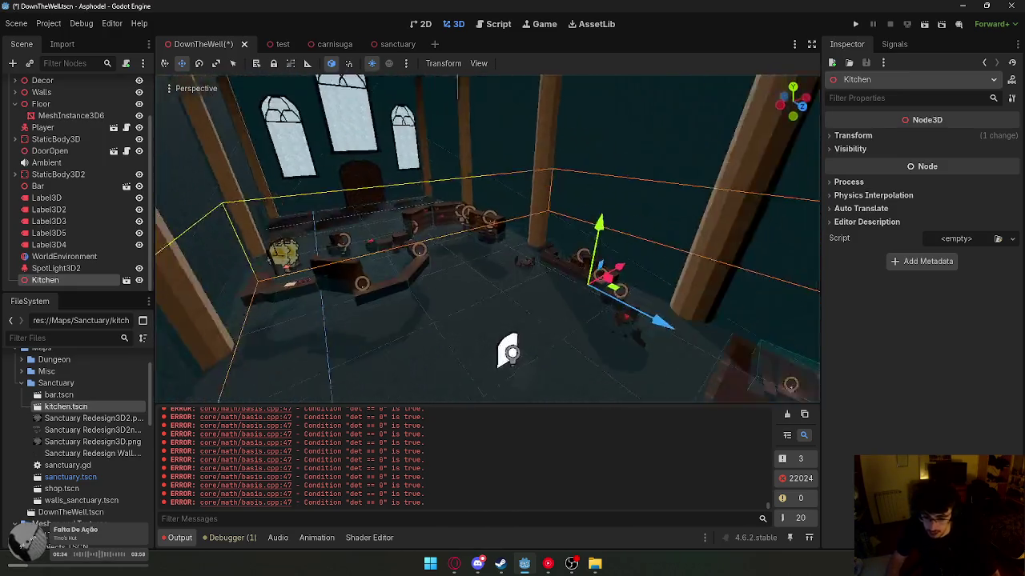
- Turn the Kitchen 90 degrees around its vertical axis, undoing the misplaced attempts
key("w")
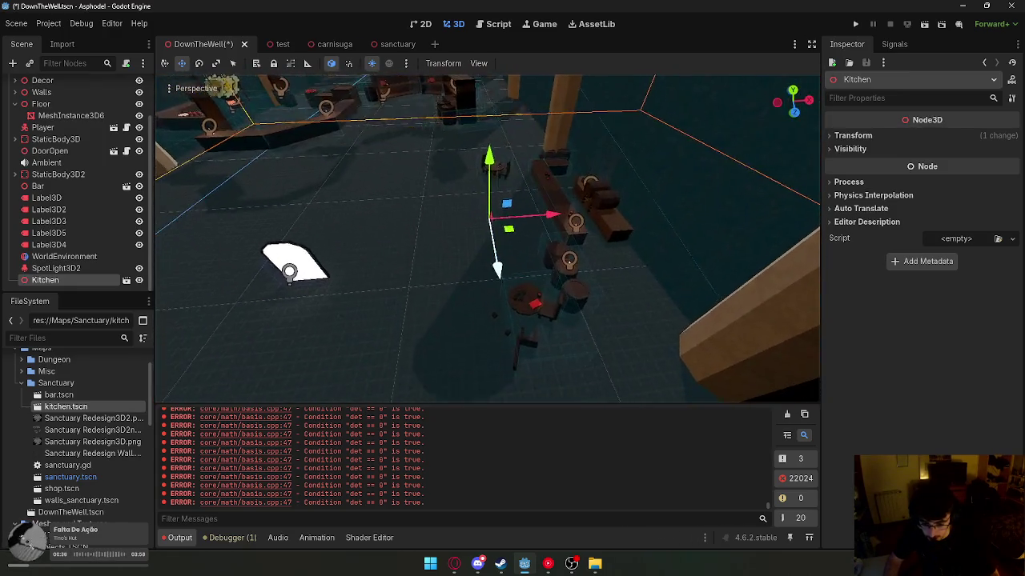
key("s")
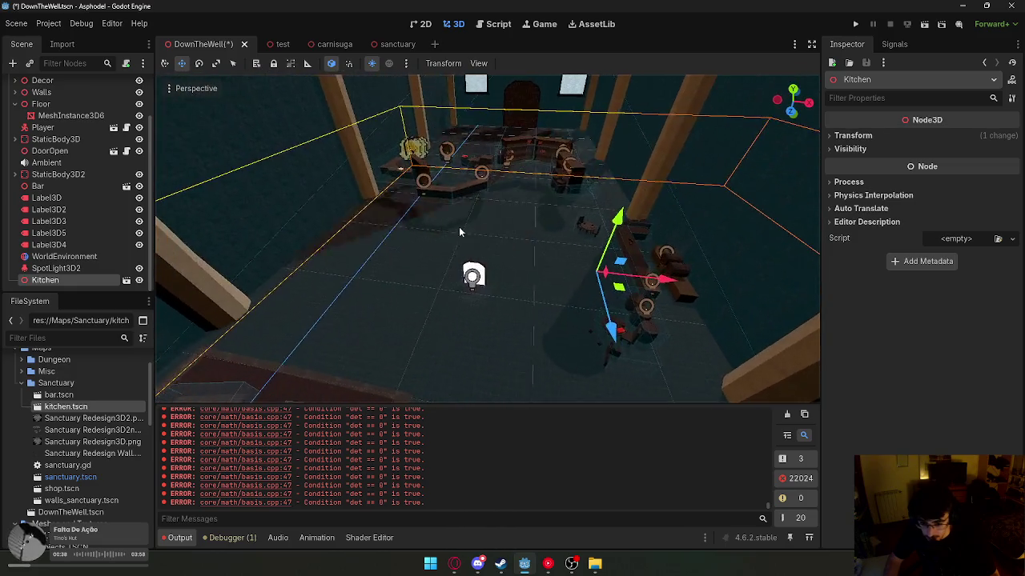
left_click_drag(578, 310, 577, 542)
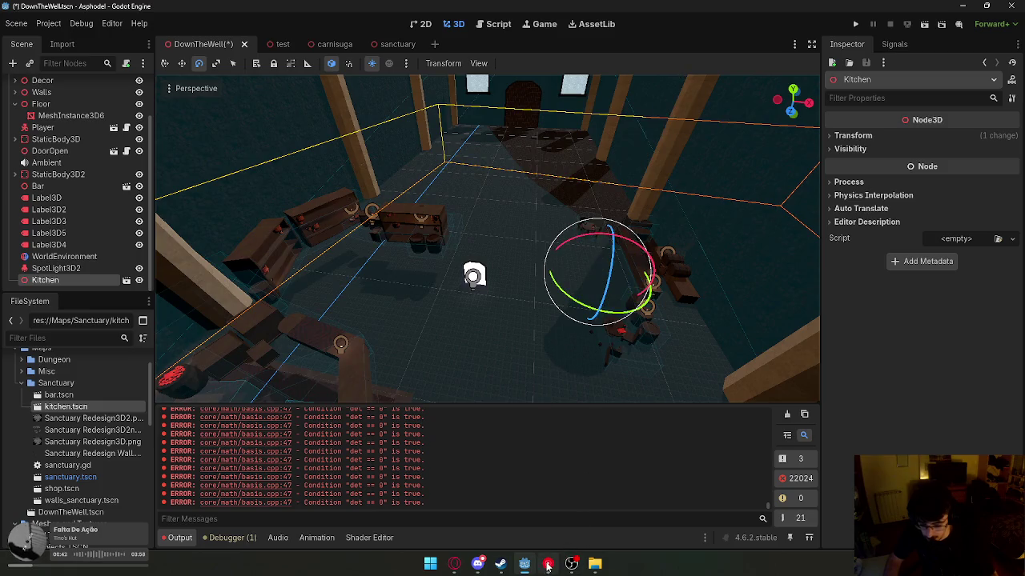
key("ctrl+z")
left_click_drag(583, 306, 583, 360)
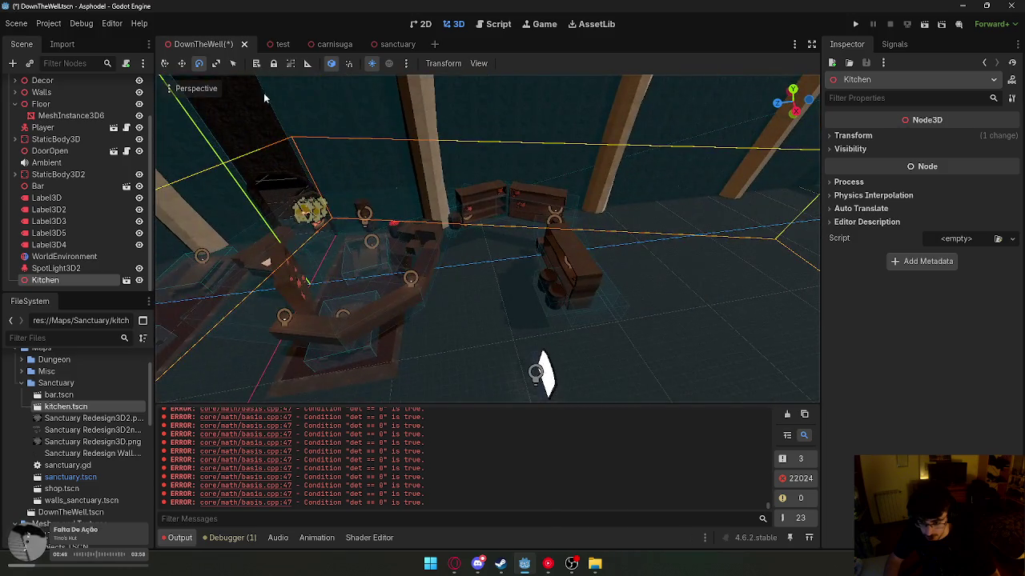
left_click(165, 64)
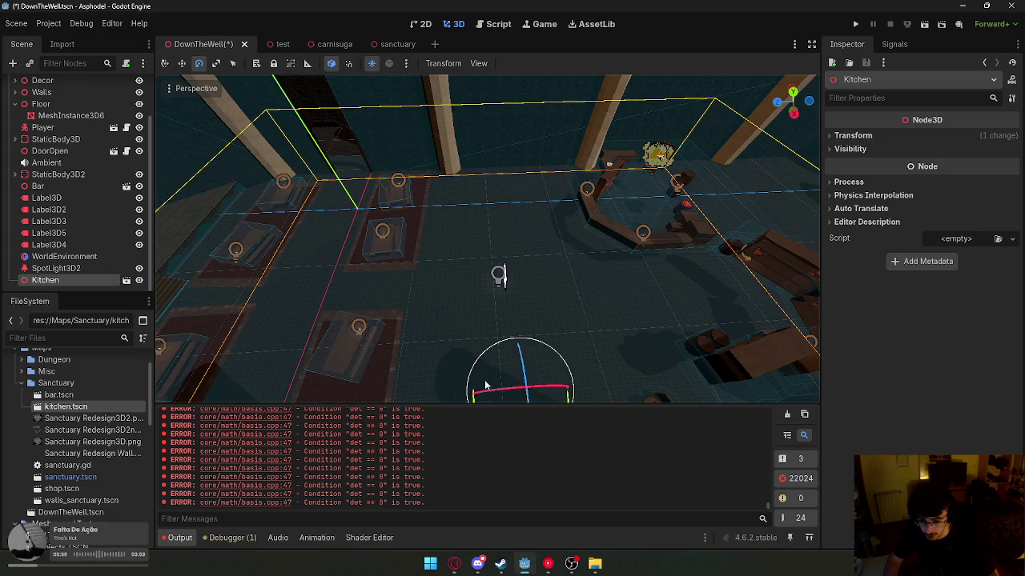
mouse_move(490, 353)
left_mouse_down()
mouse_move(575, 345)
mouse_move(570, 358)
mouse_move(678, 308)
mouse_move(704, 308)
left_mouse_up()
key("ctrl+z")
key("ctrl+z")
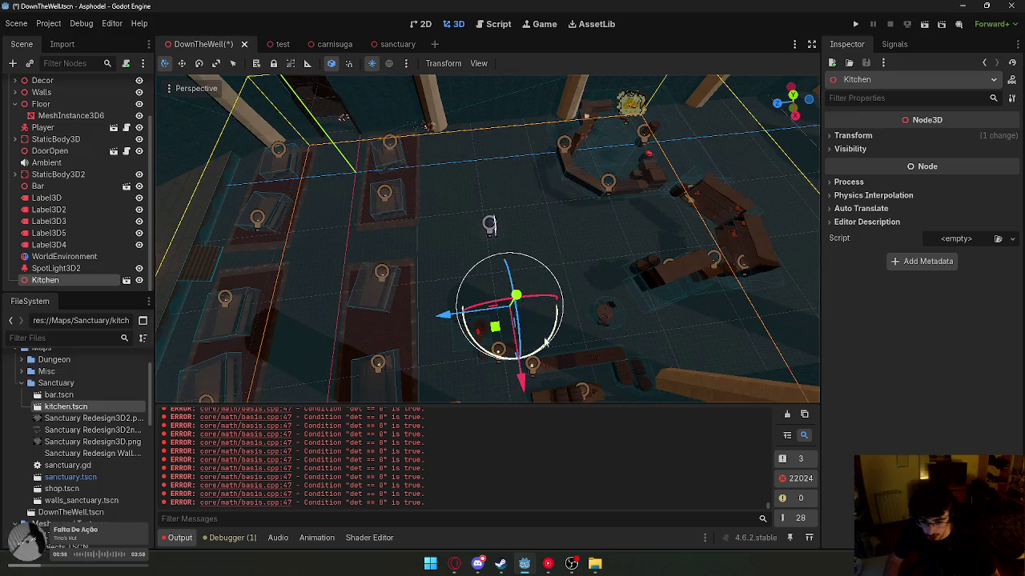
mouse_move(478, 349)
left_mouse_down()
mouse_move(579, 364)
mouse_move(584, 345)
left_mouse_up()
left_click_drag(597, 300, 782, 294)
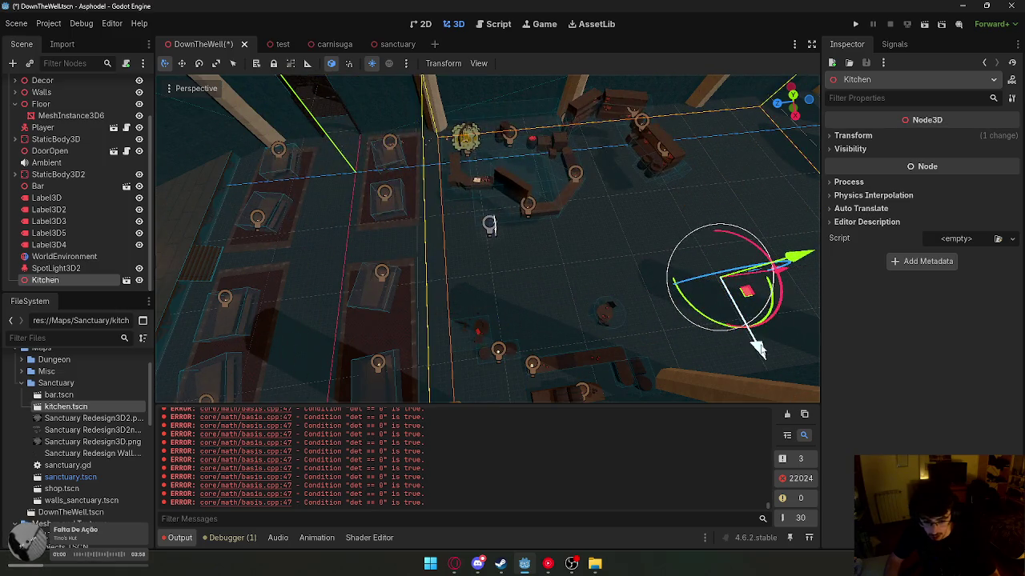
- Set the Kitchen's Y position to 0 in the Inspector
left_click_drag(789, 234, 771, 253)
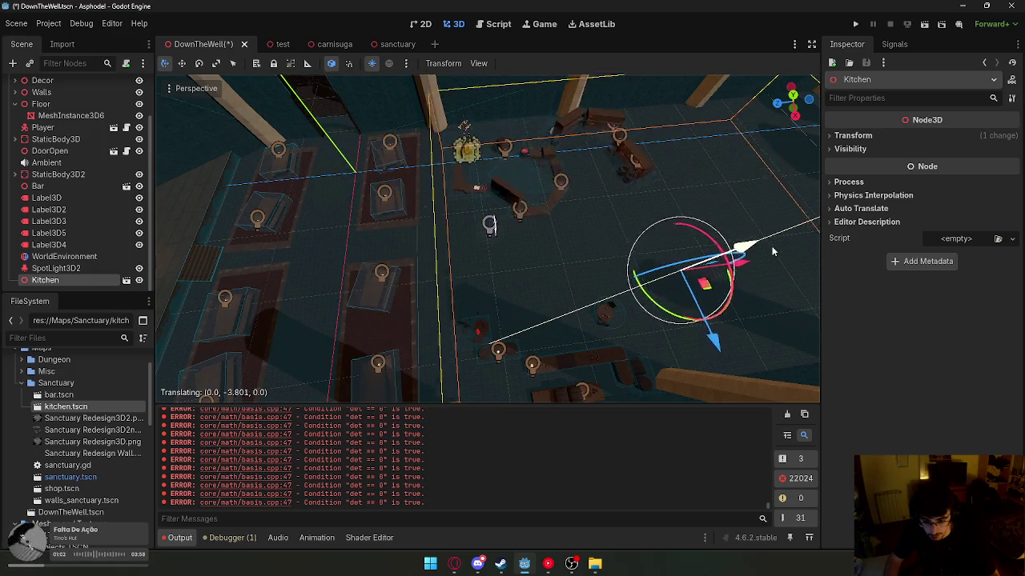
left_click(882, 138)
left_click(927, 166)
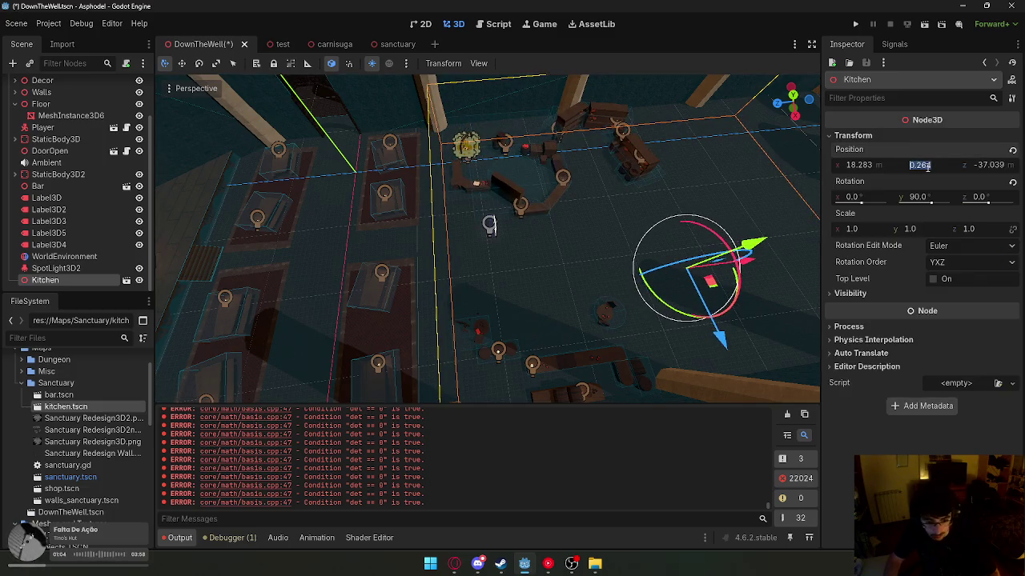
type("0")
key("Return")
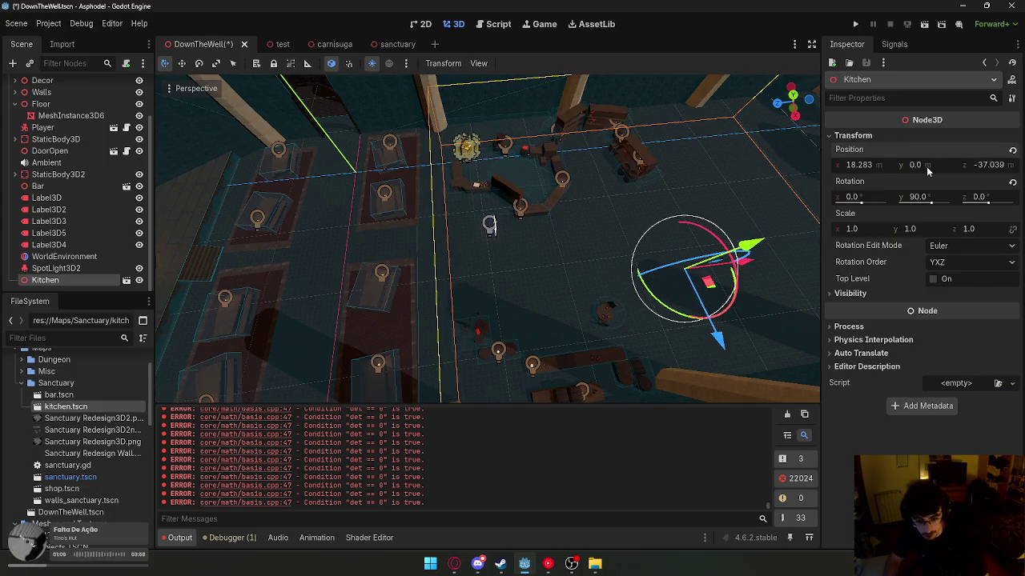
scroll(812, 165, "up", 5)
scroll(488, 238, "down", 5)
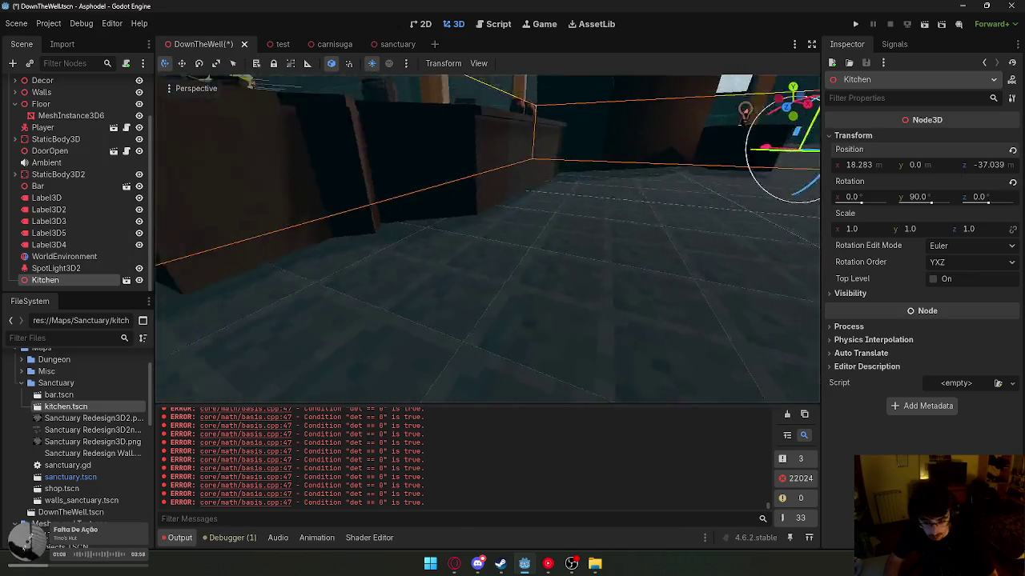
scroll(488, 238, "down", 5)
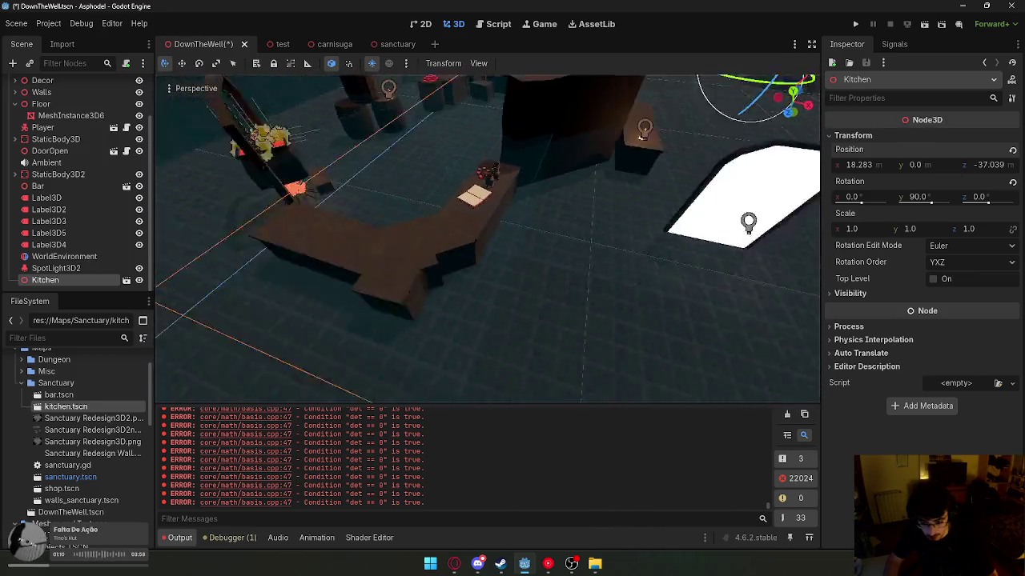
scroll(507, 184, "down", 4)
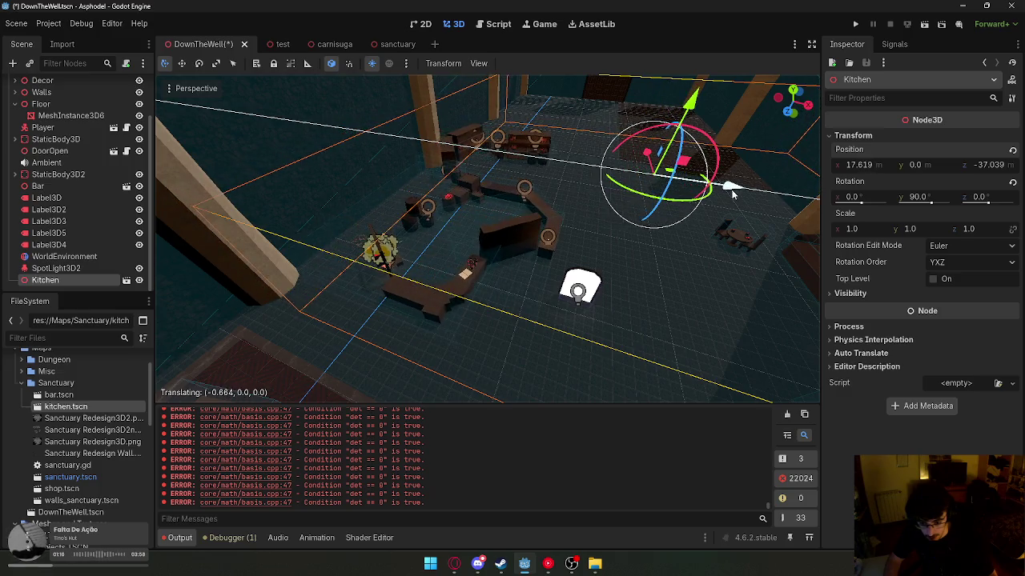
- Nudge the Kitchen along X to 17.842 and orbit around it, picking the mesh73 column and a carpet
left_click_drag(731, 193, 744, 190)
scroll(541, 244, "up", 5)
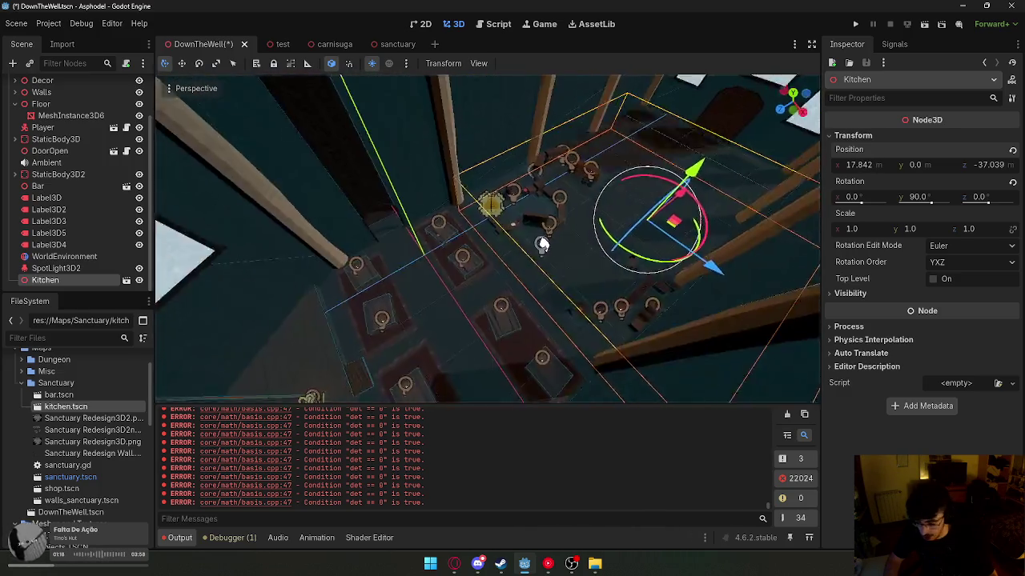
scroll(541, 245, "up", 2)
mouse_move(560, 251)
left_mouse_down()
mouse_move(502, 224)
mouse_move(533, 270)
mouse_move(469, 293)
mouse_move(468, 344)
mouse_move(613, 320)
mouse_move(606, 229)
mouse_move(661, 276)
mouse_move(459, 209)
mouse_move(414, 224)
mouse_move(314, 312)
left_mouse_up()
left_click(459, 210)
left_click_drag(793, 103, 795, 115)
left_click(525, 216)
- Select the four carpets and cancel an accidental move along Z
left_click(522, 216)
left_click(517, 215)
left_click(513, 215)
mouse_move(510, 237)
left_mouse_down()
mouse_move(480, 217)
mouse_move(510, 237)
left_mouse_up()
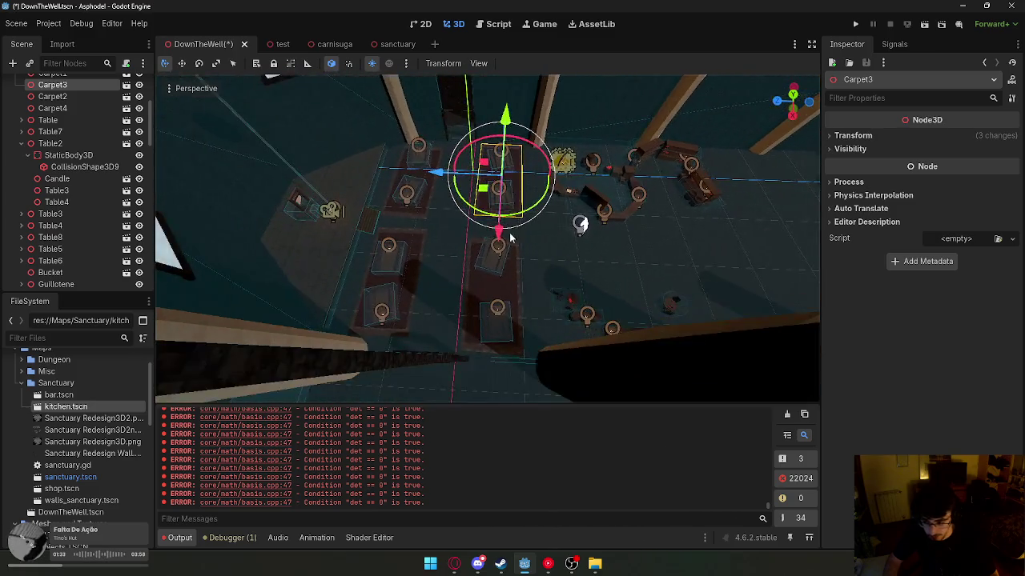
scroll(68, 99, "up", 1)
left_click(52, 99, "shift")
left_click(52, 134, "shift")
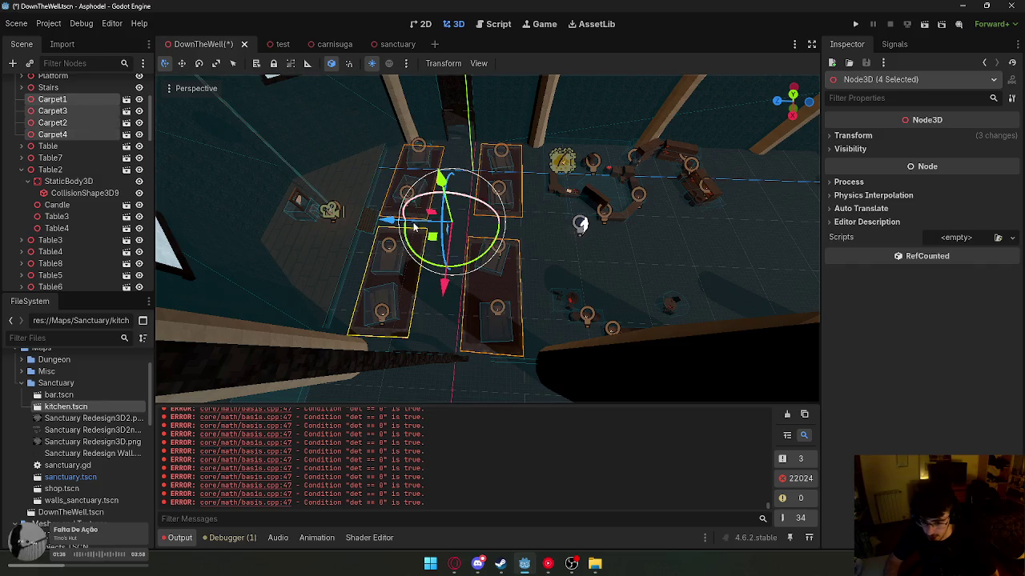
mouse_move(387, 221)
left_mouse_down()
mouse_move(583, 222)
mouse_move(632, 200)
mouse_move(693, 151)
left_mouse_up()
right_click(694, 150)
- Select the Kitchen and slide it along X to about 17.3
left_click(682, 201)
left_click_drag(682, 202, 531, 243)
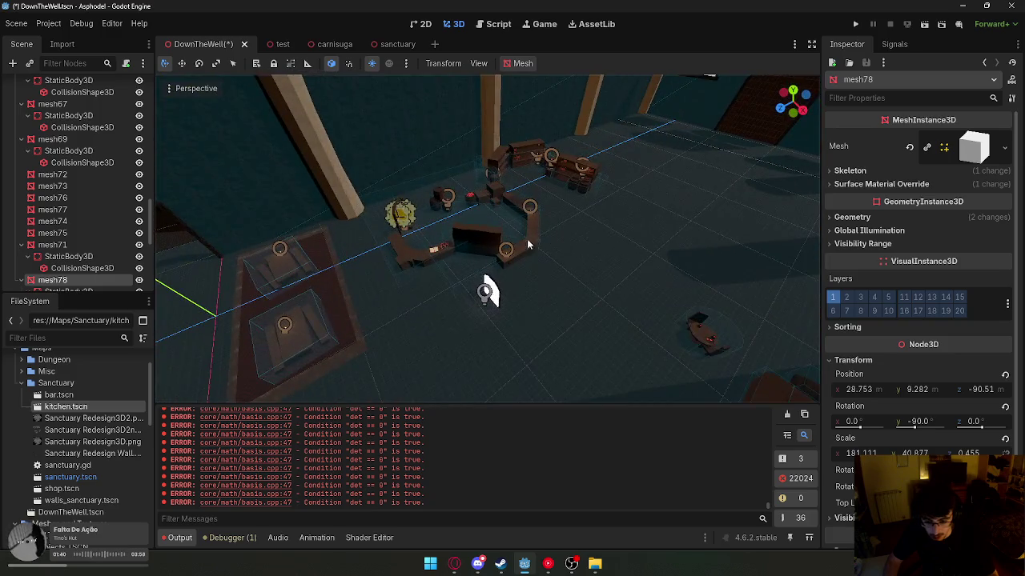
left_click(521, 247)
mouse_move(640, 160)
left_mouse_down()
mouse_move(601, 159)
mouse_move(637, 167)
mouse_move(591, 185)
mouse_move(606, 184)
left_mouse_up()
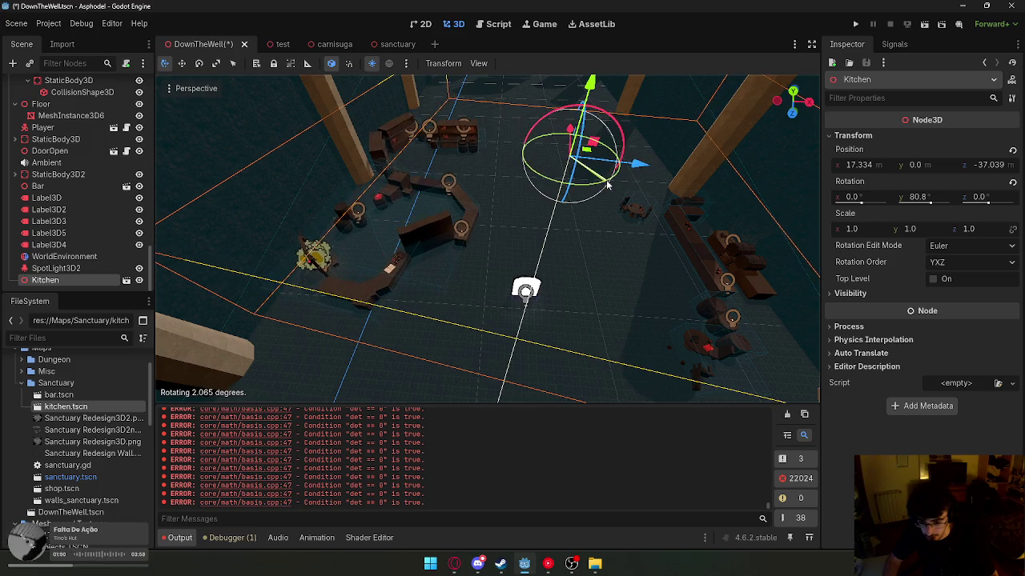
- Select the Kitchen and move it forward along Z and across the floor
left_click(605, 184)
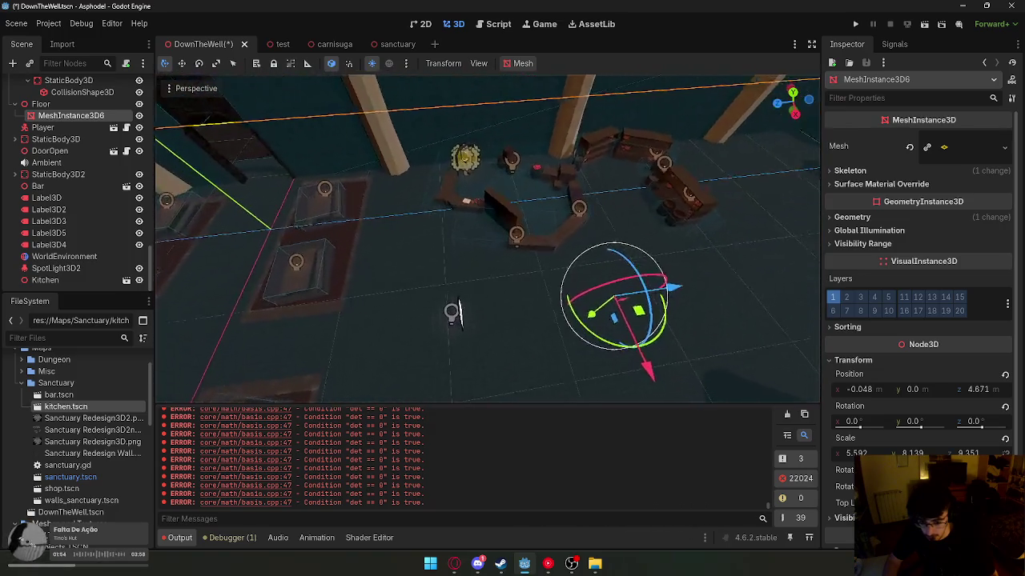
left_click(541, 237)
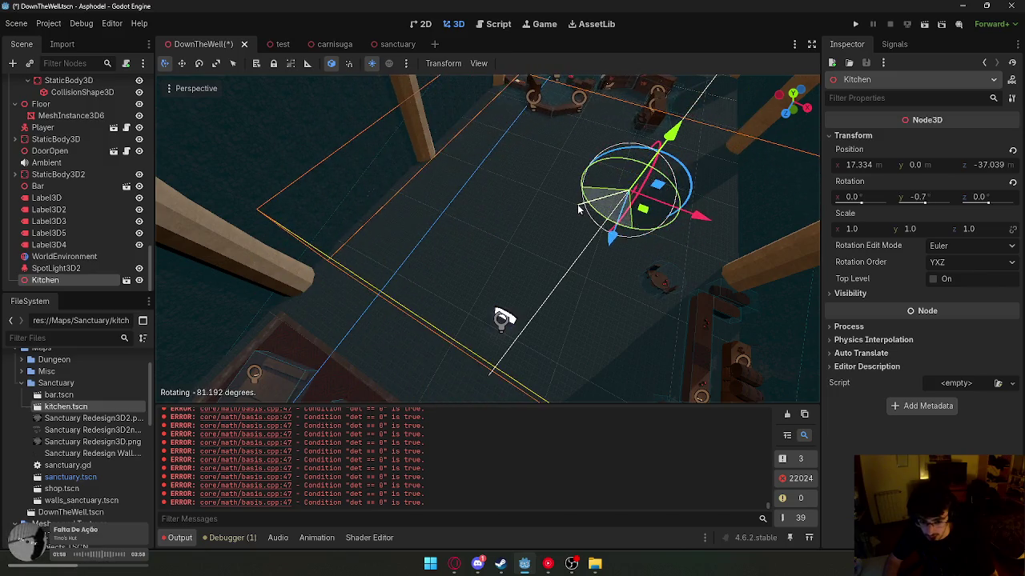
mouse_move(745, 213)
left_mouse_down()
mouse_move(755, 349)
mouse_move(755, 326)
mouse_move(768, 375)
left_mouse_up()
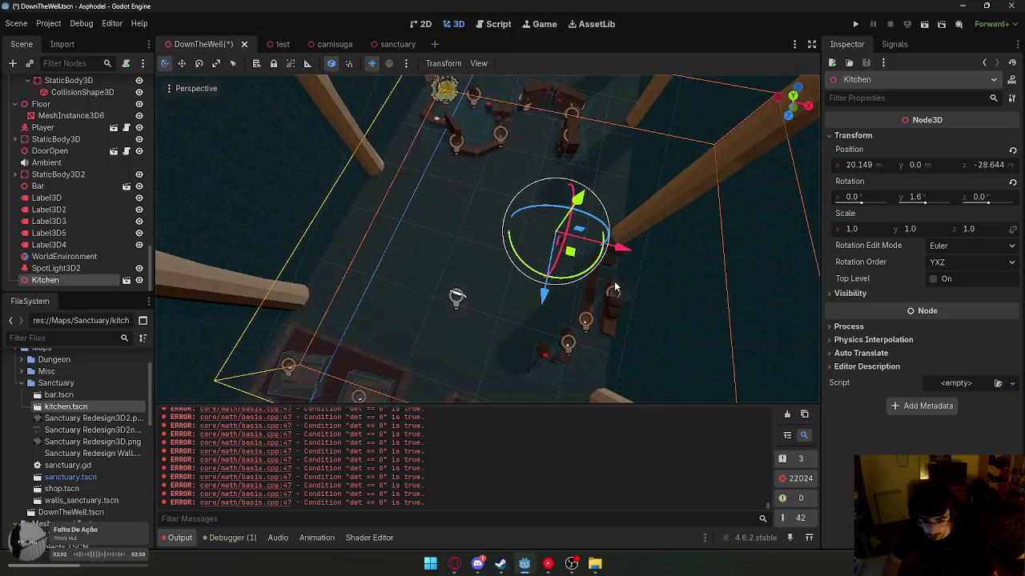
left_click_drag(542, 293, 521, 374)
left_click_drag(589, 327, 593, 335)
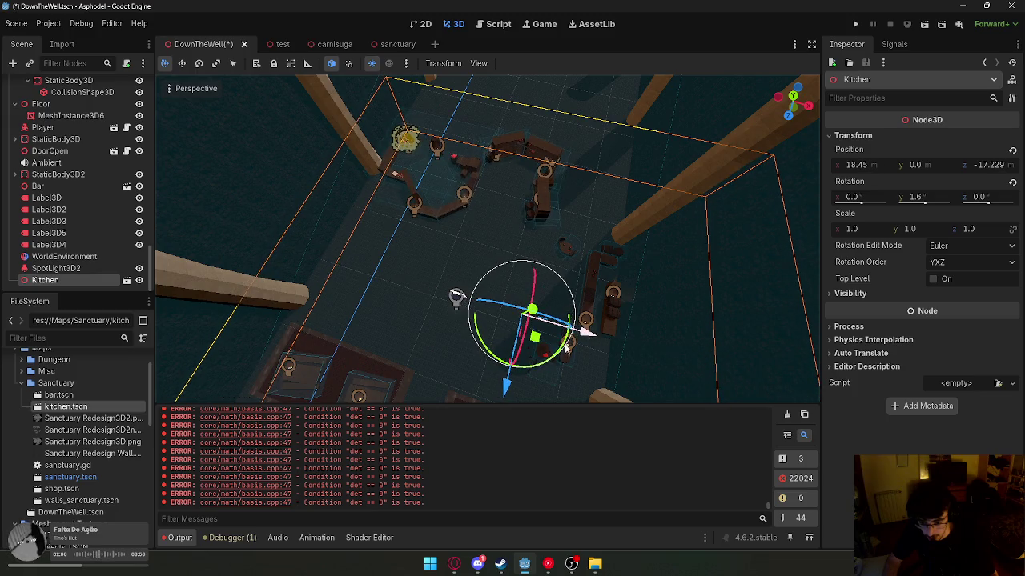
left_click_drag(512, 360, 638, 338)
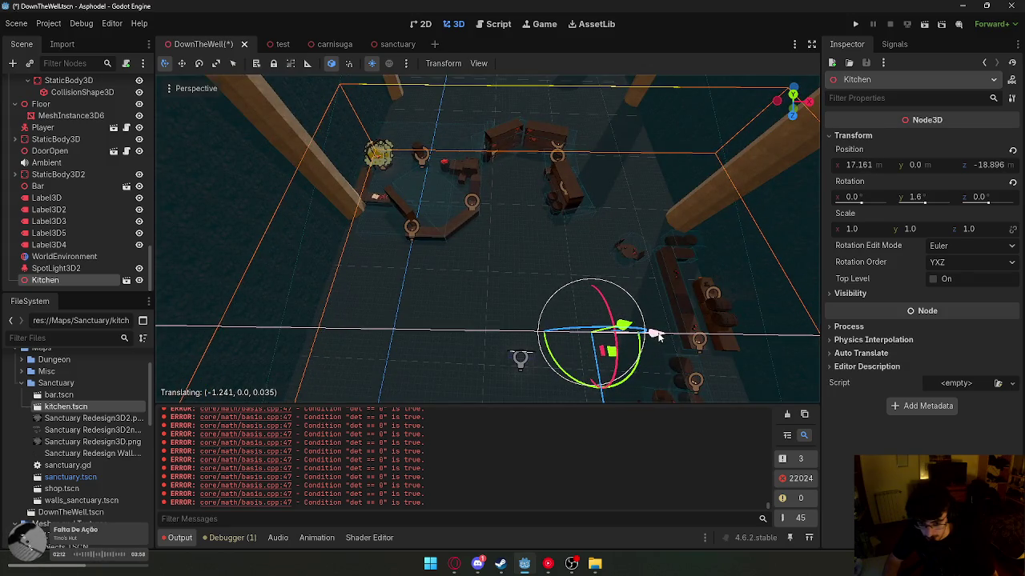
mouse_move(558, 270)
left_mouse_down()
mouse_move(528, 288)
mouse_move(496, 272)
left_mouse_up()
left_click_drag(435, 256, 573, 321)
- Move the Kitchen along the Z axis with G and Z to Z -32.88
key("g")
key("z")
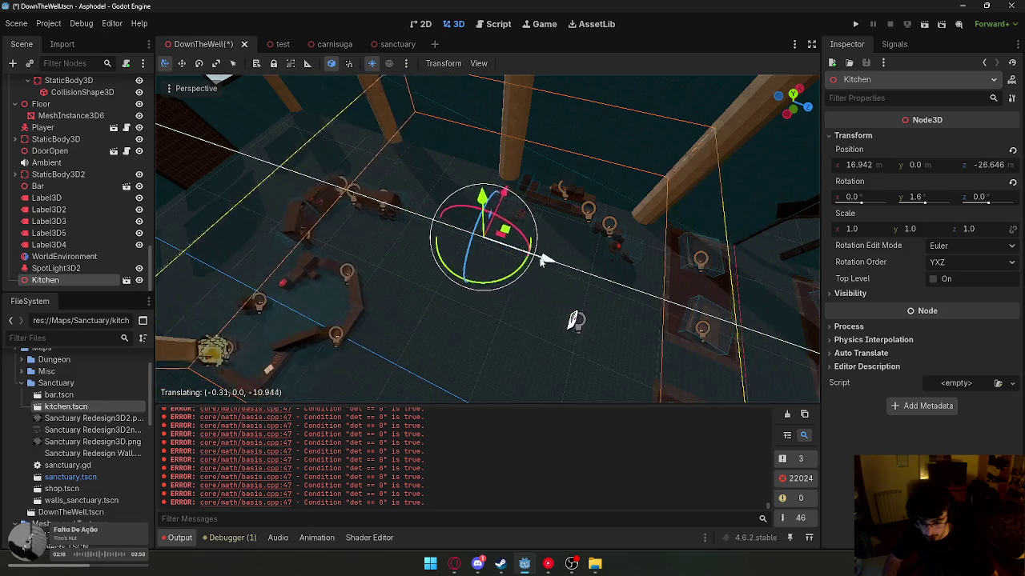
key("Return")
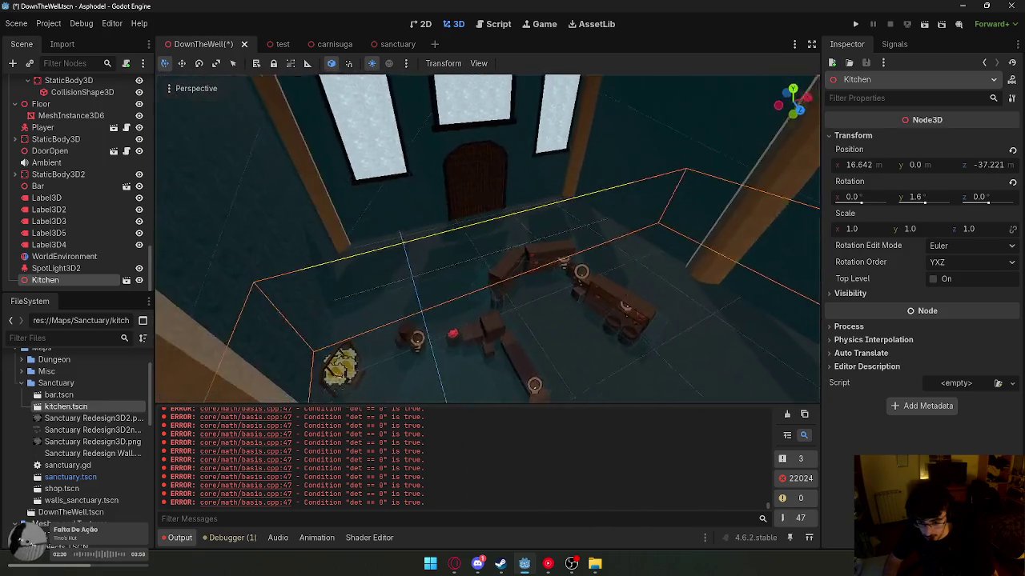
left_click_drag(513, 240, 540, 227)
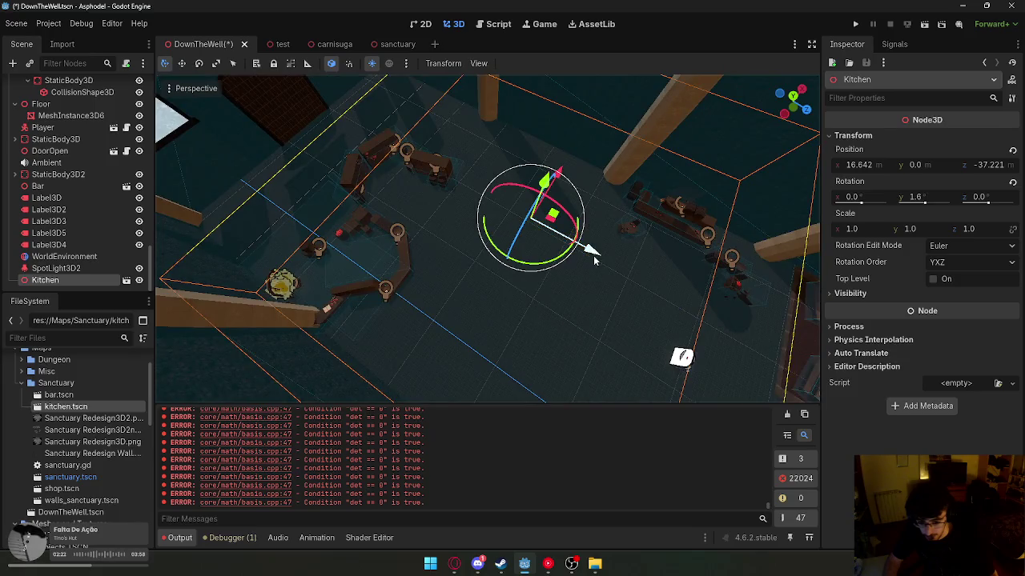
key("g")
key("z")
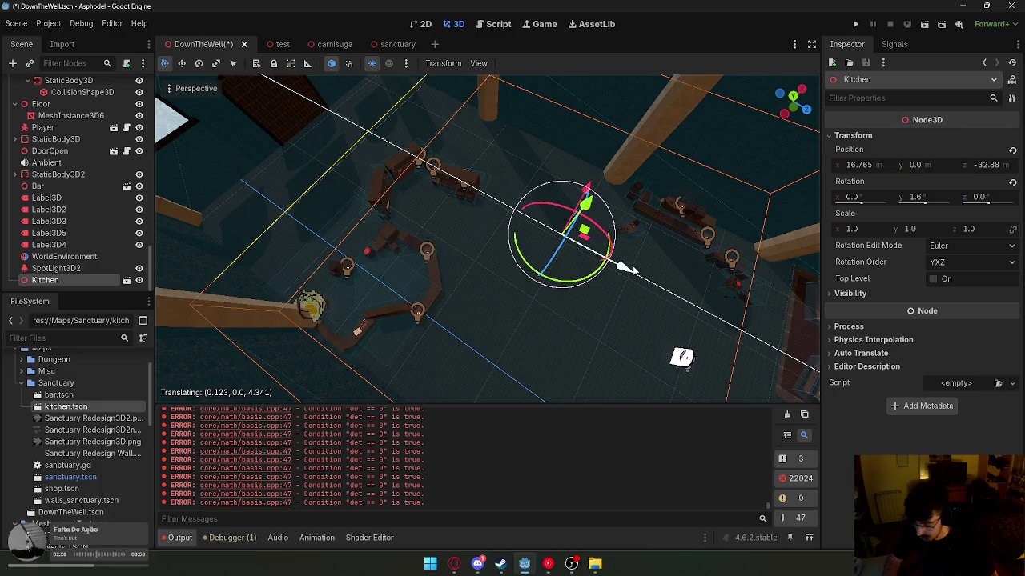
left_click(633, 270)
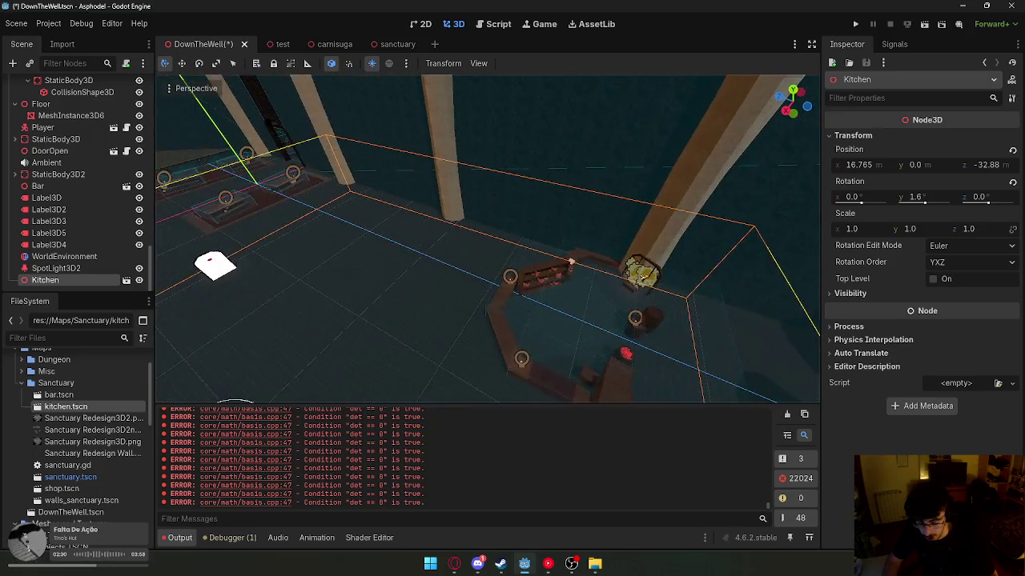
- Rotate the Kitchen to 61.6° on Y and settle it at 25.768, 0, -28.019
left_click_drag(413, 365, 426, 430)
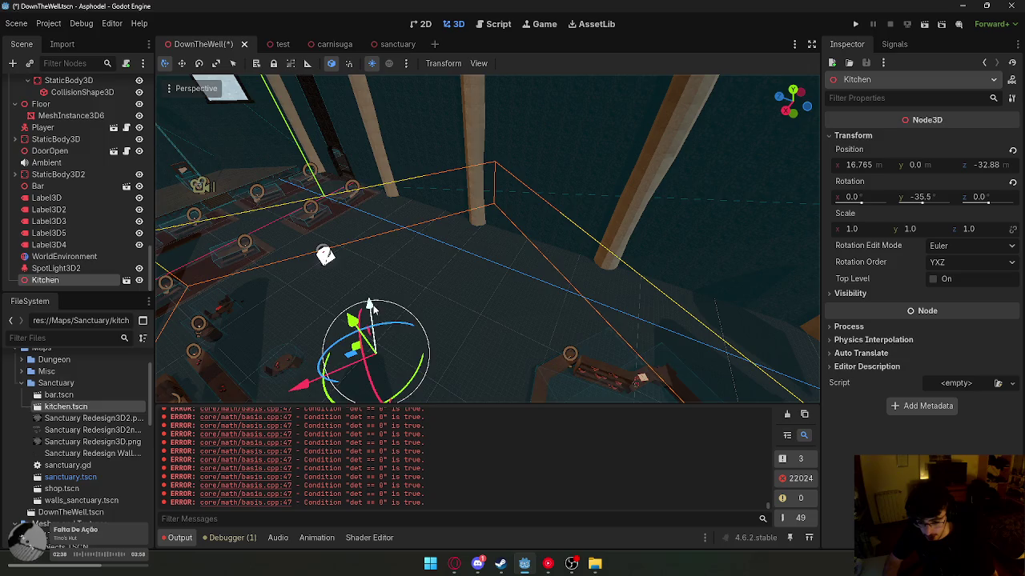
key("g")
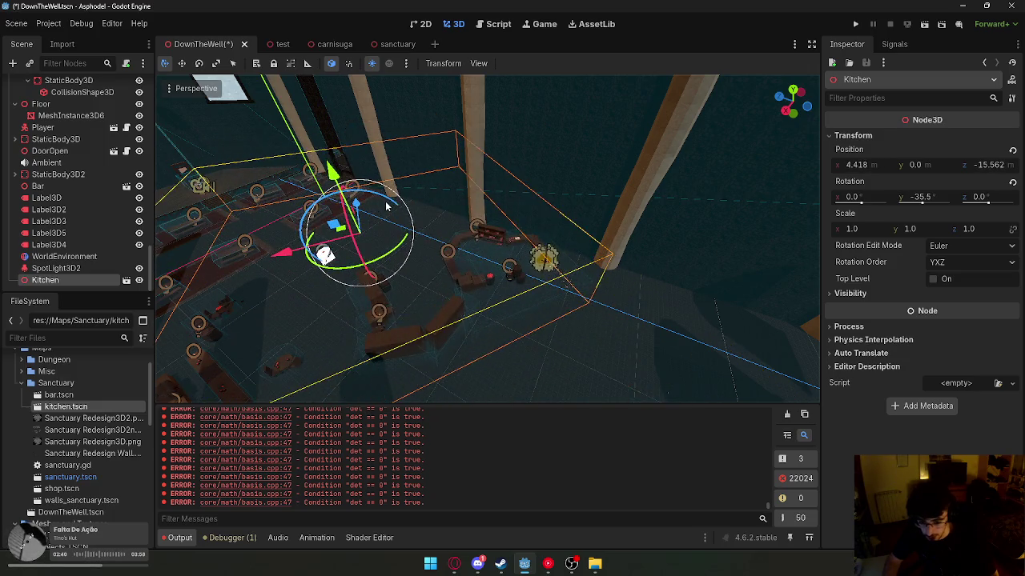
left_click(337, 248)
scroll(403, 211, "up", 3)
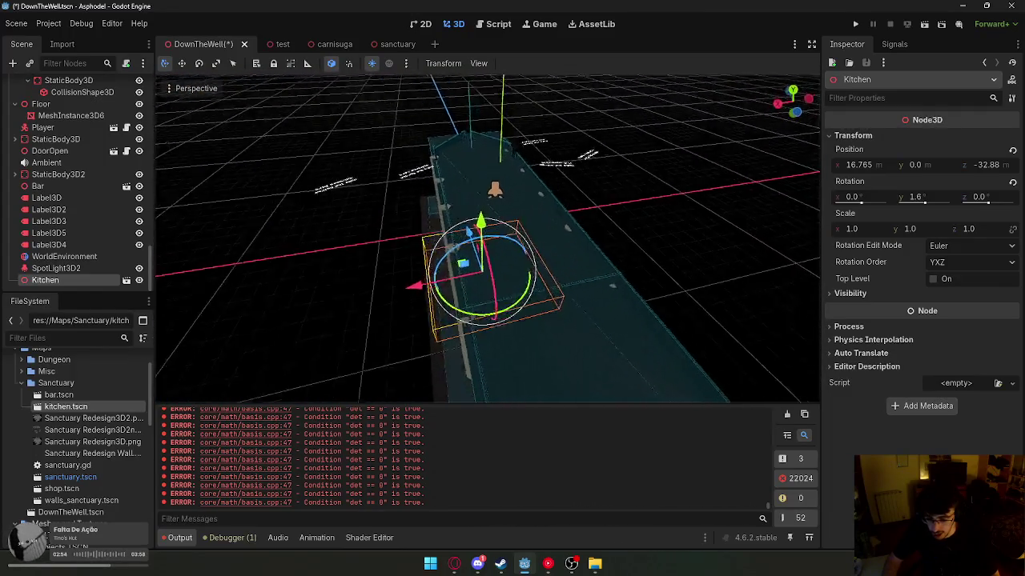
mouse_move(521, 295)
left_mouse_down()
mouse_move(552, 309)
mouse_move(577, 288)
left_mouse_up()
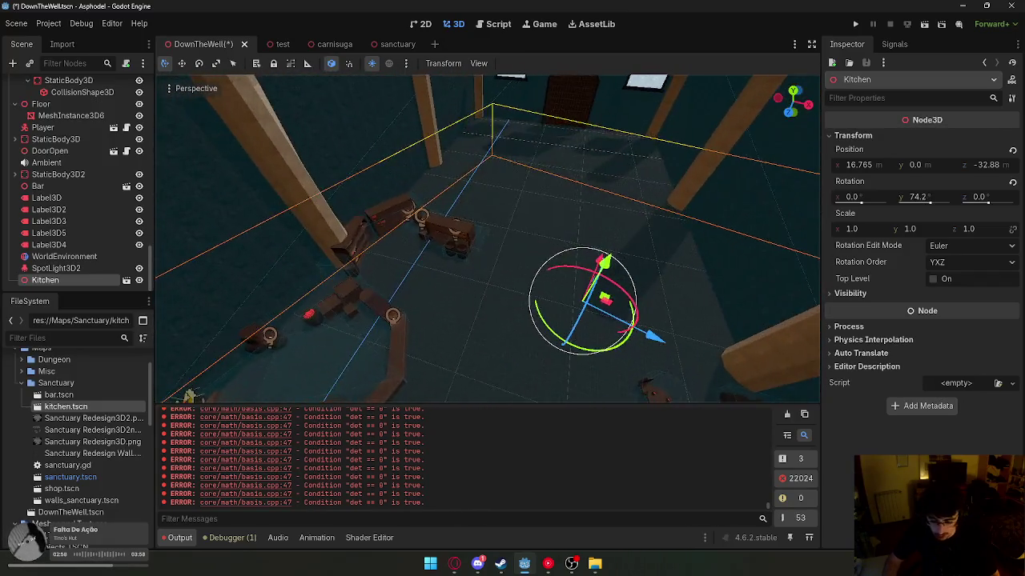
left_click_drag(630, 312, 623, 306)
left_click_drag(734, 333, 710, 314)
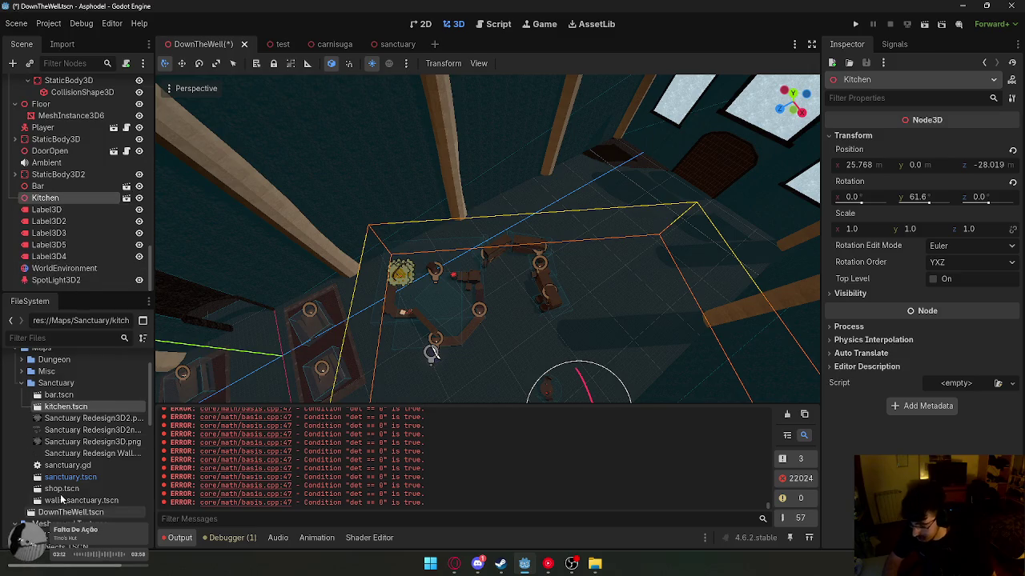
- Drop shop.tscn into the room as the Shop instance, then undo a trial walls_sanctuary drop
scroll(60, 501, "down", 1)
left_click_drag(72, 467, 588, 261)
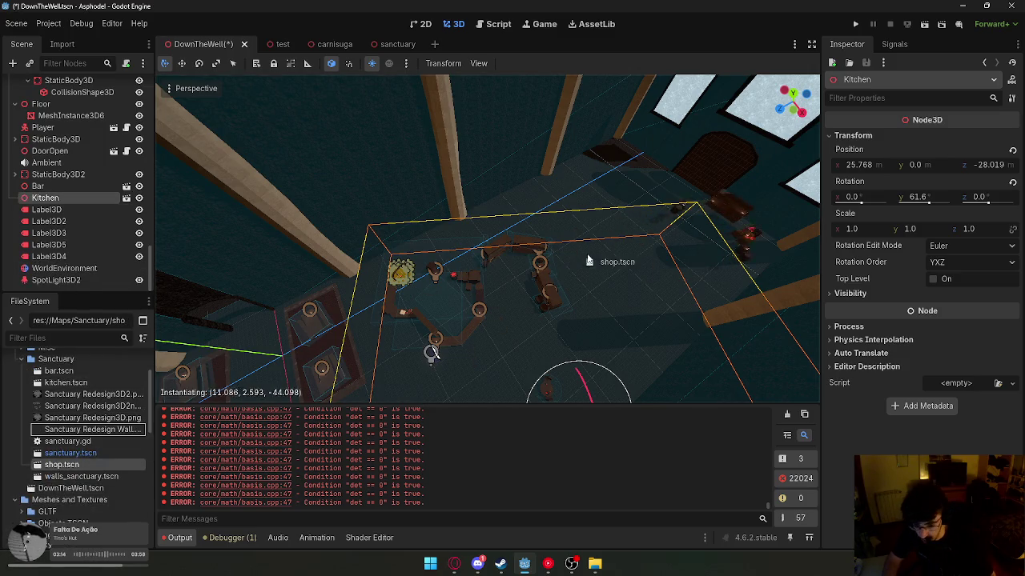
left_click_drag(522, 279, 519, 280)
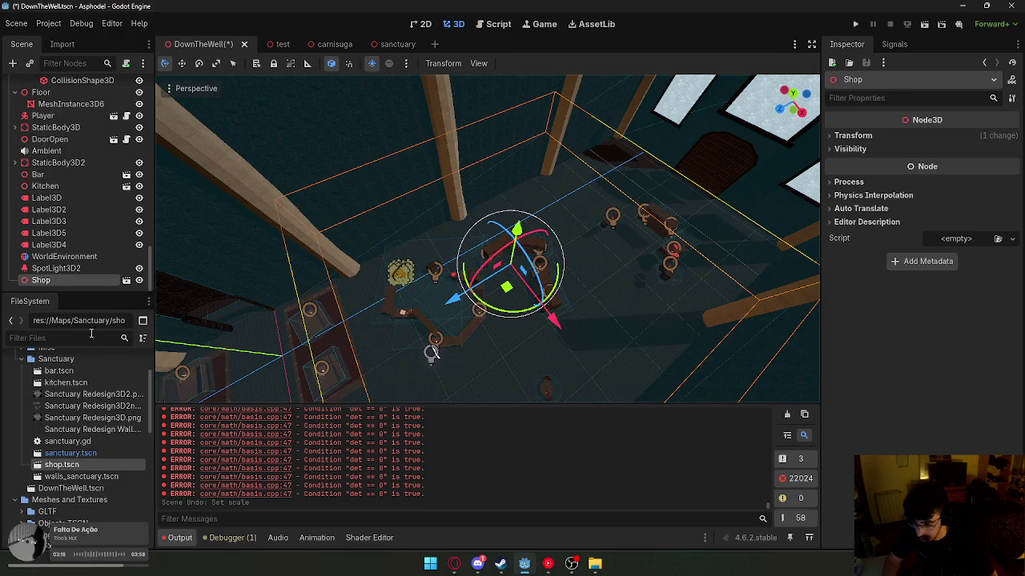
left_click_drag(54, 480, 450, 325)
scroll(443, 322, "down", 3)
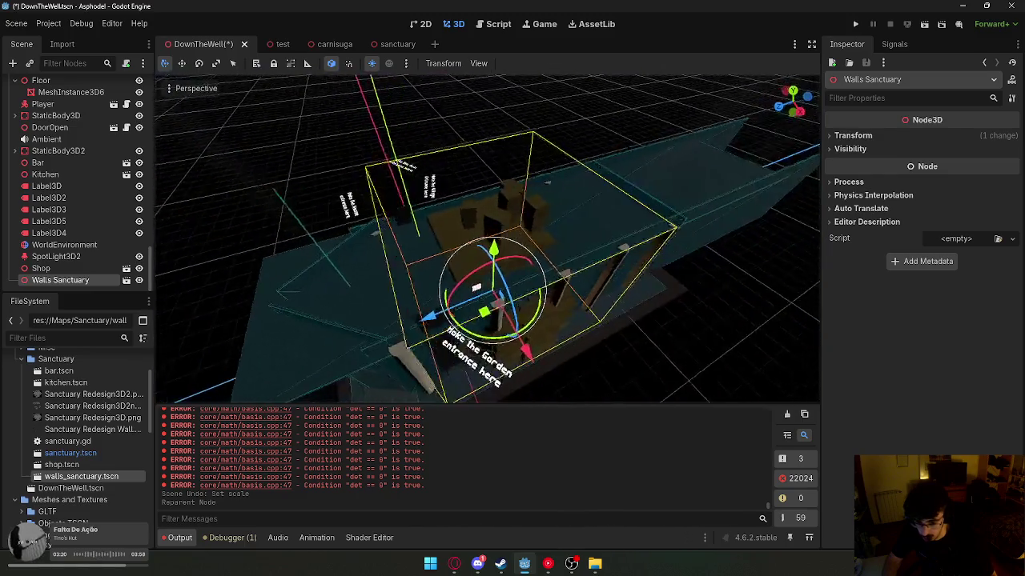
scroll(442, 323, "up", 3)
scroll(487, 238, "up", 5)
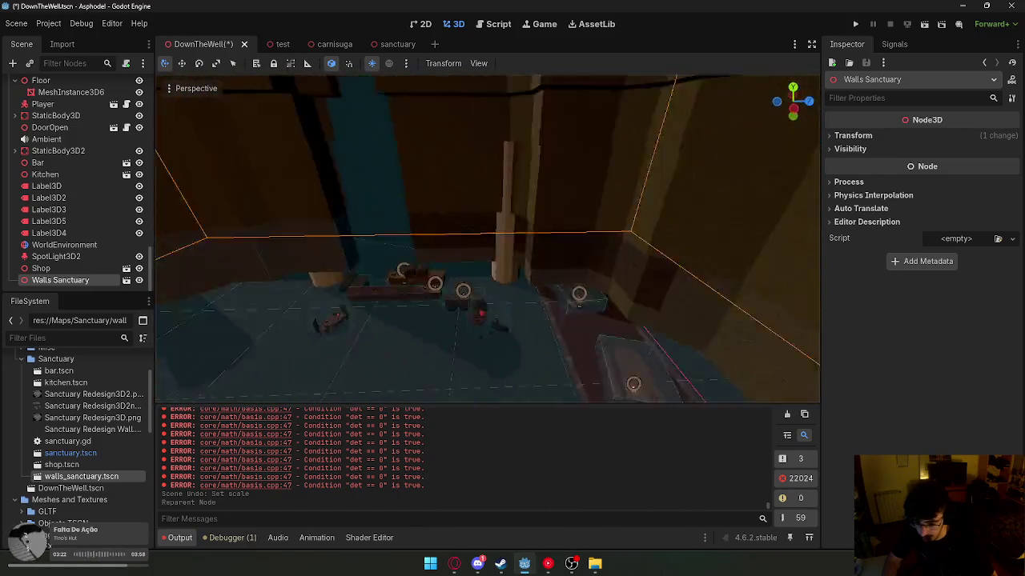
scroll(449, 318, "down", 5)
key("ctrl+z")
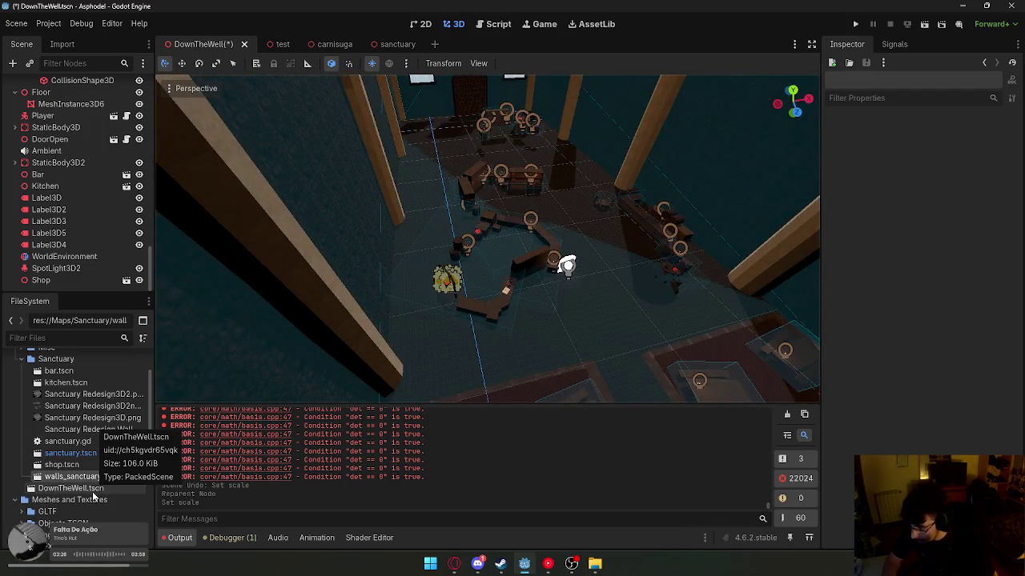
- Add a Sanctuary instance from the walls_sanctuary scene, then lower and reposition it
left_click(88, 477)
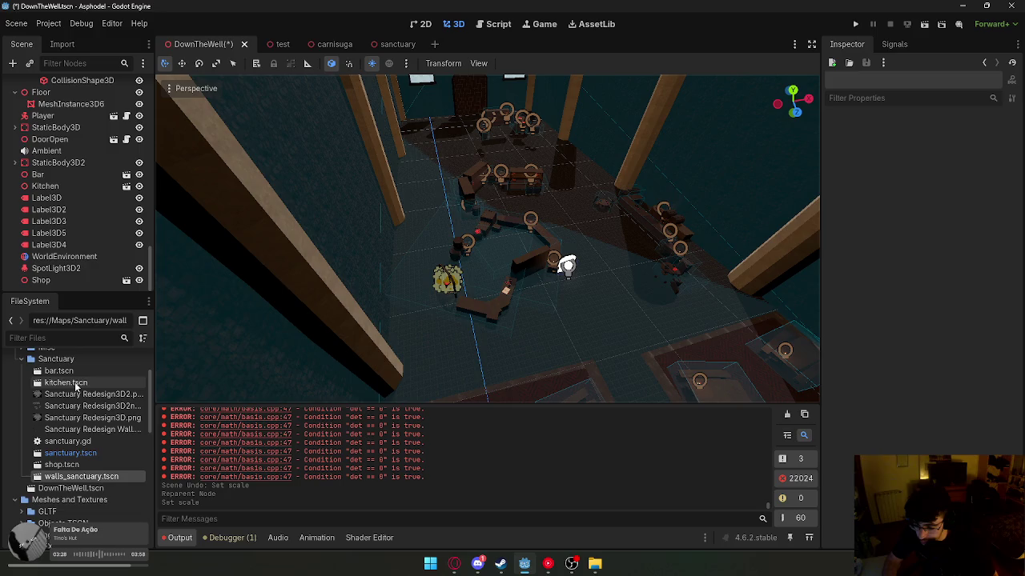
left_click_drag(93, 455, 491, 313)
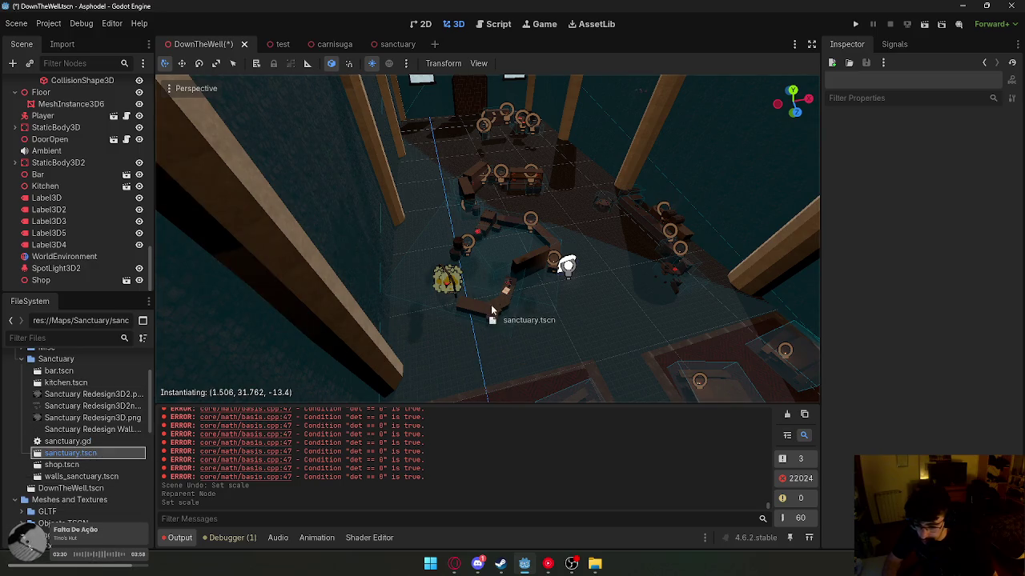
left_click_drag(373, 223, 217, 222)
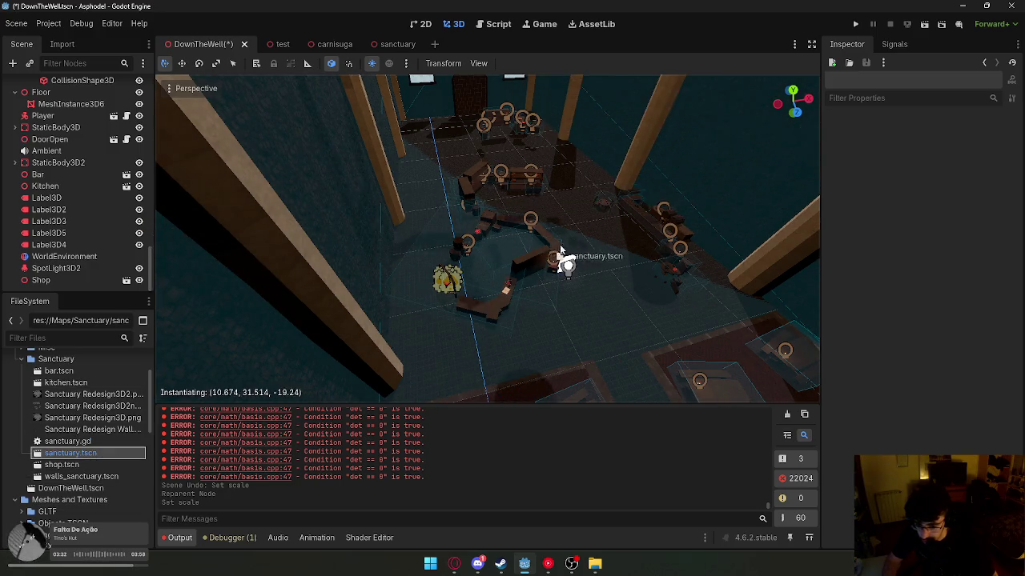
left_click_drag(561, 255, 560, 257)
key("f")
left_click_drag(514, 144, 522, 433)
left_click_drag(471, 365, 471, 365)
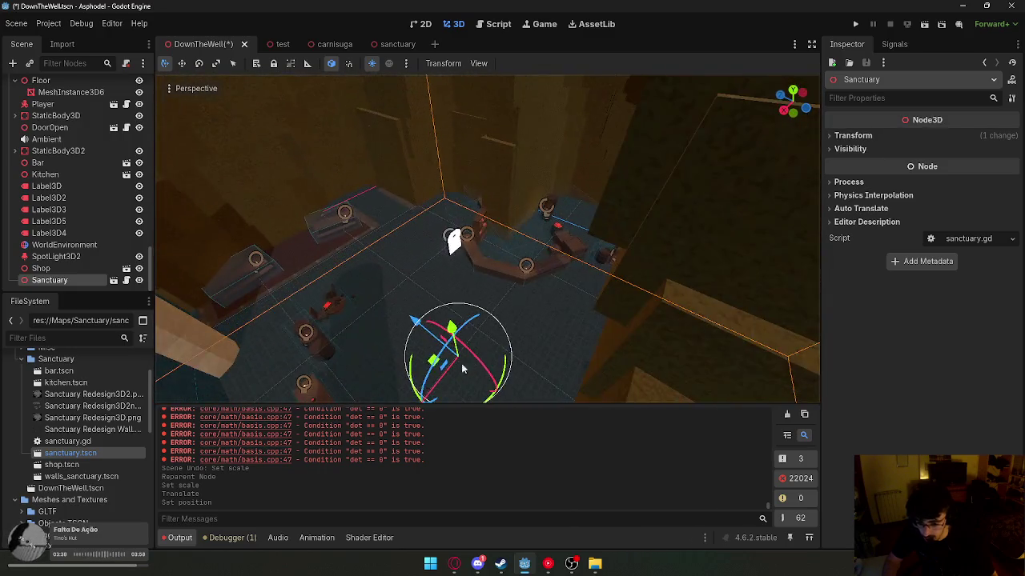
mouse_move(452, 328)
left_mouse_down()
mouse_move(457, 297)
mouse_move(433, 264)
mouse_move(477, 275)
mouse_move(429, 213)
left_mouse_up()
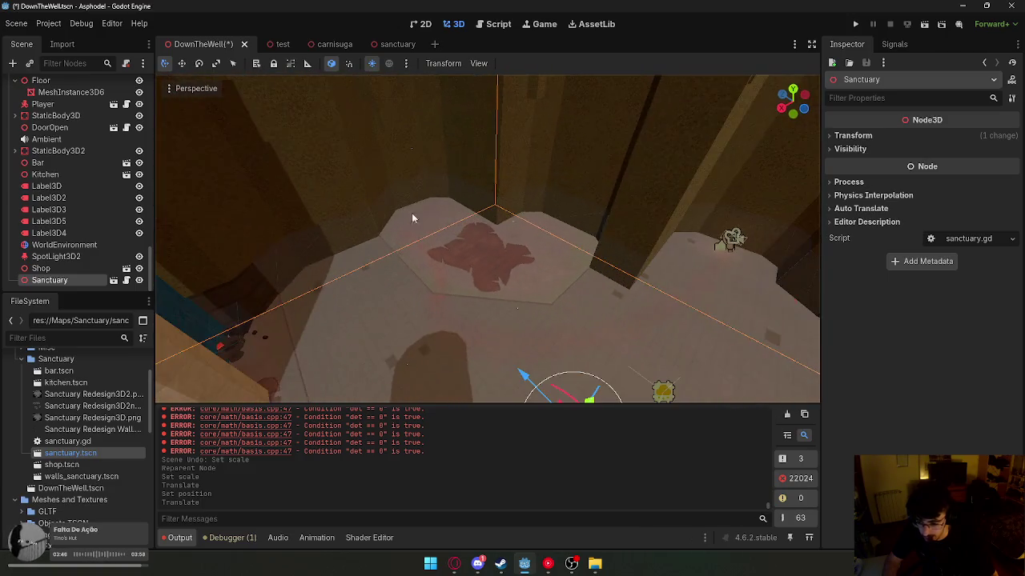
- Delete the Sanctuary instance and undo an accidental floor mesh rotation
left_click(96, 271)
key("Return")
left_click_drag(422, 273, 422, 278)
left_click(422, 278)
mouse_move(525, 242)
left_mouse_down()
mouse_move(536, 232)
mouse_move(480, 232)
mouse_move(459, 220)
mouse_move(472, 224)
left_mouse_up()
key("ctrl+z")
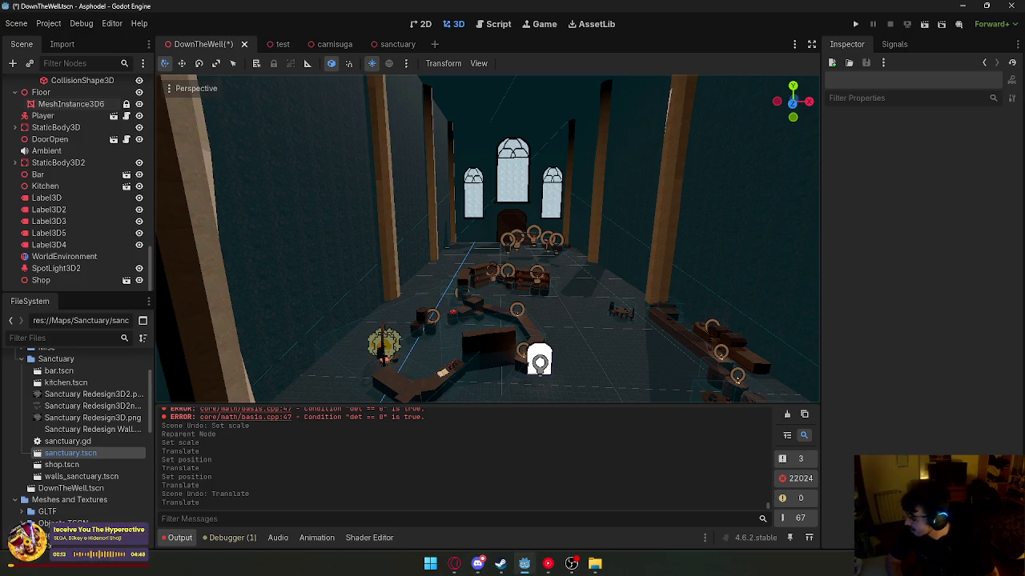
- Fly up over the sanctuary floor and save the DownTheWell scene
key("w")
scroll(480, 241, "up", 3)
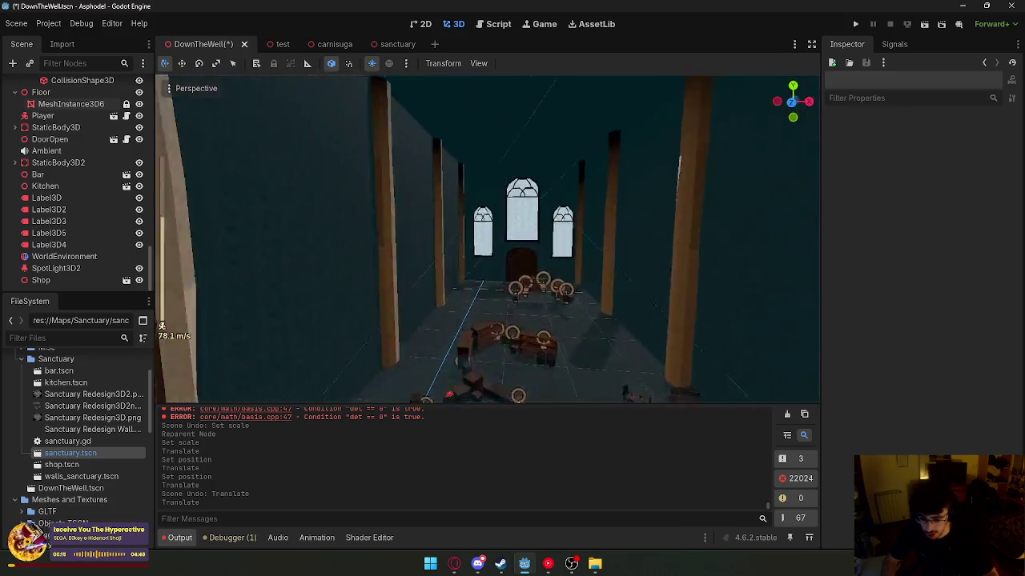
scroll(487, 238, "down", 10)
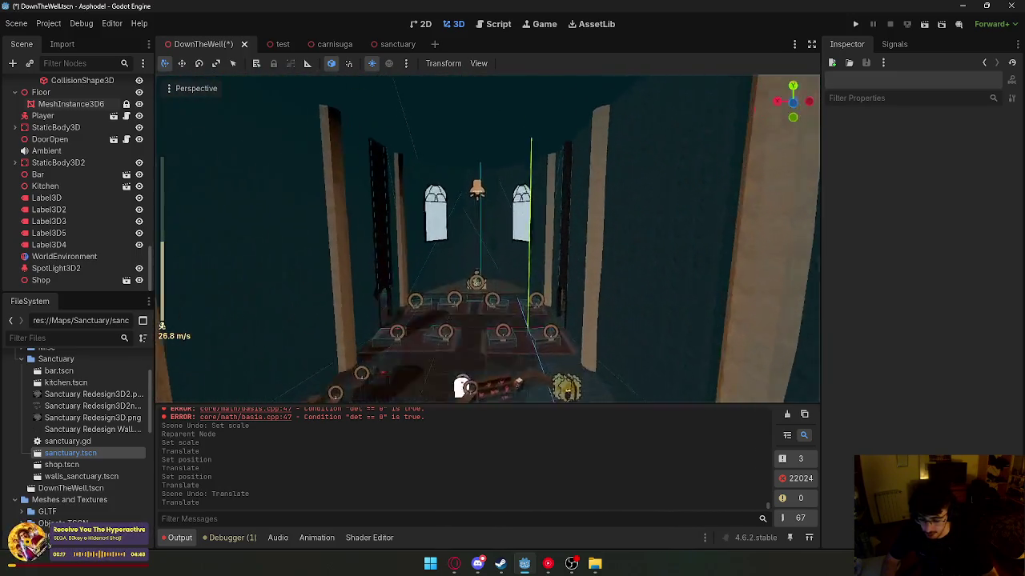
key("e")
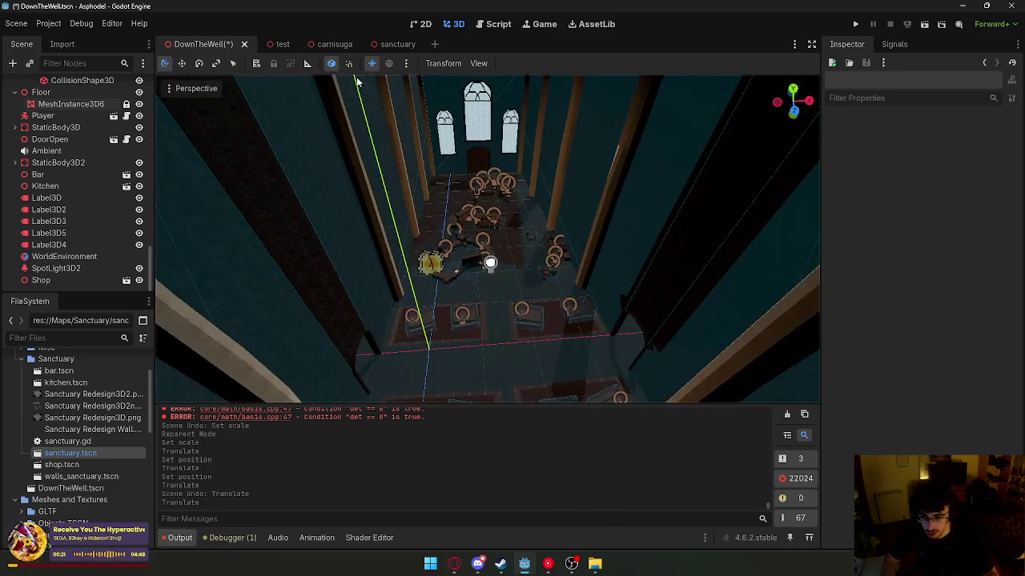
right_click(248, 50)
left_click(252, 72)
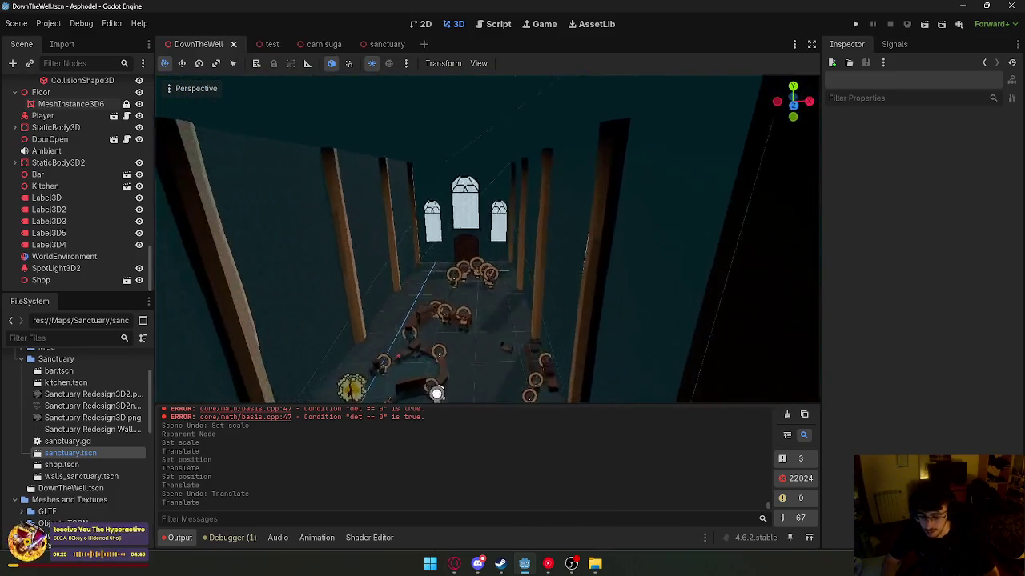
- Back the freelook view down the aisle to show more pews and floor
key("s")
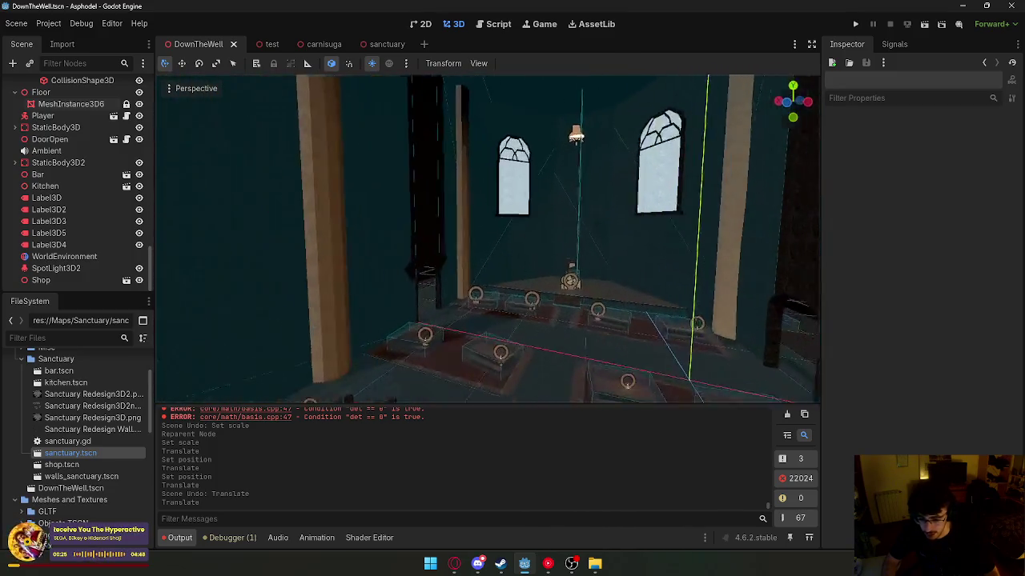
key("s")
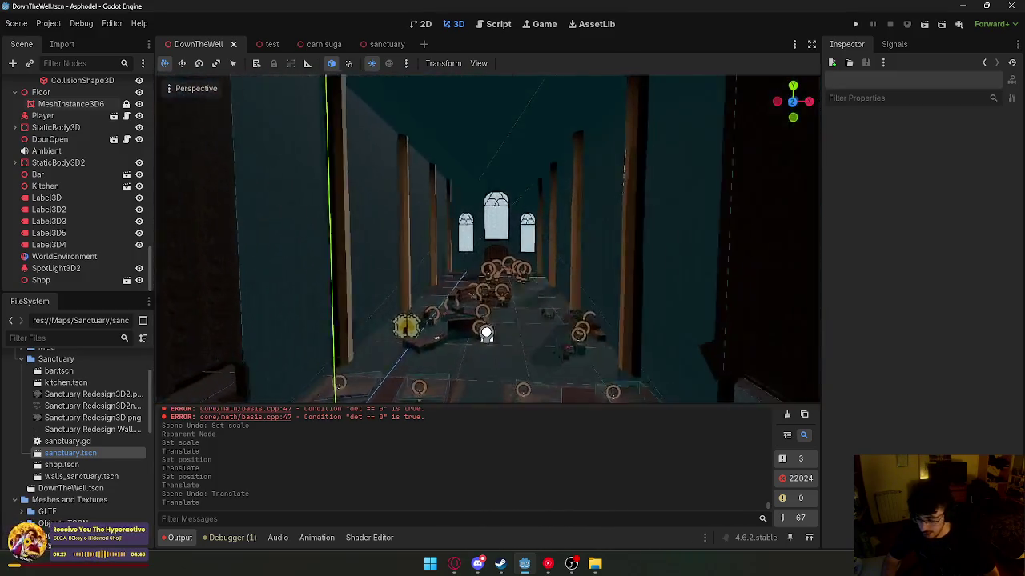
key("s")
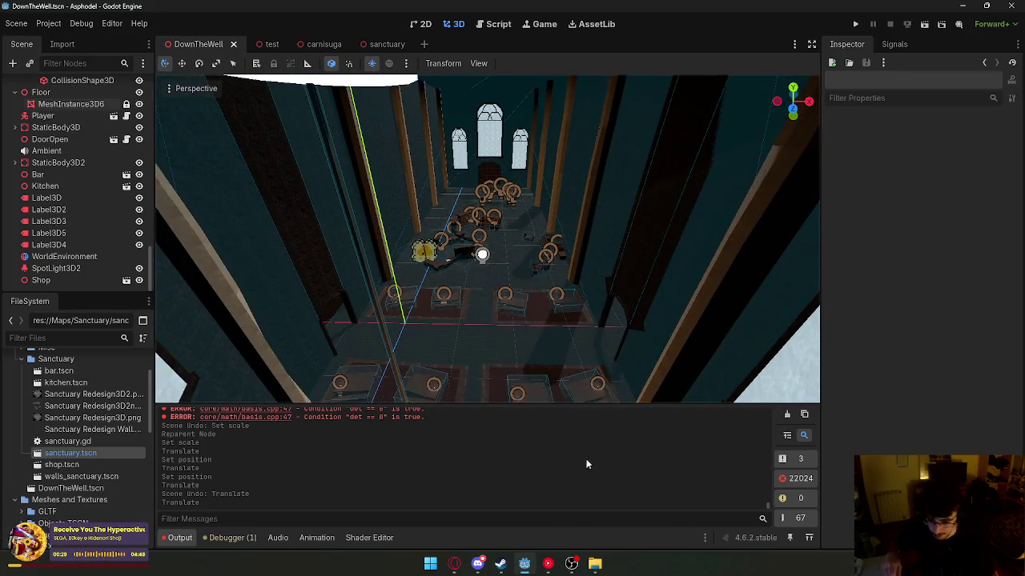